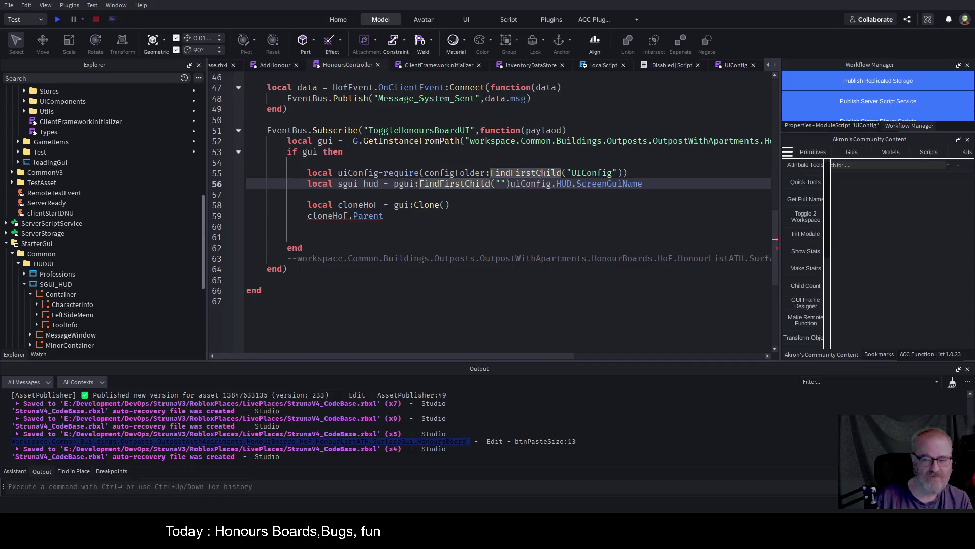
- Switch to the UIConfig script and fold its HUD configuration block
left_click(517, 225)
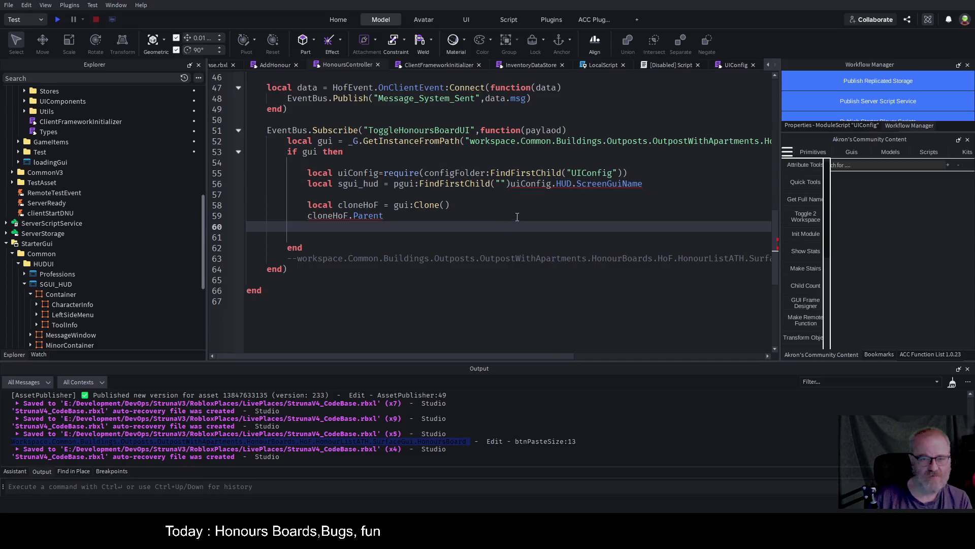
left_click(733, 65)
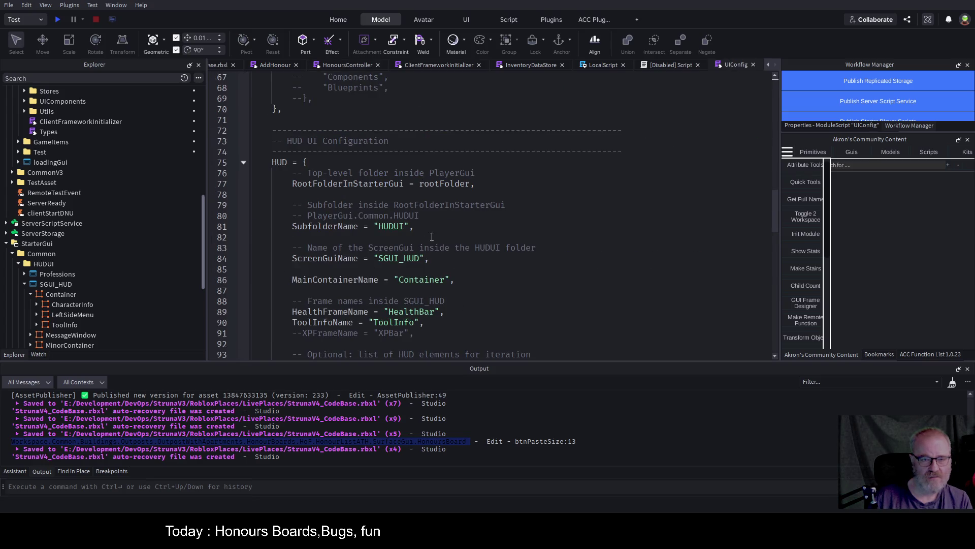
left_click(243, 163)
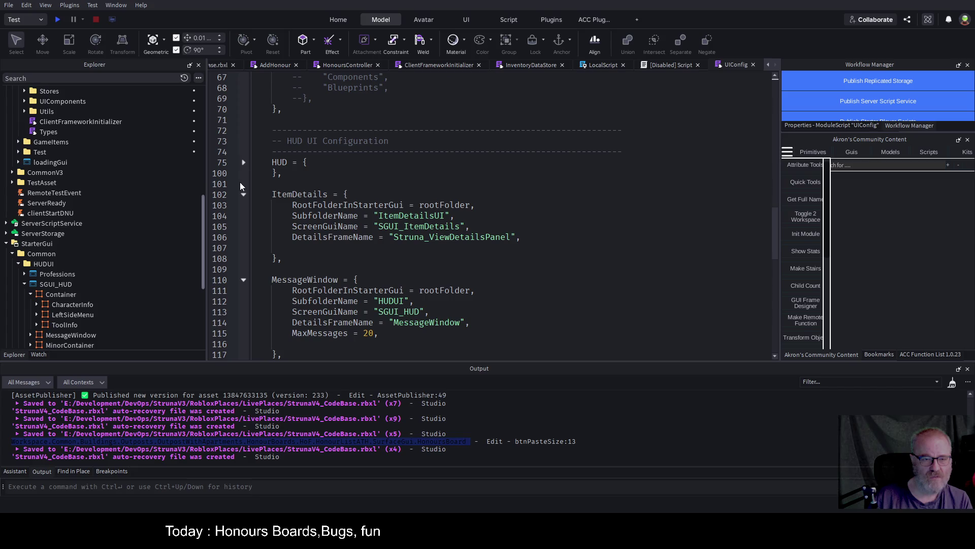
scroll(356, 217, "down", 3)
scroll(341, 228, "down", 5)
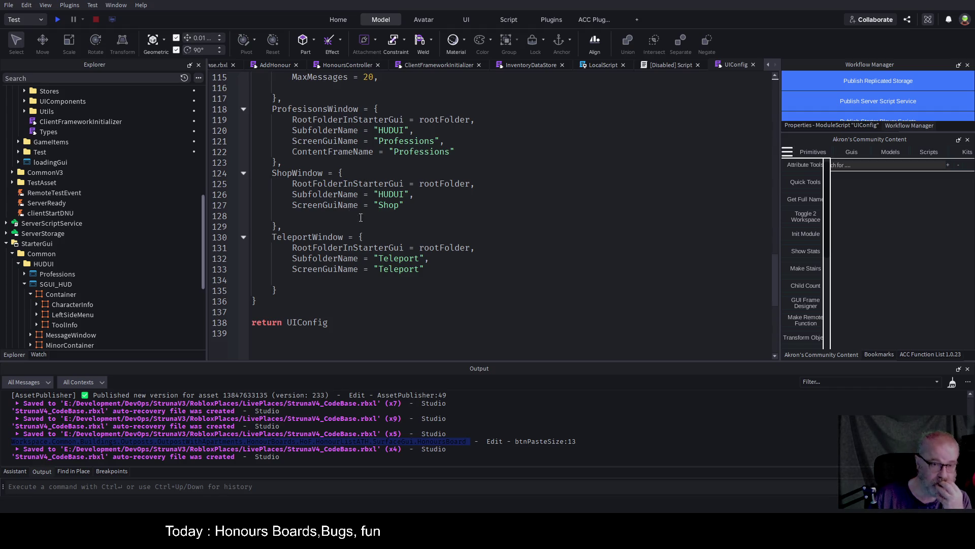
scroll(369, 297, "up", 20)
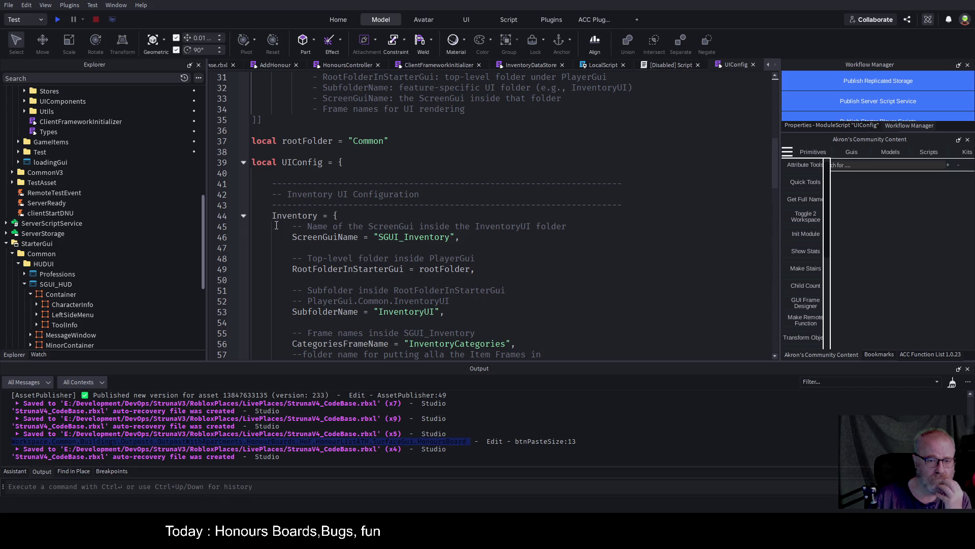
- Fold the Inventory, ItemDetails, MessageWindow, ProfesisonsWindow, ShopWindow and TeleportWindow blocks, then re-expand HUD to review it
left_click(244, 215)
scroll(347, 176, "up", 4)
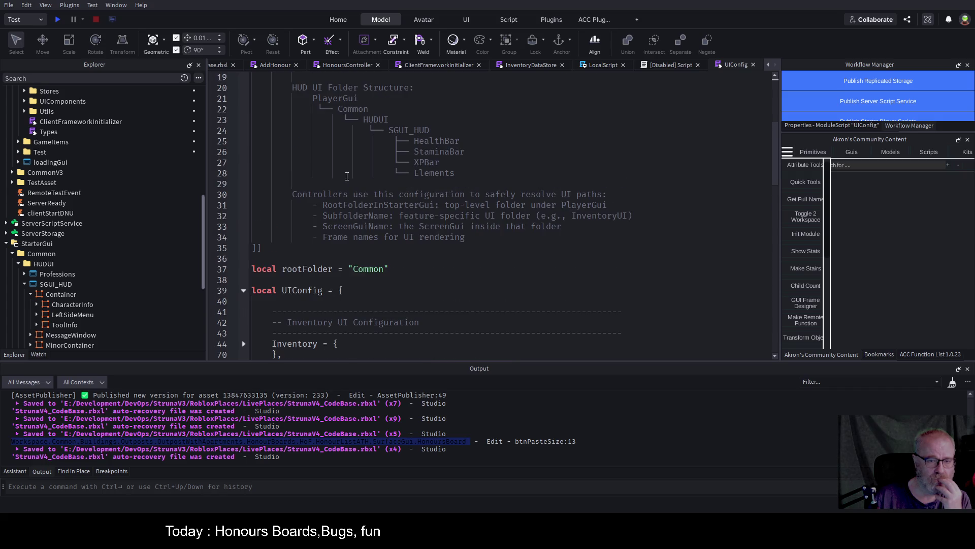
scroll(347, 175, "down", 9)
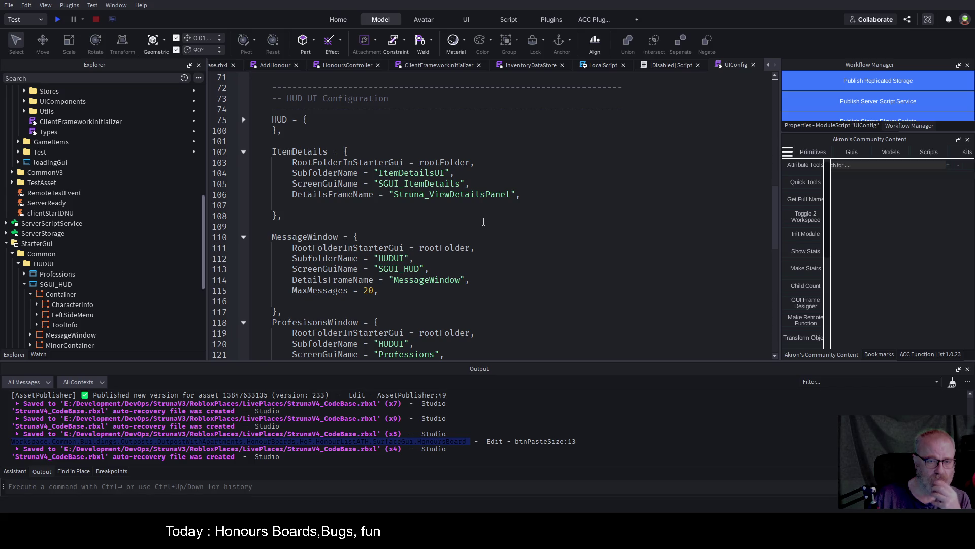
left_click(243, 152)
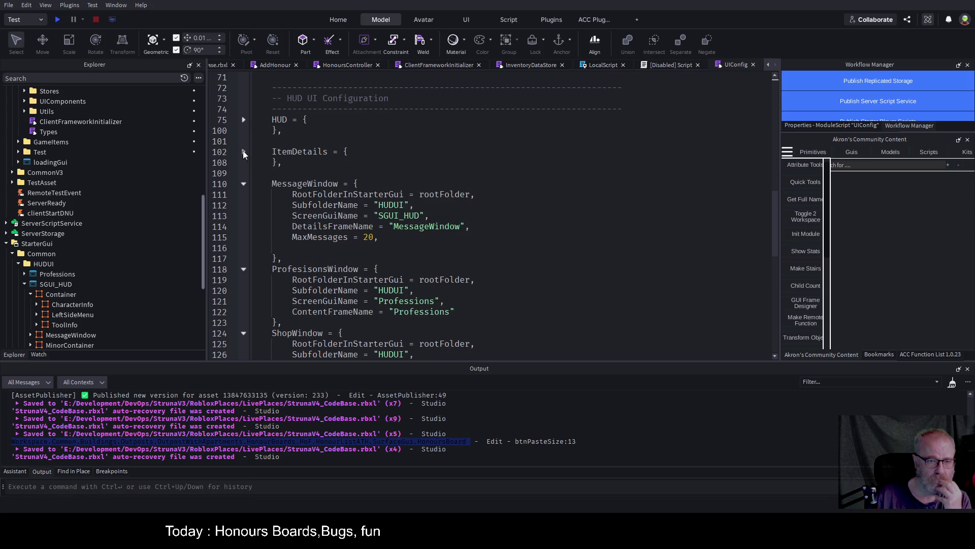
left_click(243, 184)
left_click(243, 205)
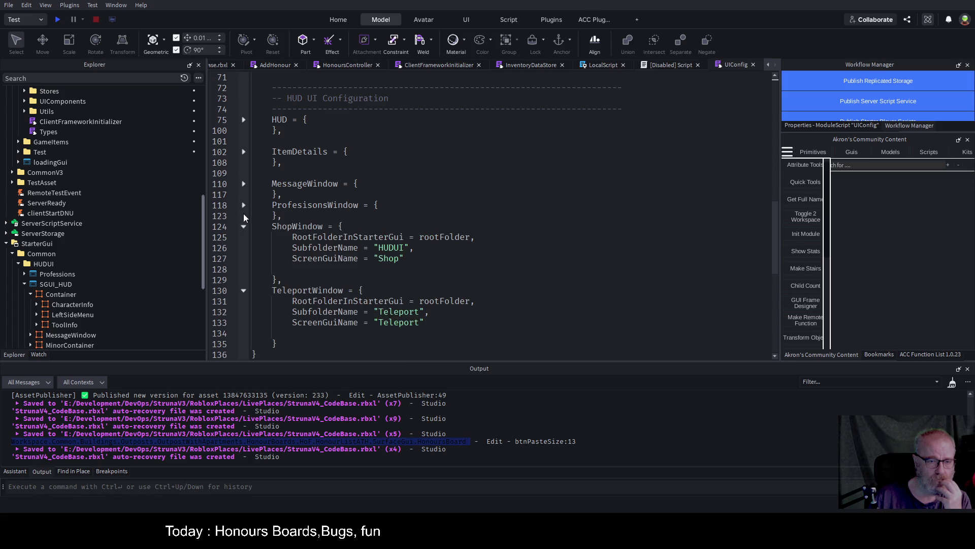
left_click(245, 226)
left_click(243, 247)
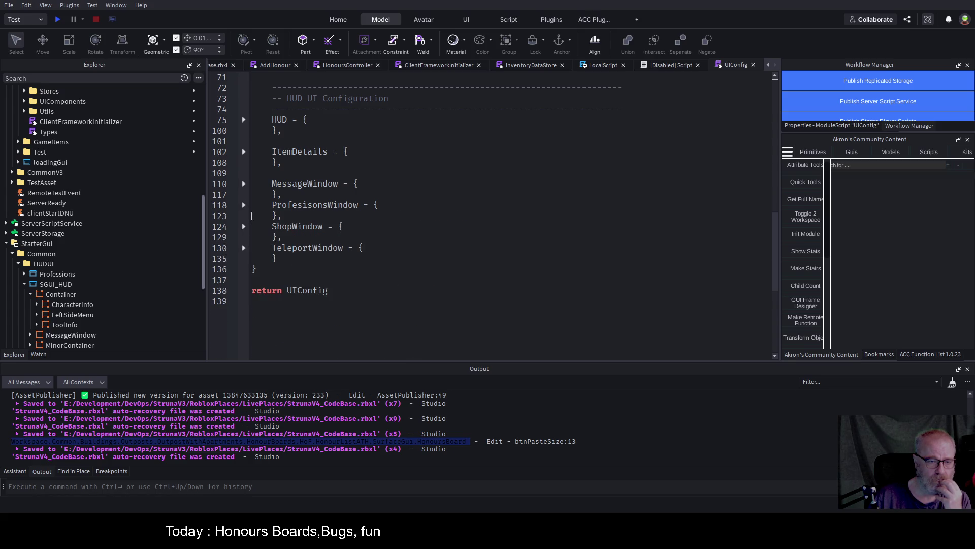
scroll(255, 201, "up", 3)
left_click(244, 216)
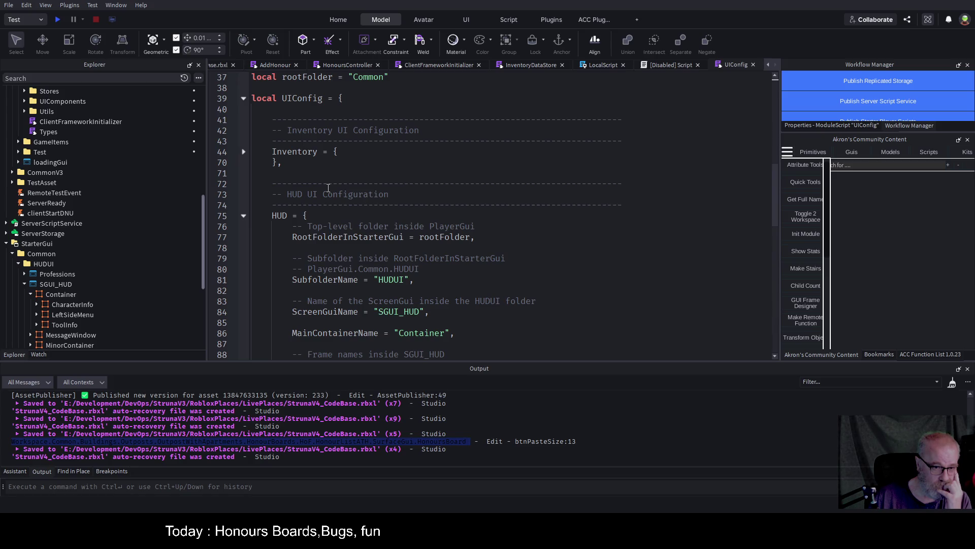
scroll(328, 188, "down", 1)
scroll(334, 192, "down", 1)
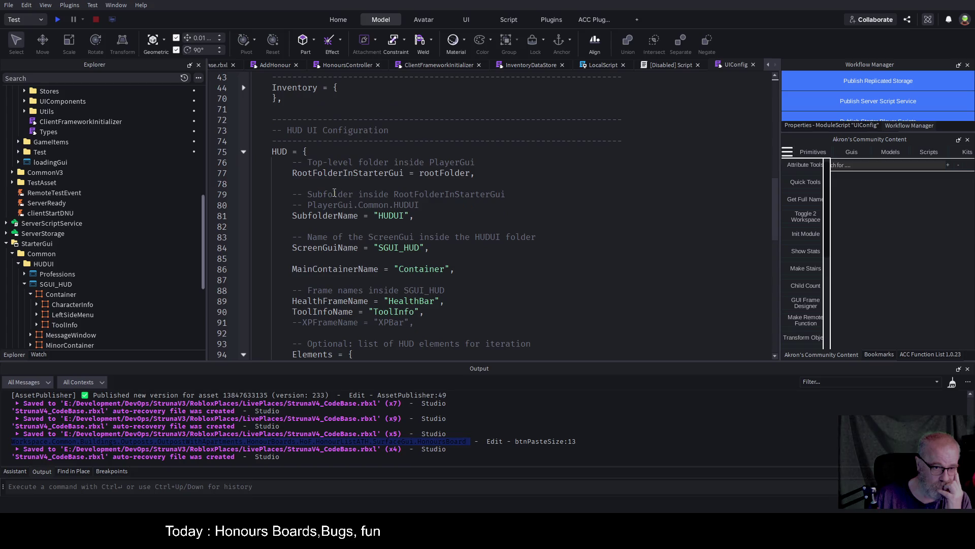
scroll(135, 183, "up", 4)
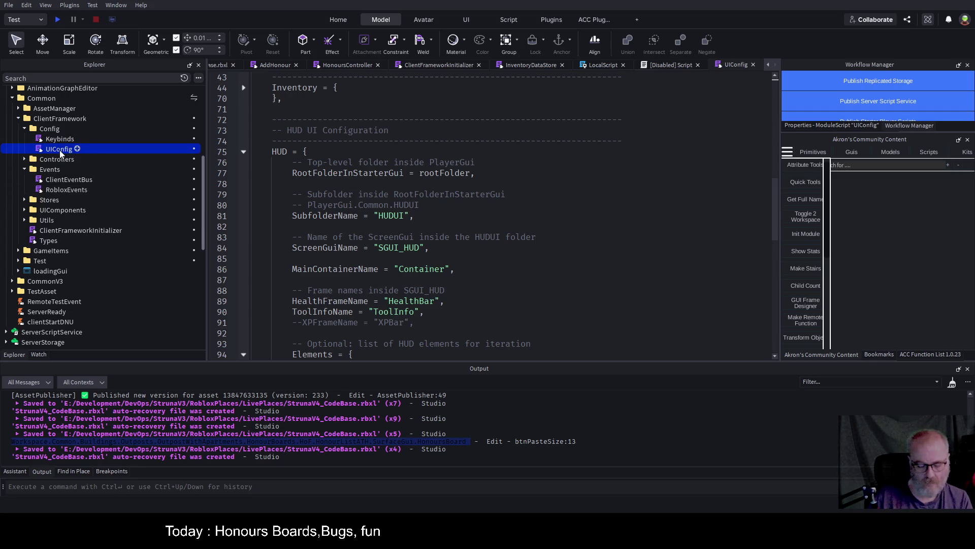
- Duplicate the UIConfig module script and name the copy UIConfigGUIObjects
key("ctrl+d")
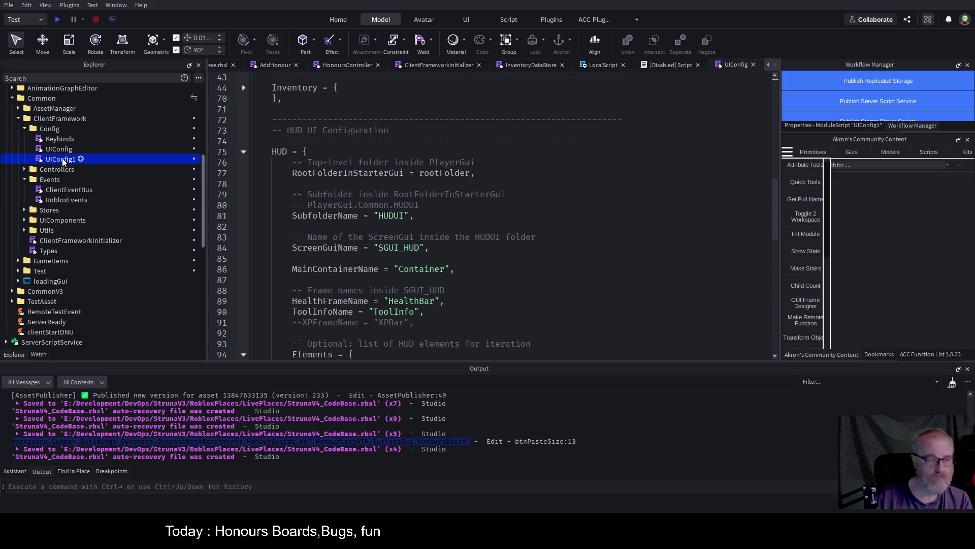
key("F2")
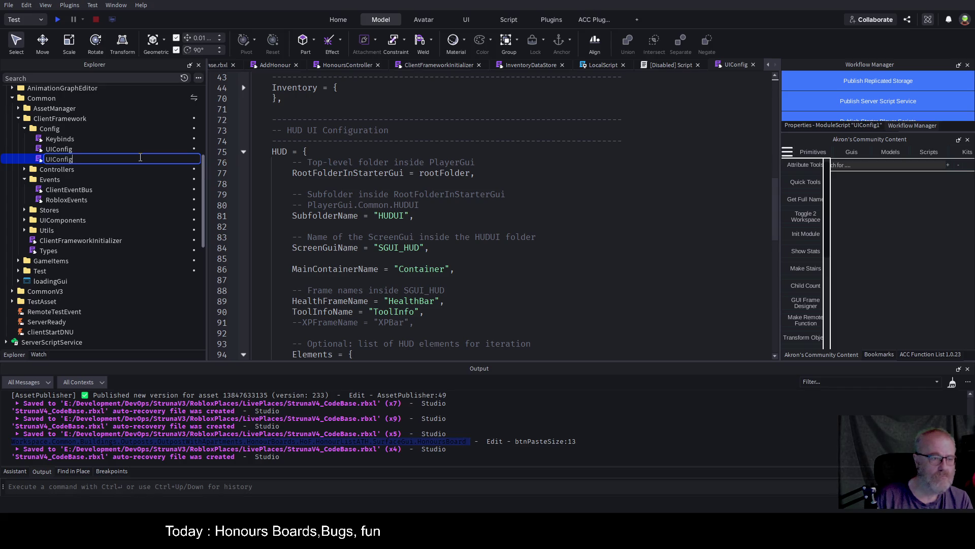
type("GUIObjects")
key("Return")
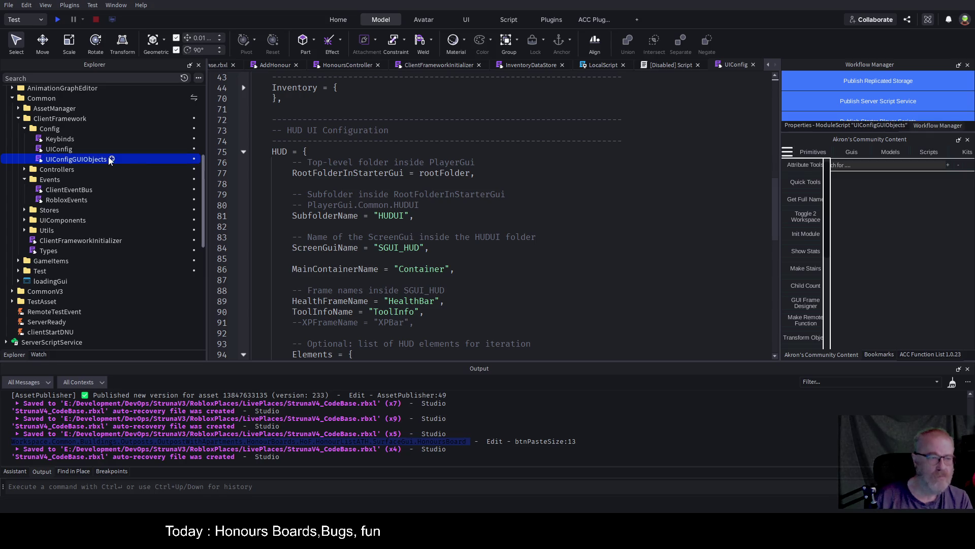
- Open UIConfigGUIObjects and rename its local table on line 39 to UIConfigGUIObjects
double_click(109, 159)
left_click(421, 176)
scroll(421, 175, "down", 8)
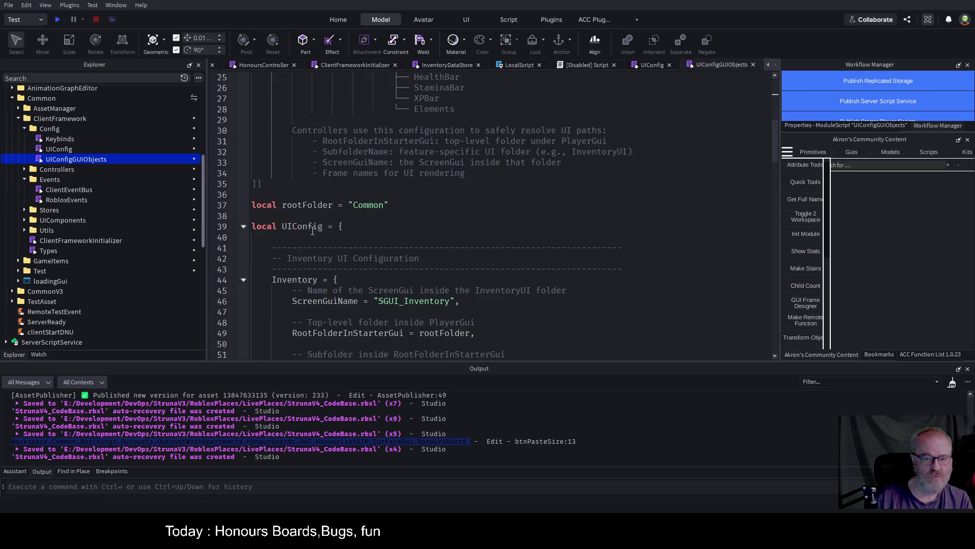
left_click(95, 160)
key("ctrl+c")
double_click(295, 226)
key("ctrl+v")
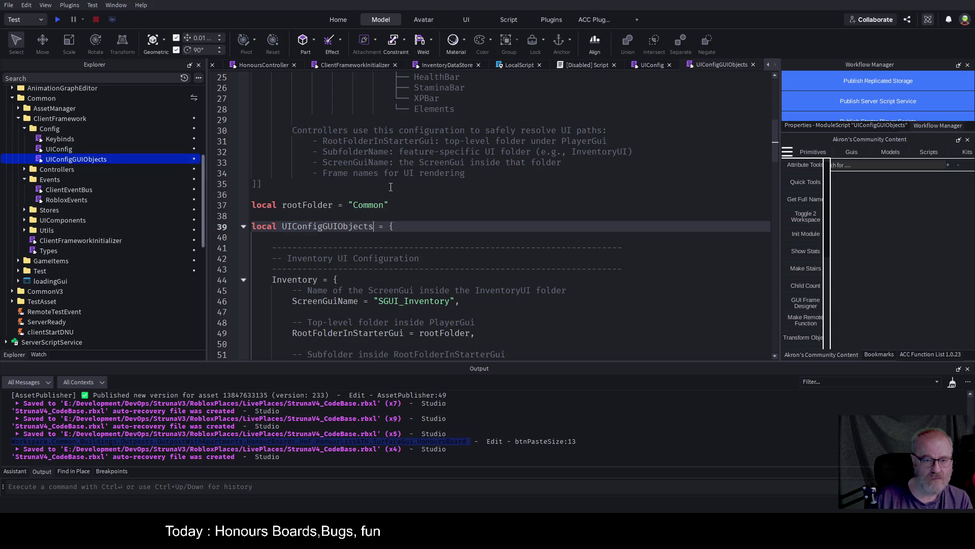
left_click(372, 180)
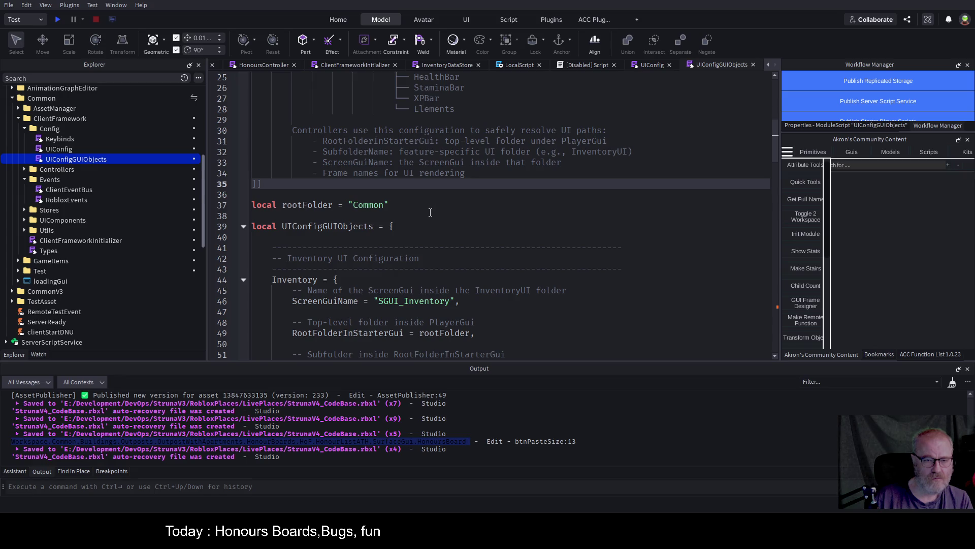
- Fold the Inventory, HUD, ItemDetails, MessageWindow, ProfesisonsWindow, ShopWindow and TeleportWindow blocks
left_click(243, 280)
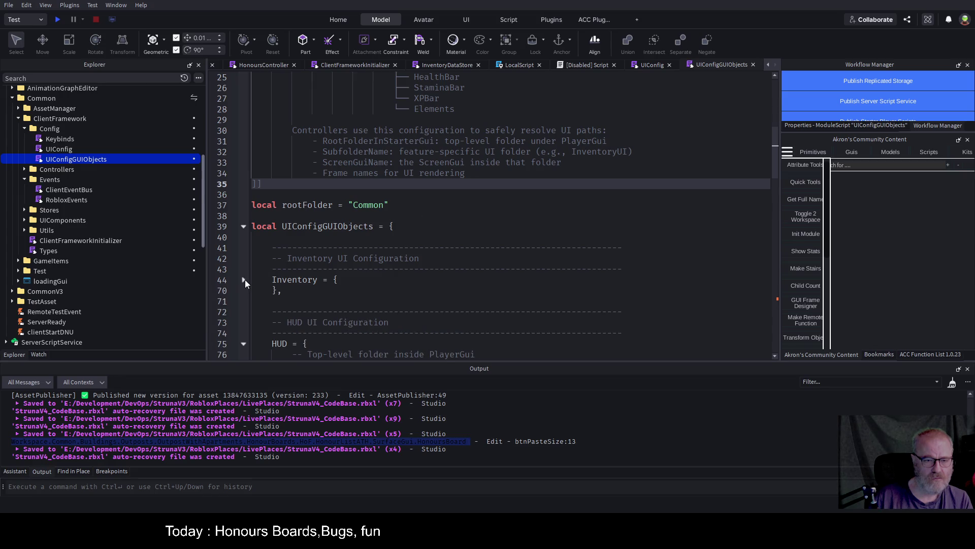
scroll(279, 264, "down", 1)
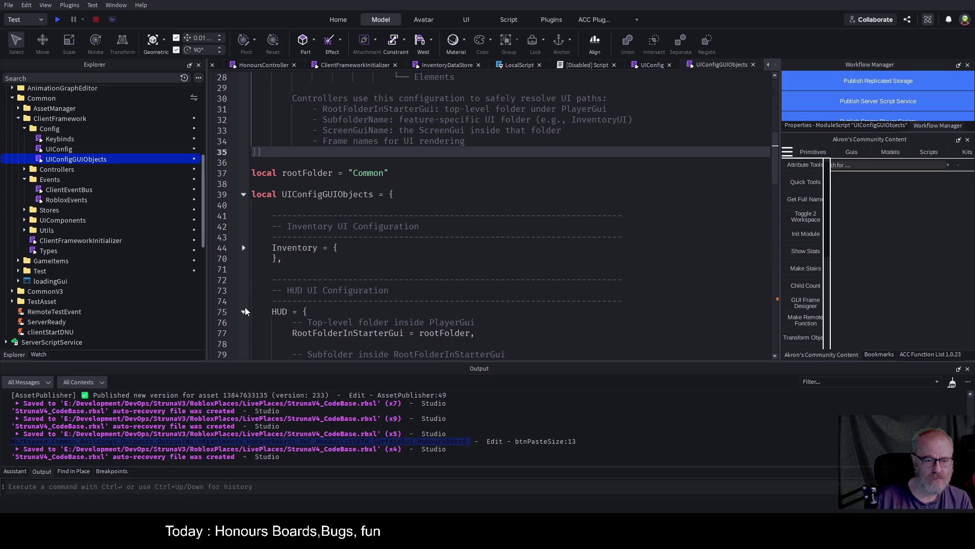
left_click(244, 311)
scroll(266, 269, "down", 3)
left_click(245, 248)
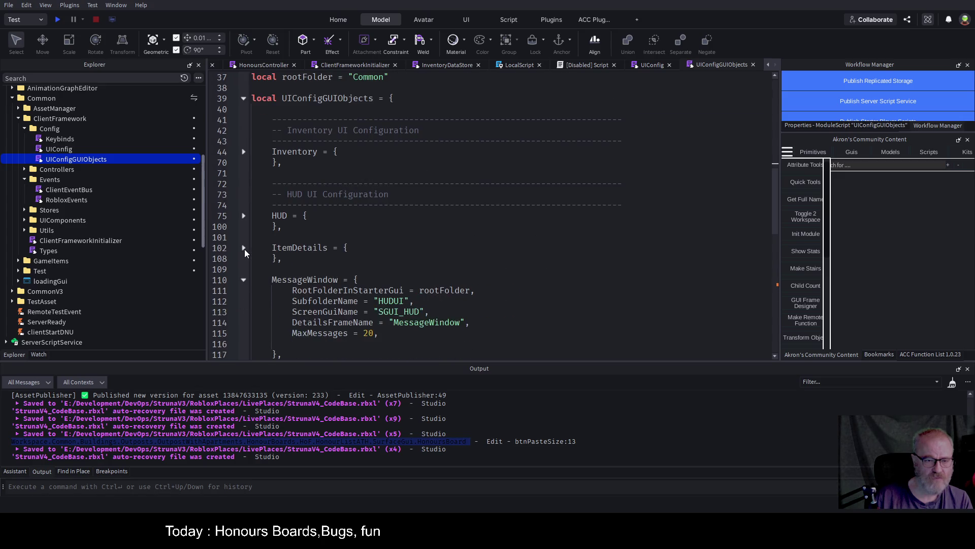
left_click(244, 279)
left_click(244, 302)
scroll(251, 284, "down", 2)
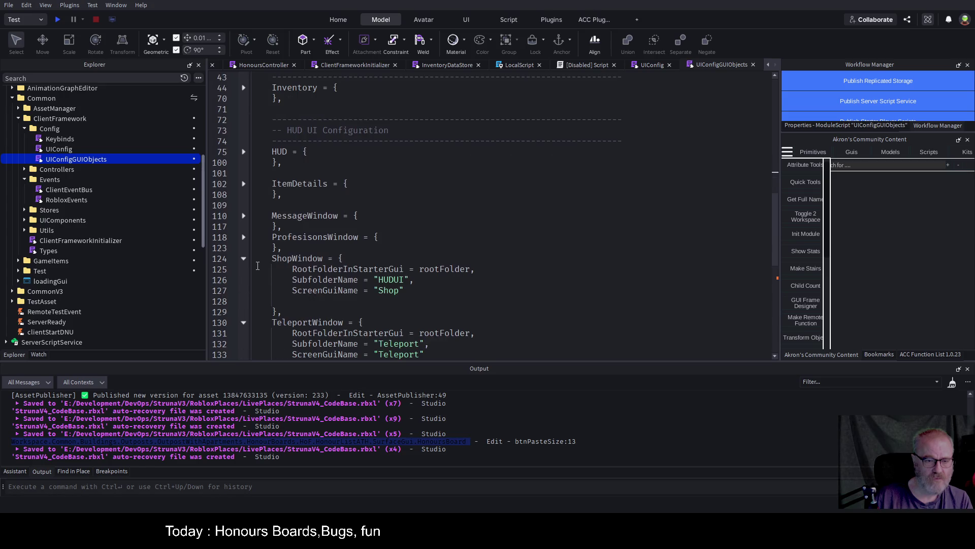
left_click(244, 259)
left_click(243, 280)
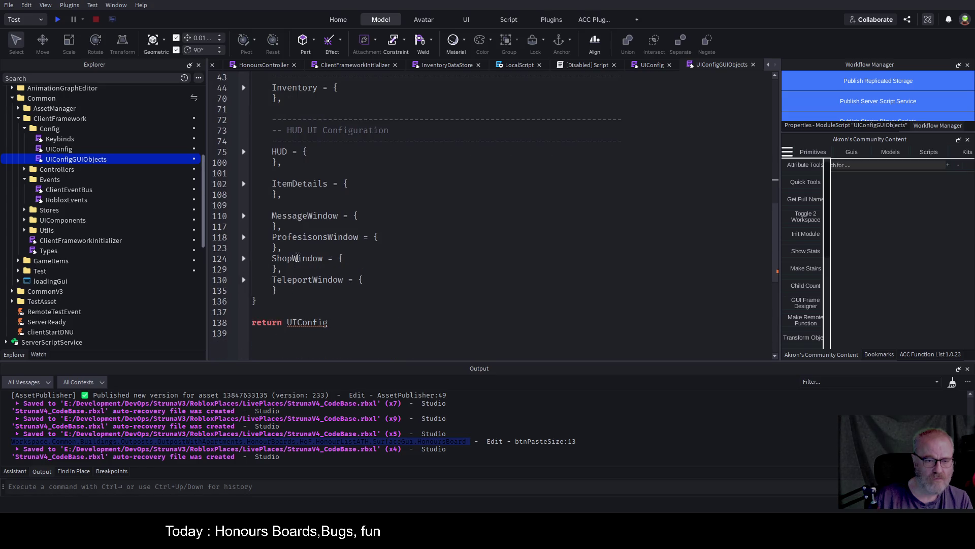
- Change the return statement to return UIConfigGUIObjects
double_click(320, 320)
type("UIConfigGUIObjects")
scroll(368, 293, "up", 3)
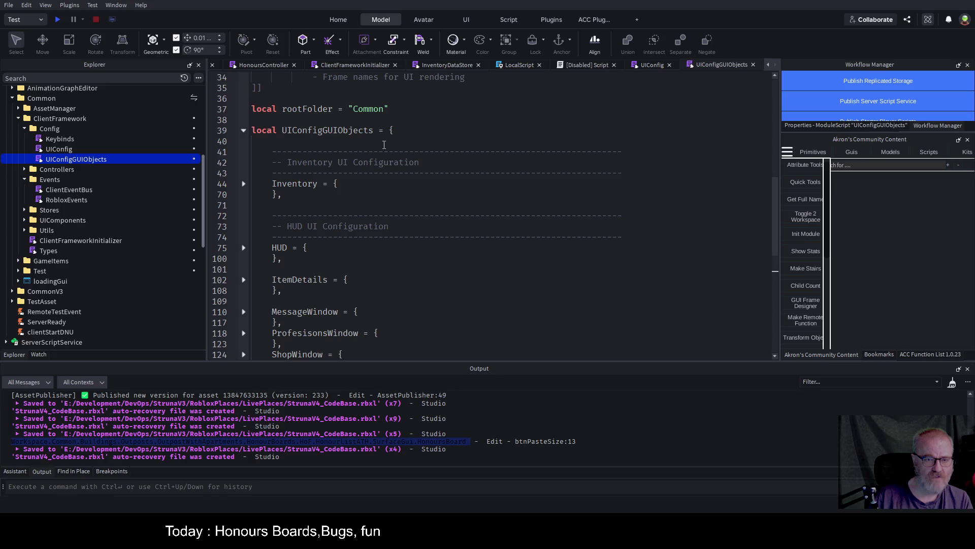
- Insert a UIConfigGUIObjects.Init() line at the start of the table
left_click(549, 144)
key("Return")
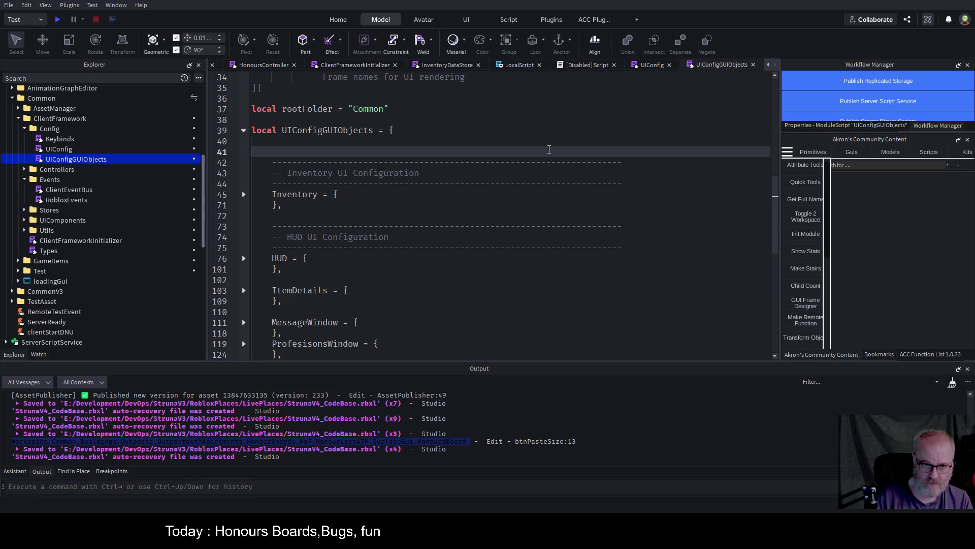
type("UIConfigGUIObjects.Init(*")
key("BackSpace")
key("End")
key("Return")
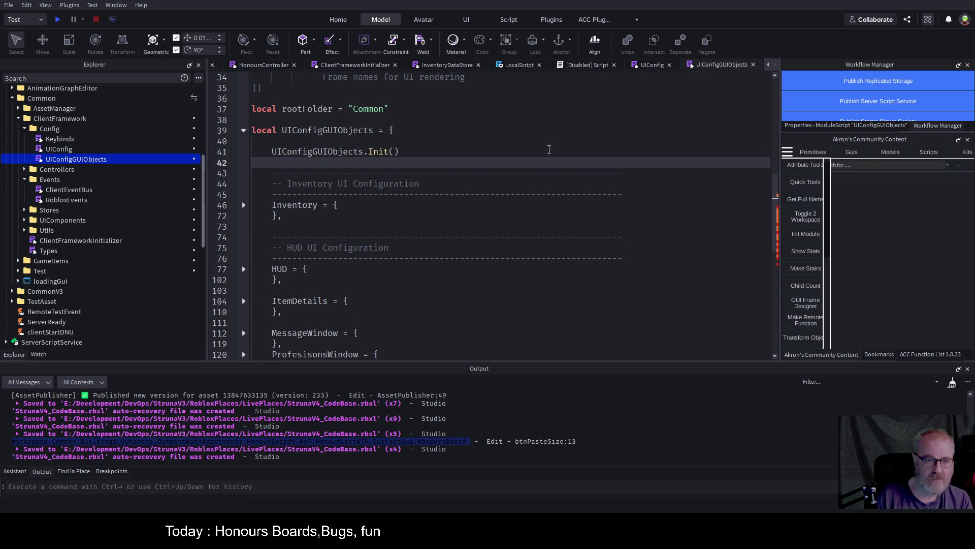
- Turn Init() into an empty function and delete the trailing comma after its end
left_click(549, 149)
key("Home")
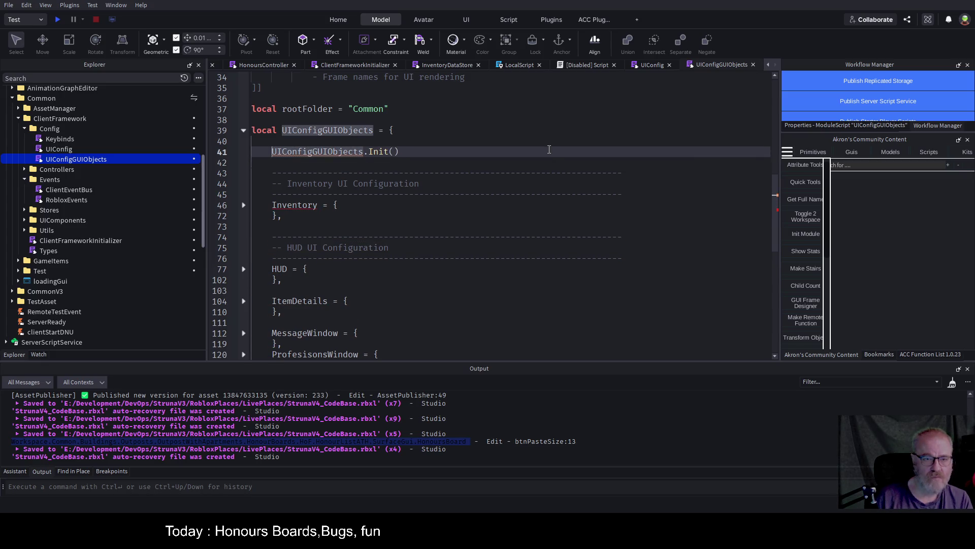
type("function")
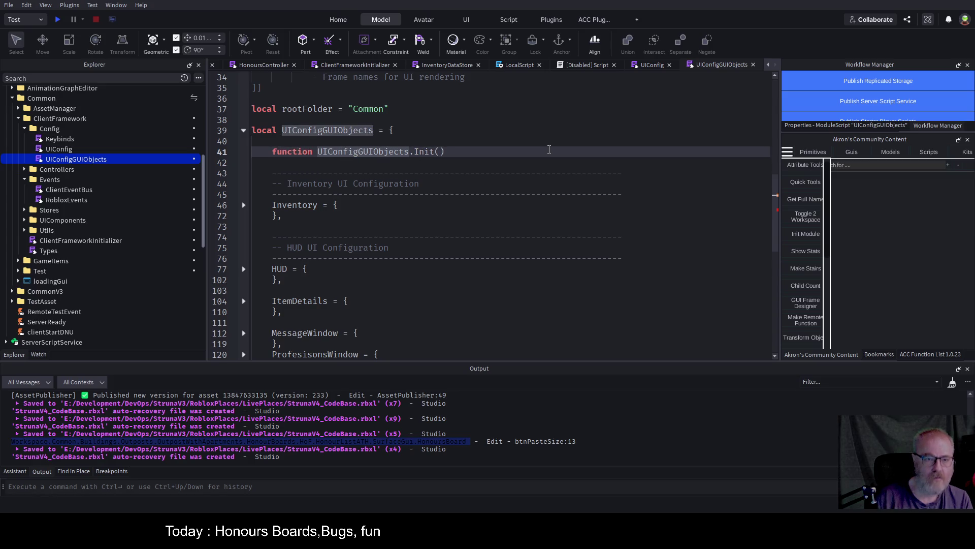
key("End")
key("Return")
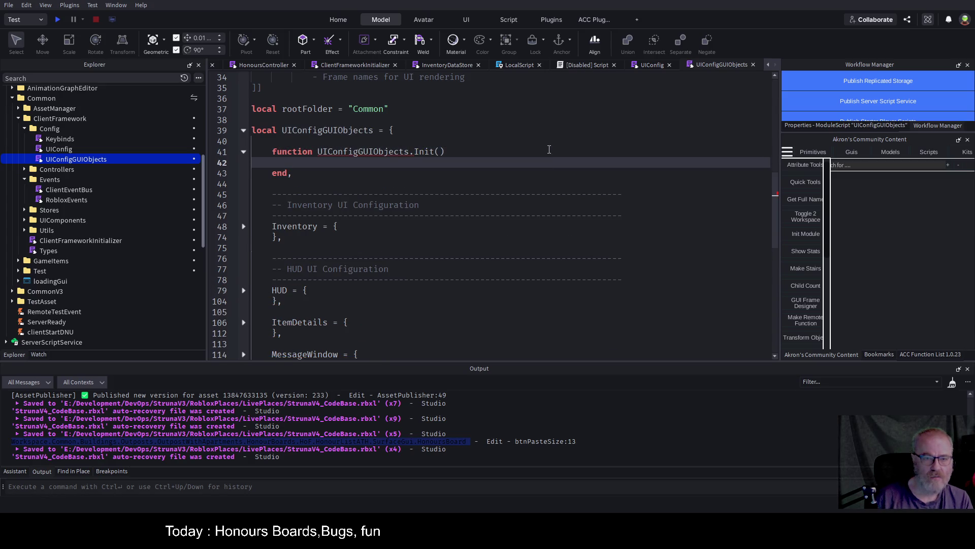
key("Up")
key("Left")
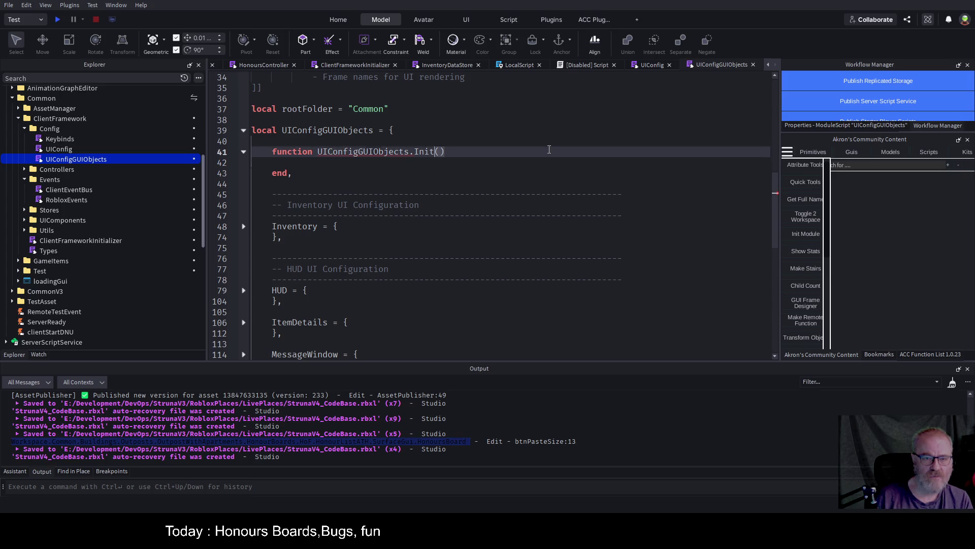
key("Down")
key("Down")
key("BackSpace")
- Start selecting the window configuration entries below the function
key("Up")
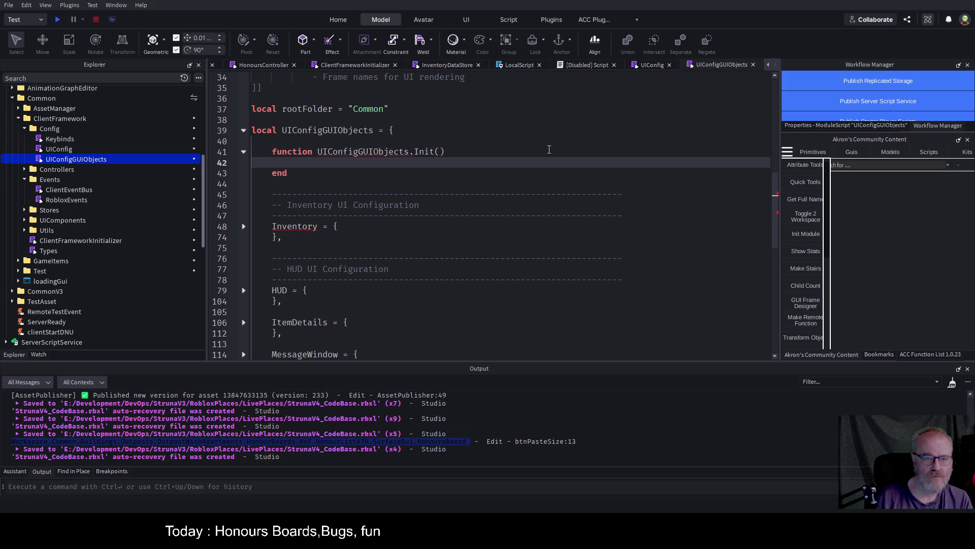
key("Down")
key("Down")
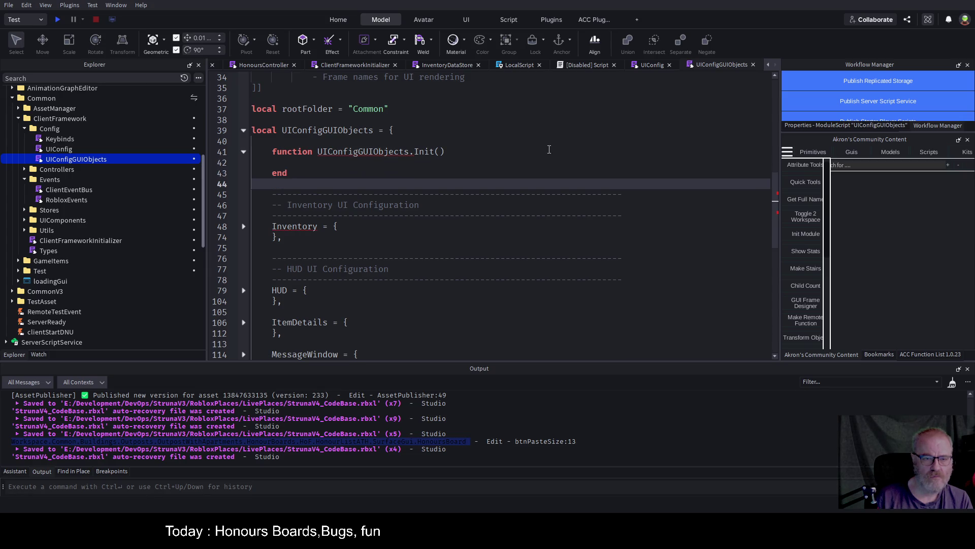
key("shift+Down")
key("shift+Down")
key("shift+Down")
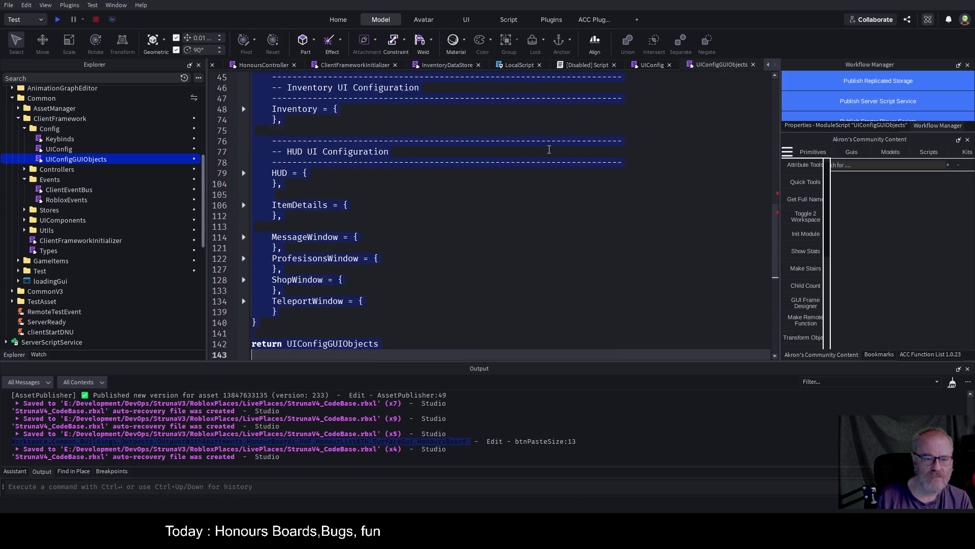
- Delete the old window entries and close the table declaration with a brace
key("shift+Up")
key("shift+Up")
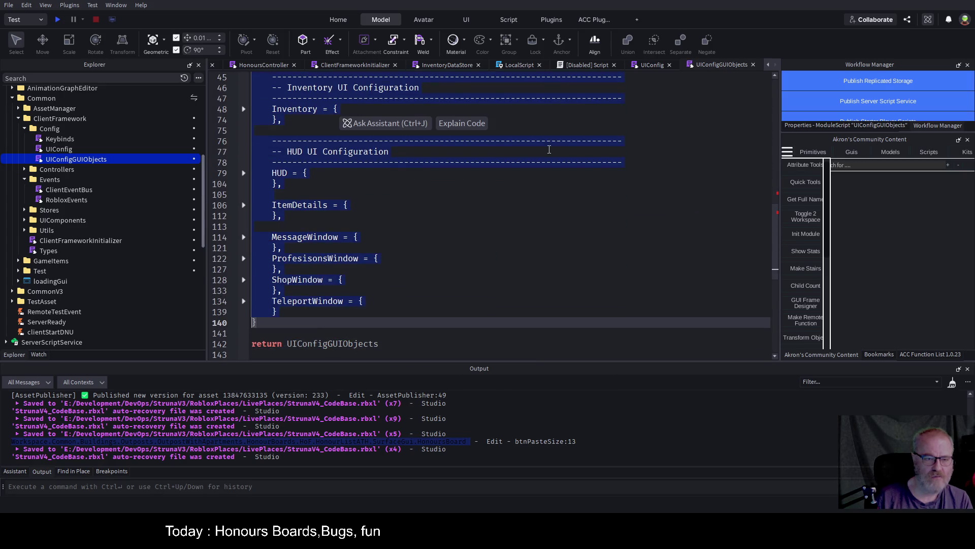
key("Delete")
key("Up")
key("Up")
key("Up")
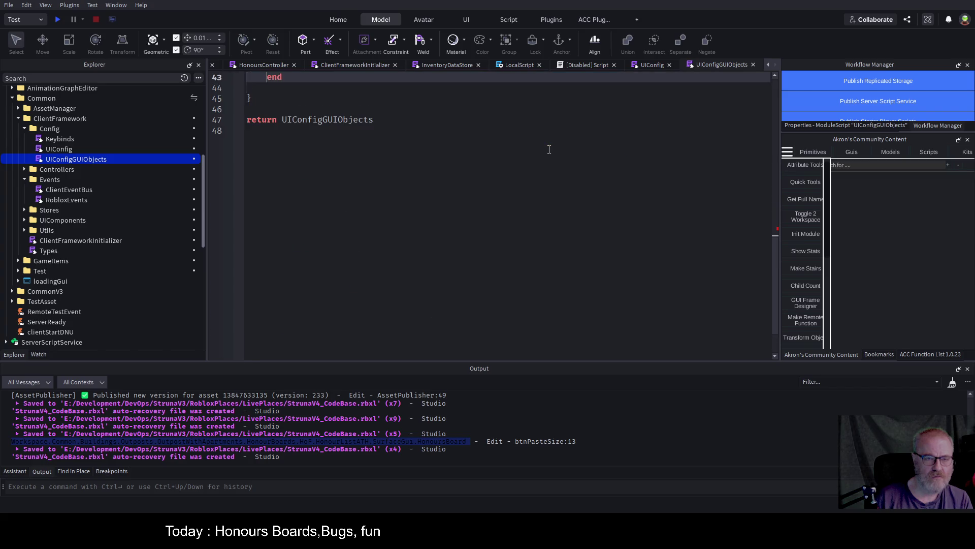
key("Up")
key("Up")
key("Up")
key("Down")
key("Down")
key("Down")
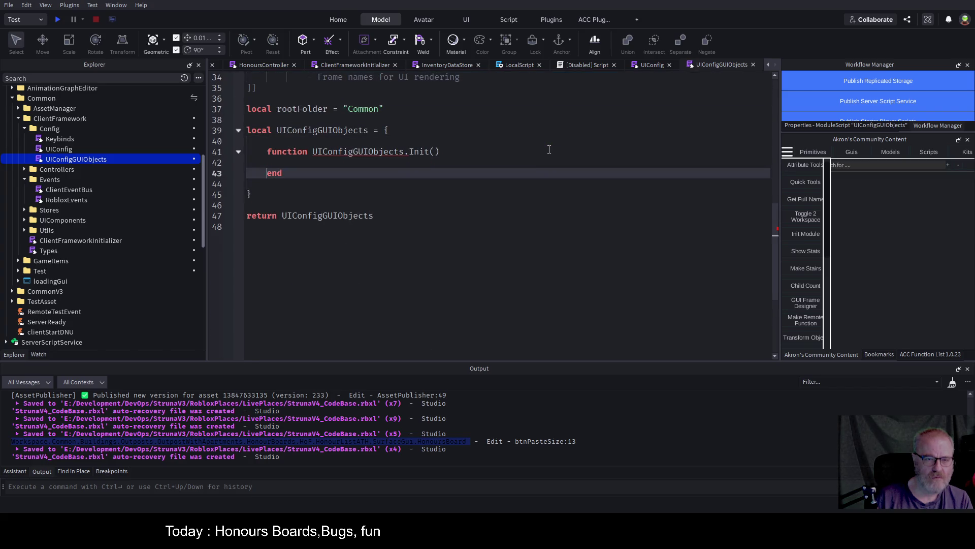
key("Up")
key("Up")
key("Up")
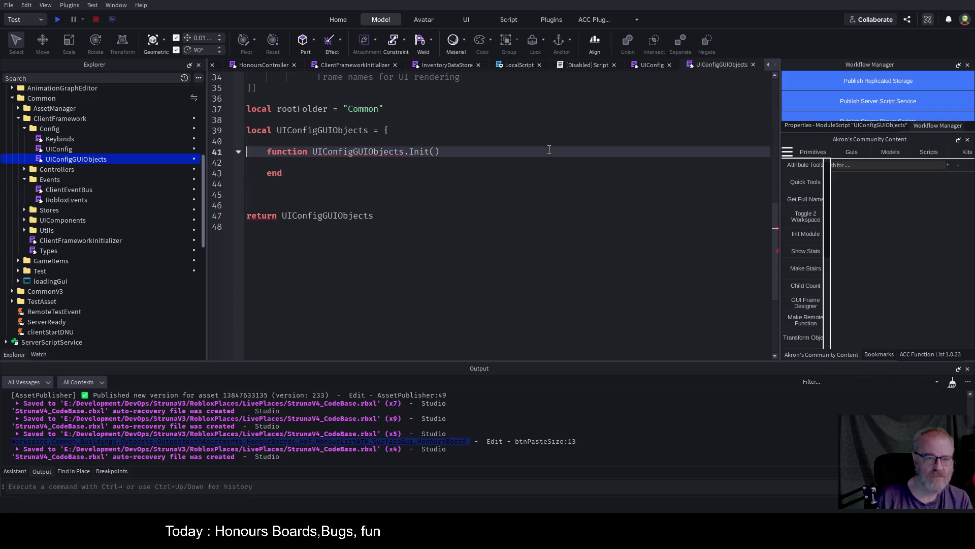
type("}")
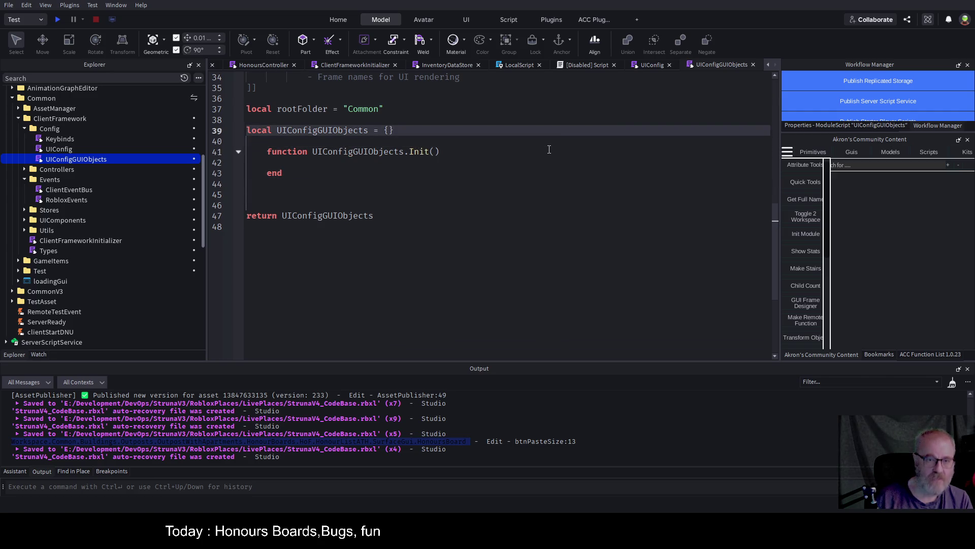
- Unindent the Init function out of the table and re-indent its header and end
key("Down")
key("Down")
key("shift+Down")
key("shift+Down")
key("shift+Tab")
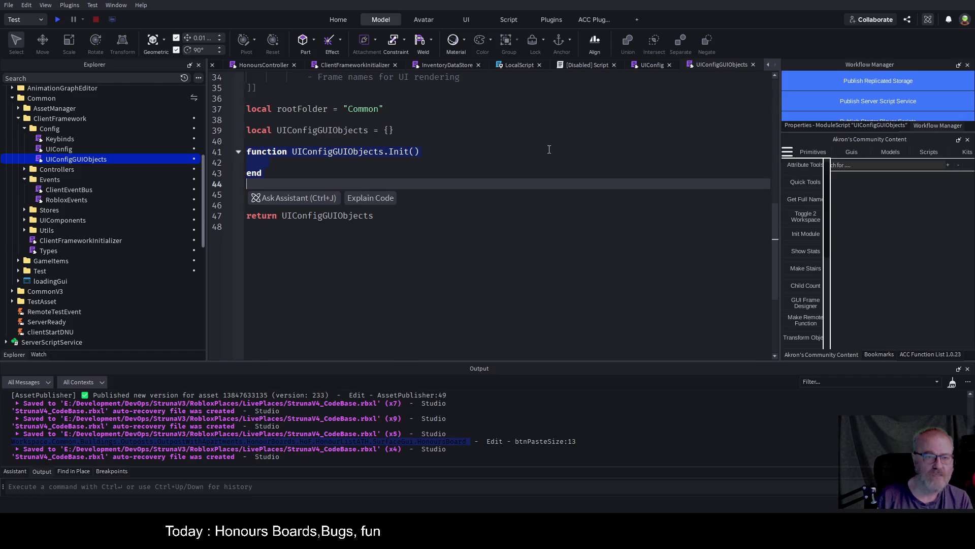
key("Left")
key("shift+Down")
key("shift+Down")
key("Tab")
key("Right")
key("Tab")
key("Up")
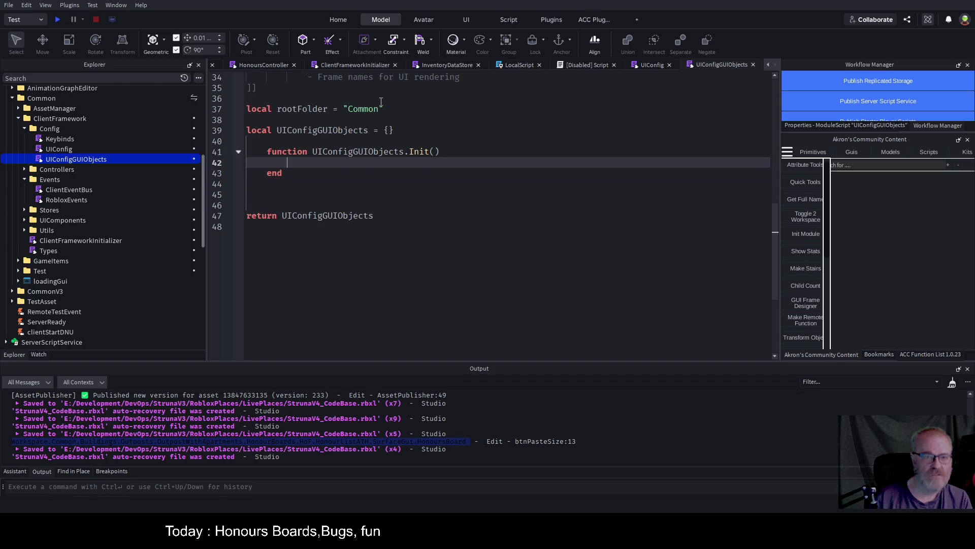
- Add local uiConfig = require("./UIConfig") inside the function, indented
type("local ")
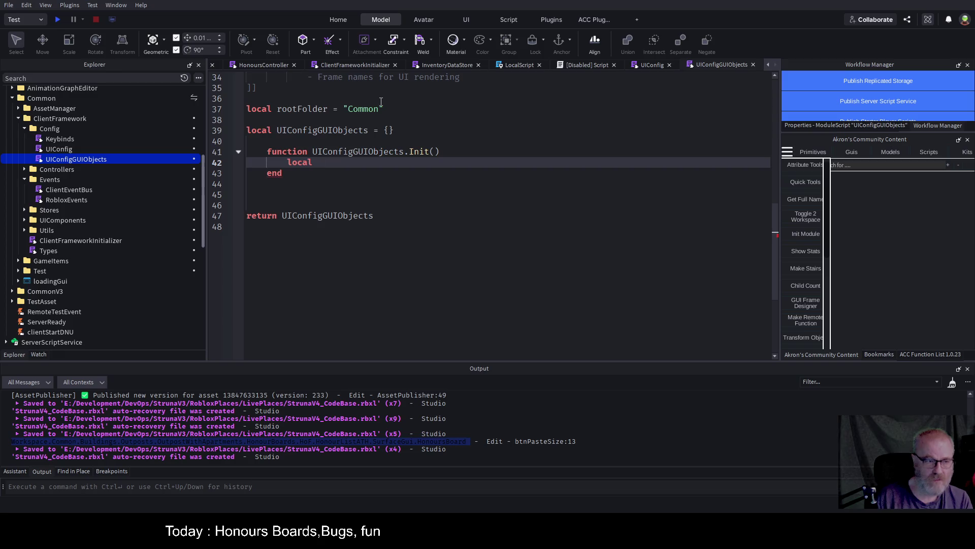
type("uiC")
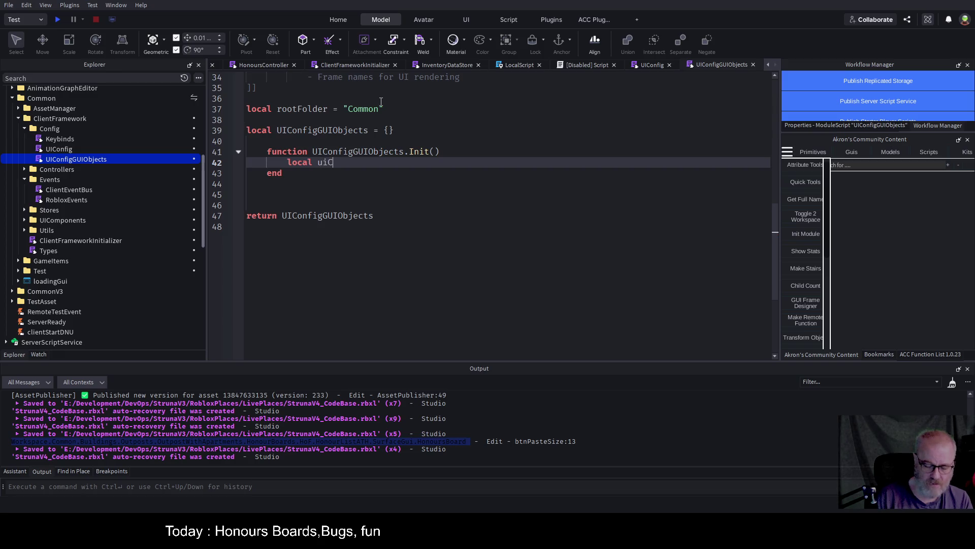
type("onfig = require.")
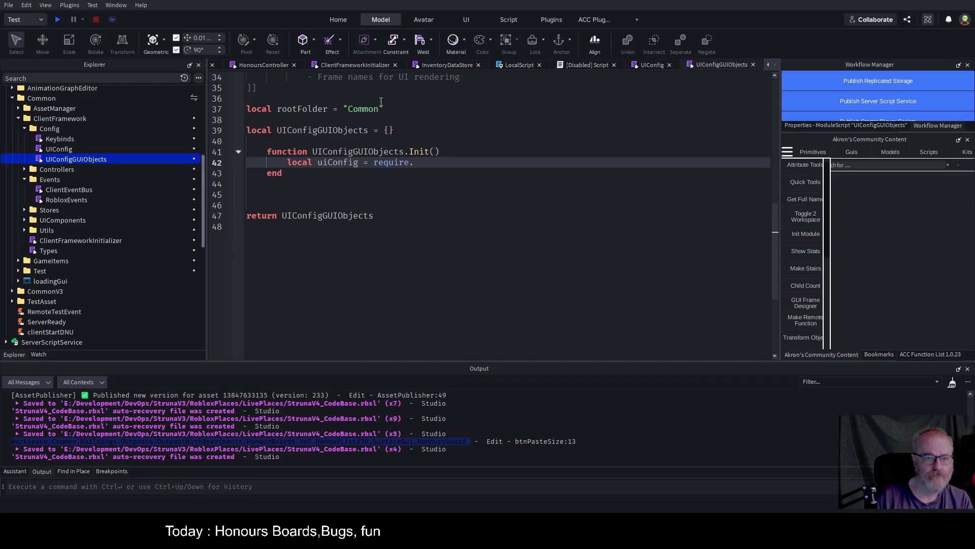
key("BackSpace")
type("(")
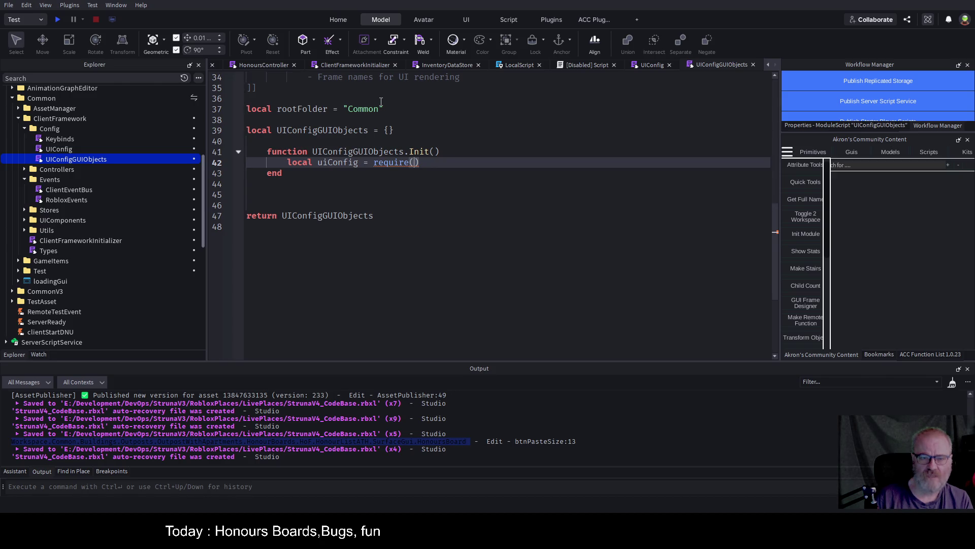
type("\".")
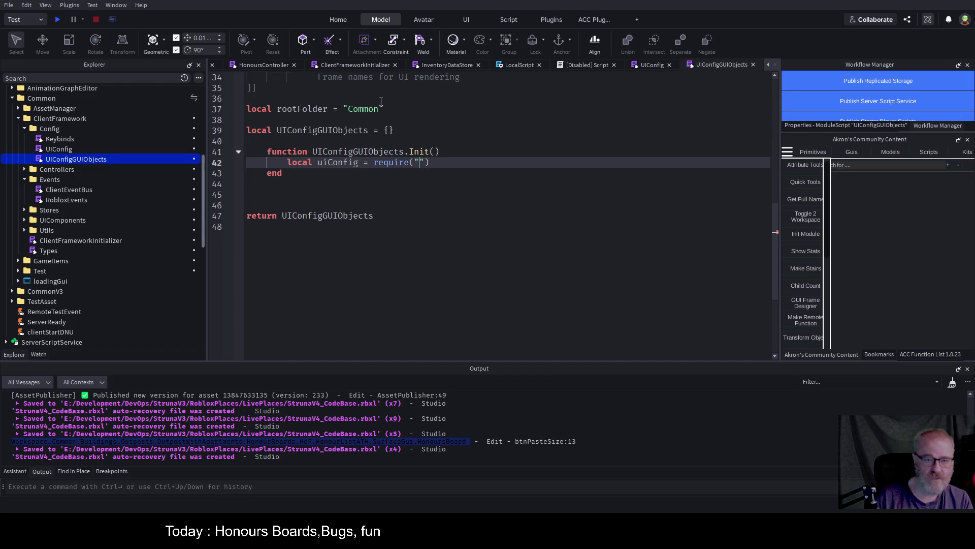
type("/")
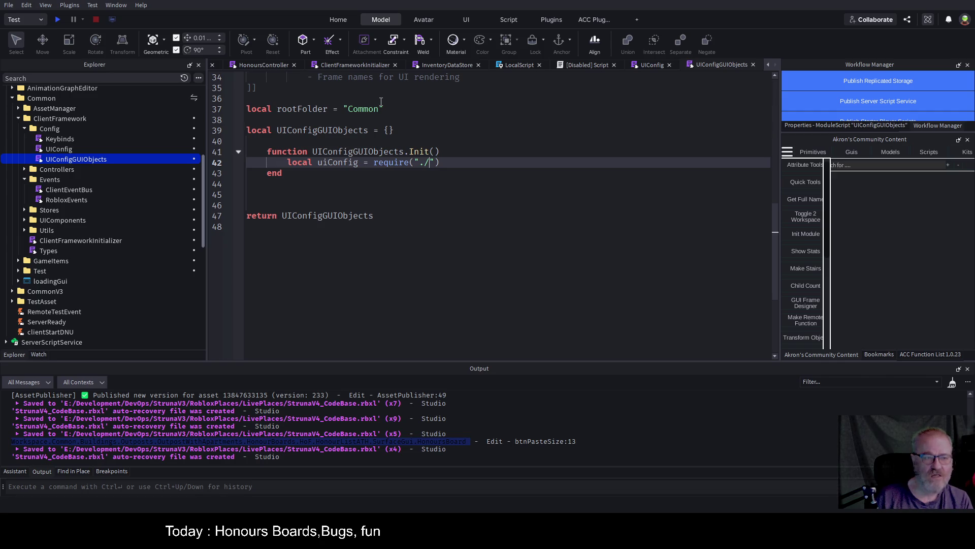
type("UIConfig")
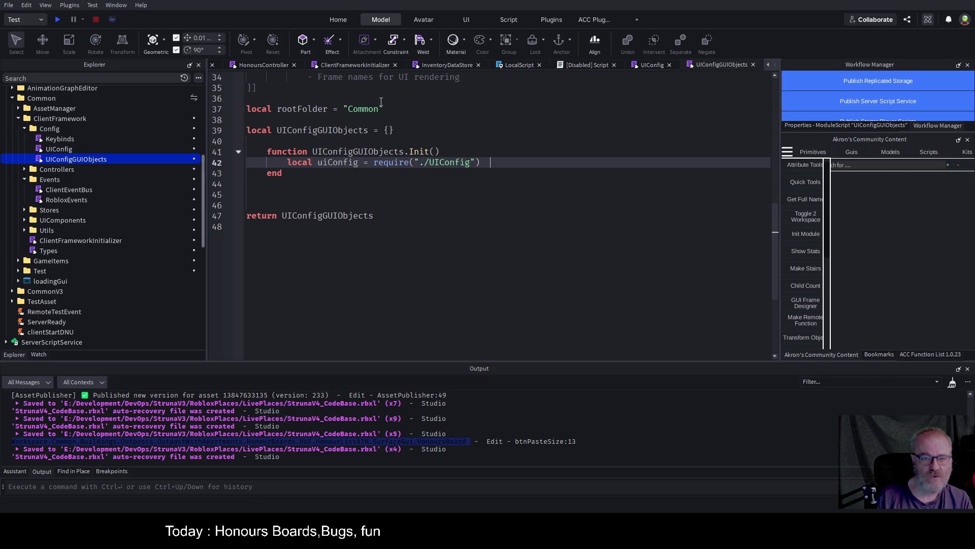
key("Return")
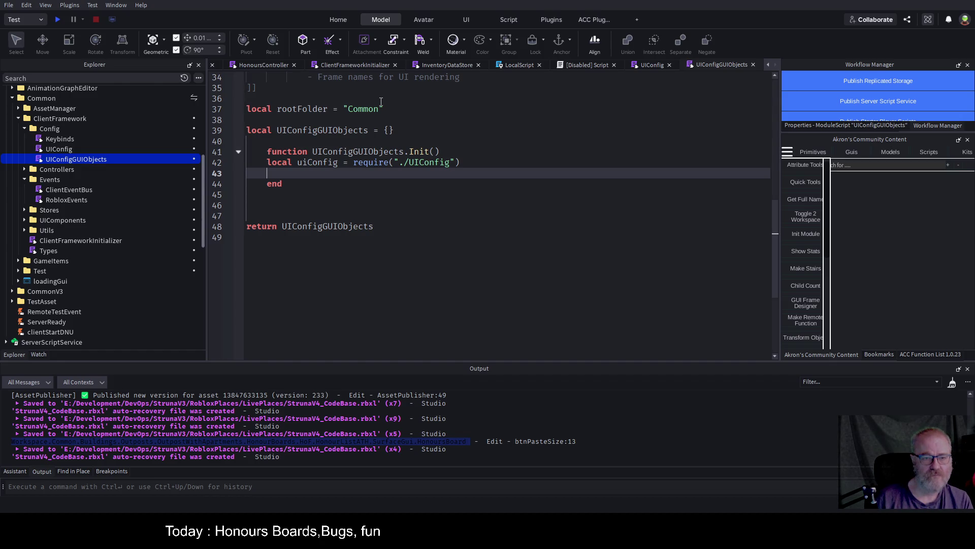
key("Up")
key("Tab")
key("Up")
key("Down")
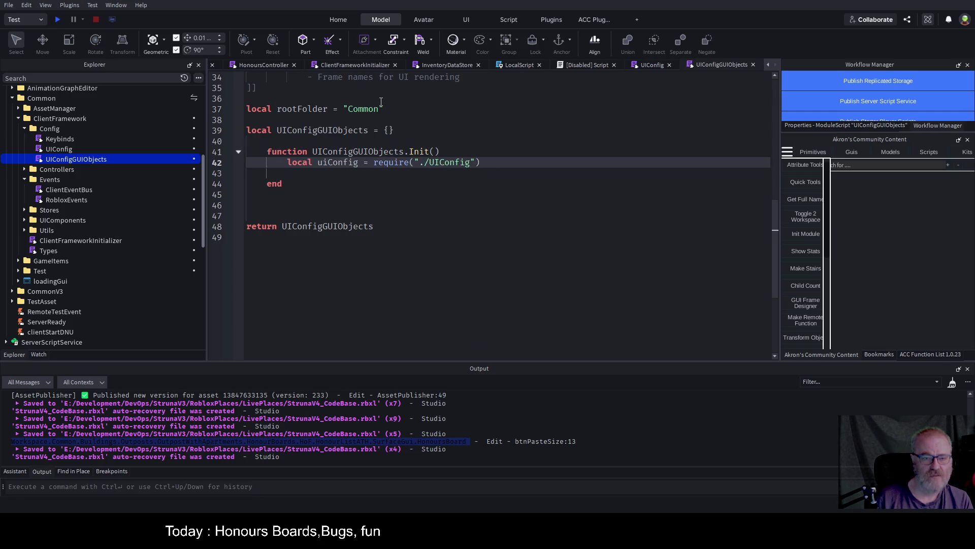
key("shift+Tab")
key("End")
key("Return")
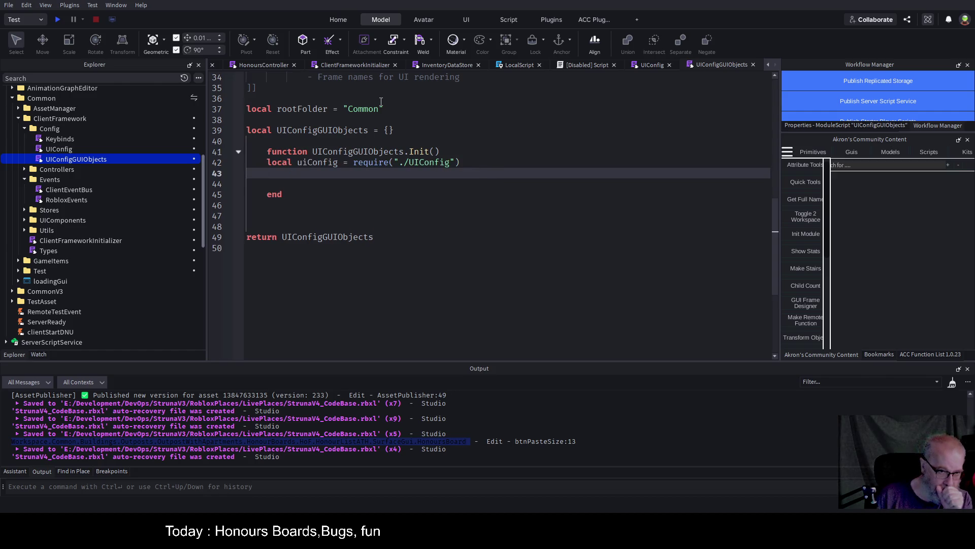
- Make Init a local function and indent the require line
key("Up")
key("Up")
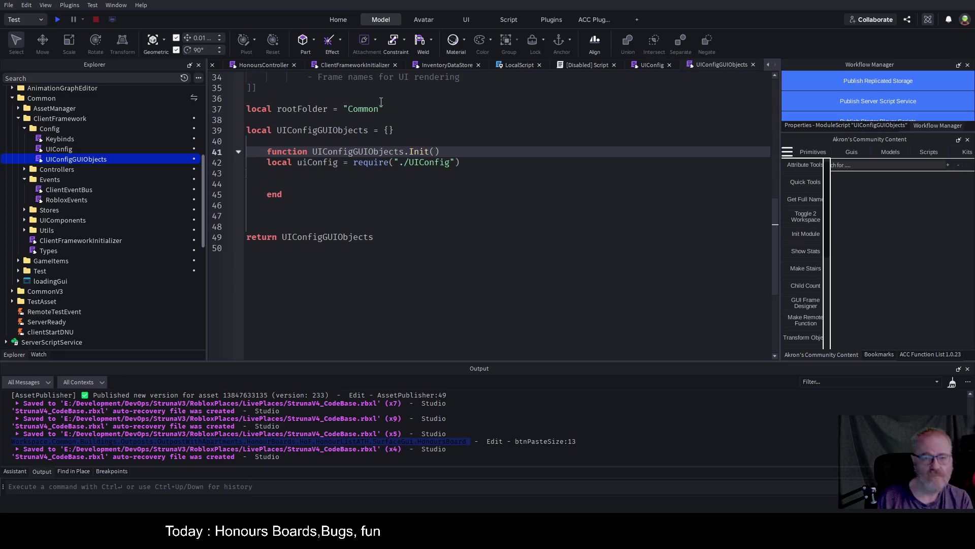
key("Down")
key("Down")
key("Down")
key("Up")
key("Up")
key("Up")
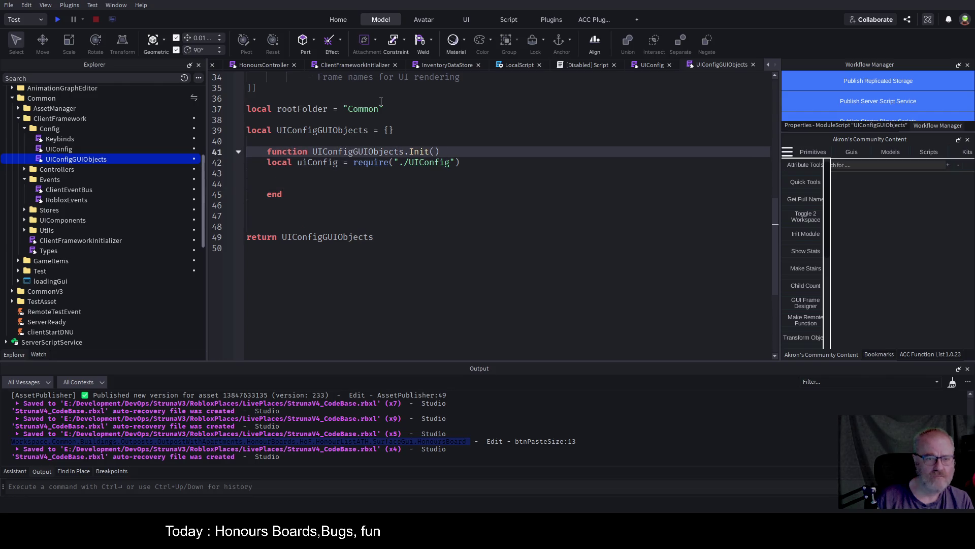
type("local")
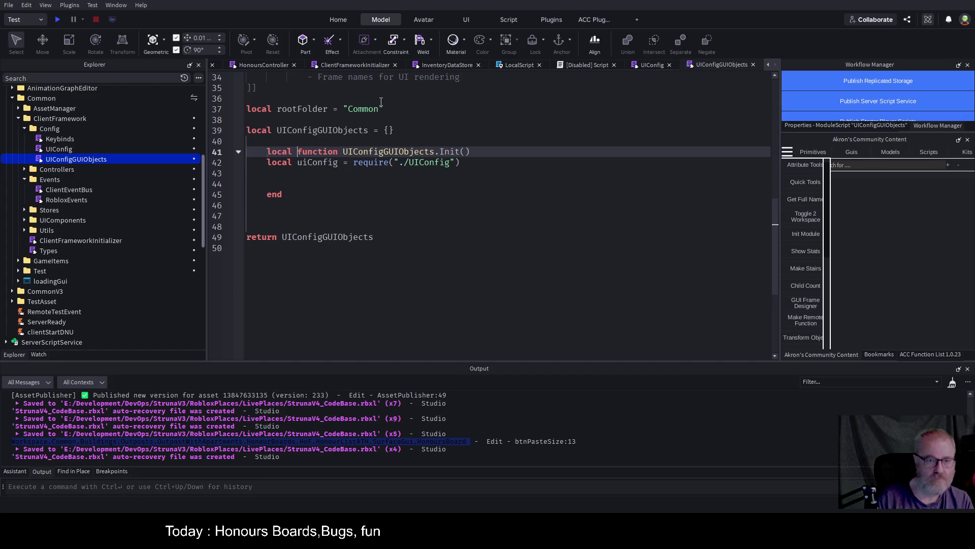
key("Down")
key("Tab")
key("Down")
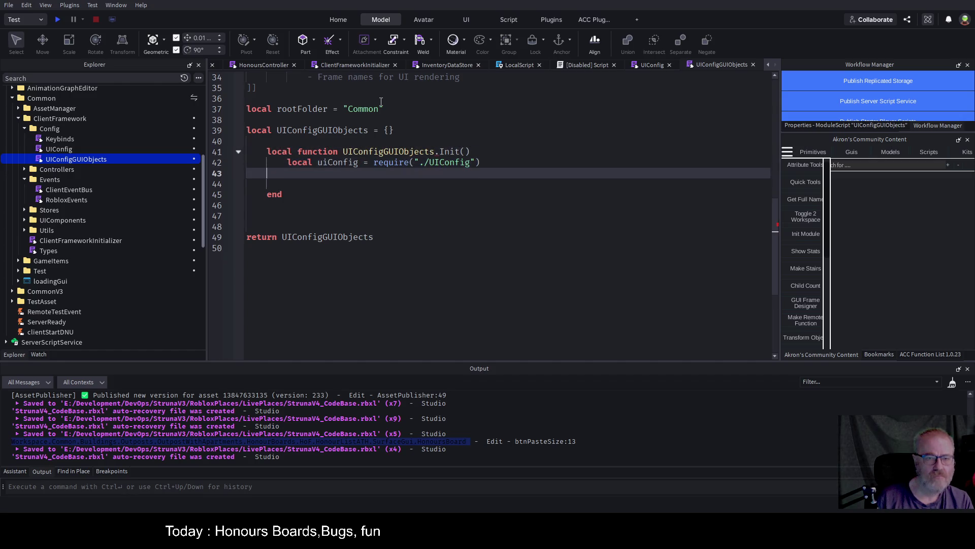
- Add a blank line inside the function body and fix its indentation
key("Up")
key("Up")
key("End")
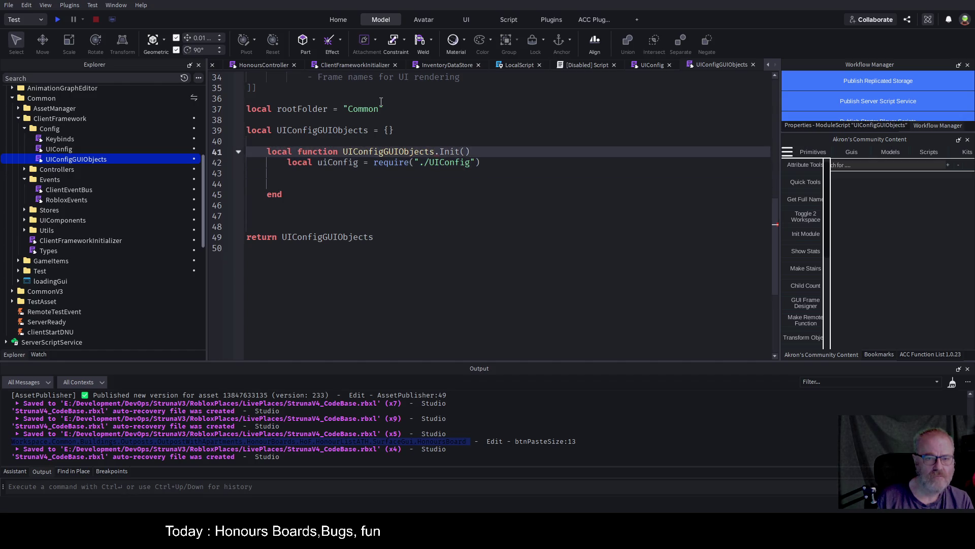
key("Down")
key("End")
key("Return")
key("Up")
key("shift+Tab")
key("Up")
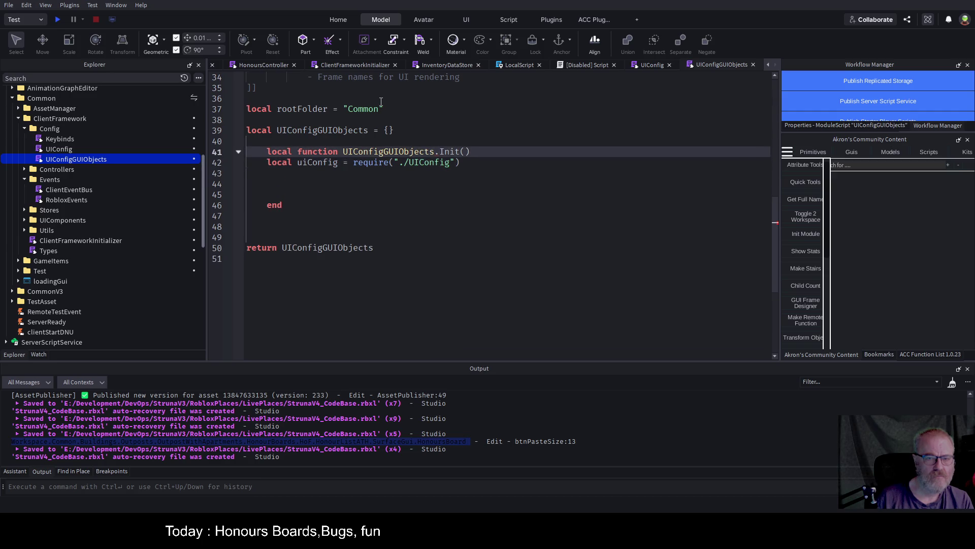
- Retype the dot before Init and open space above the function
key("ctrl+Left")
key("ctrl+Left")
key("ctrl+Left")
key("Delete")
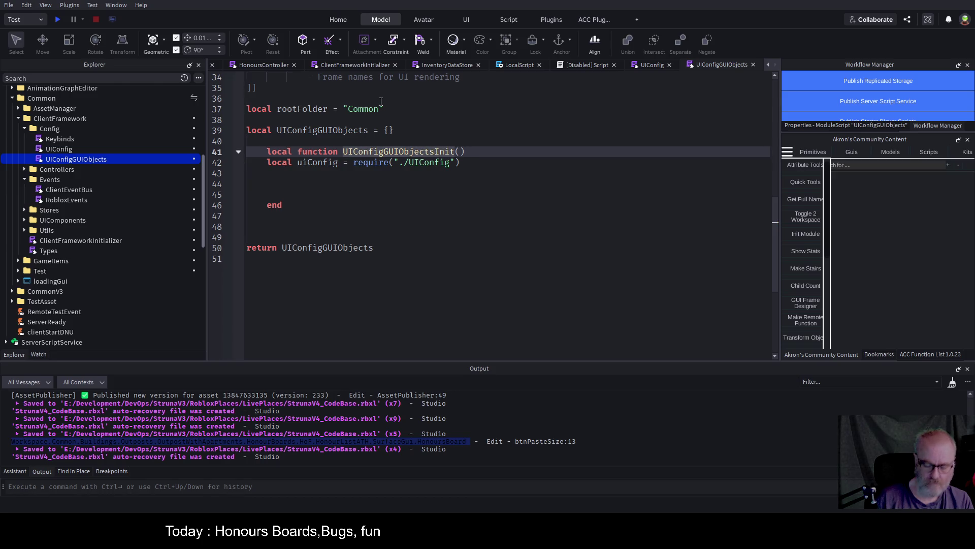
type(".")
key("Up")
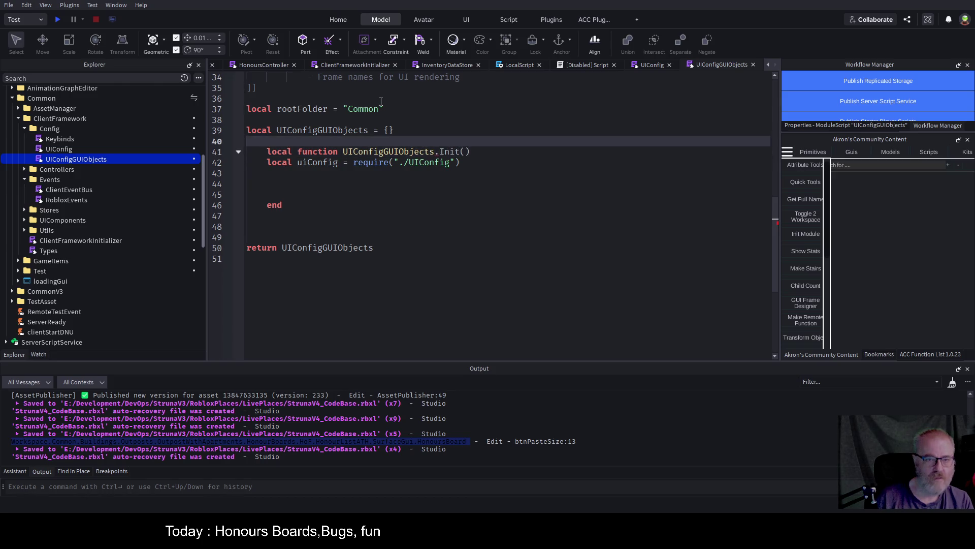
key("Return")
key("Return")
key("Return")
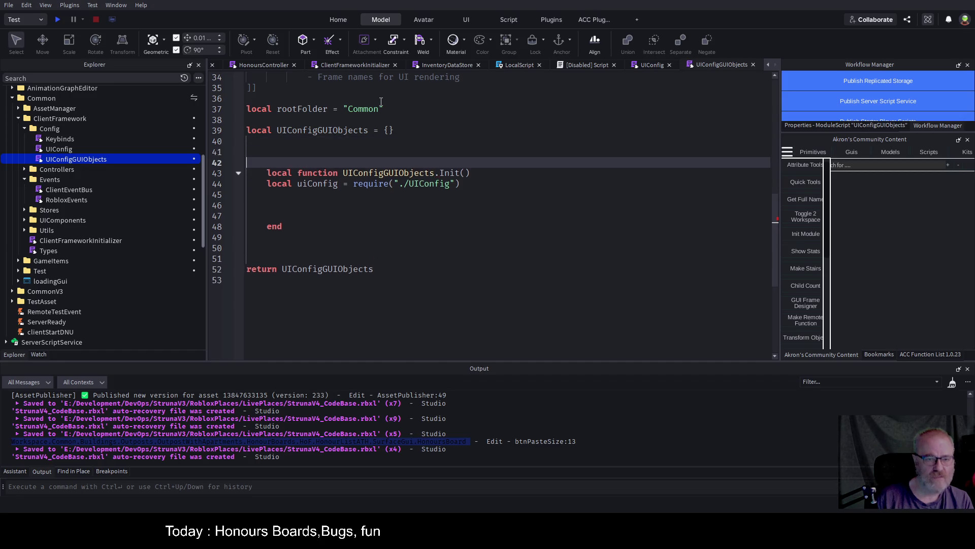
- Add a new function UIConfigGUIObjects.bob() above the old Init function
key("Up")
type("functioj")
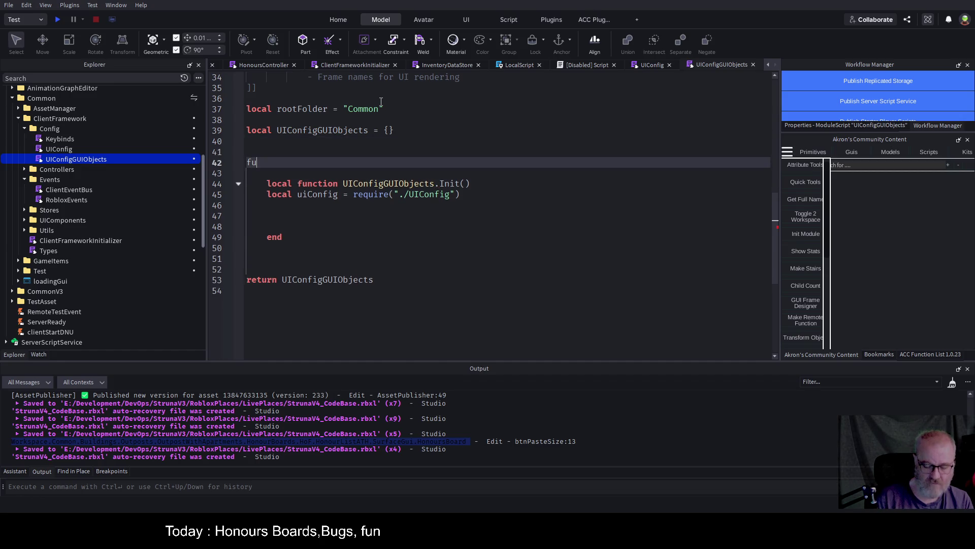
key("BackSpace")
type("n bob ()")
key("Return")
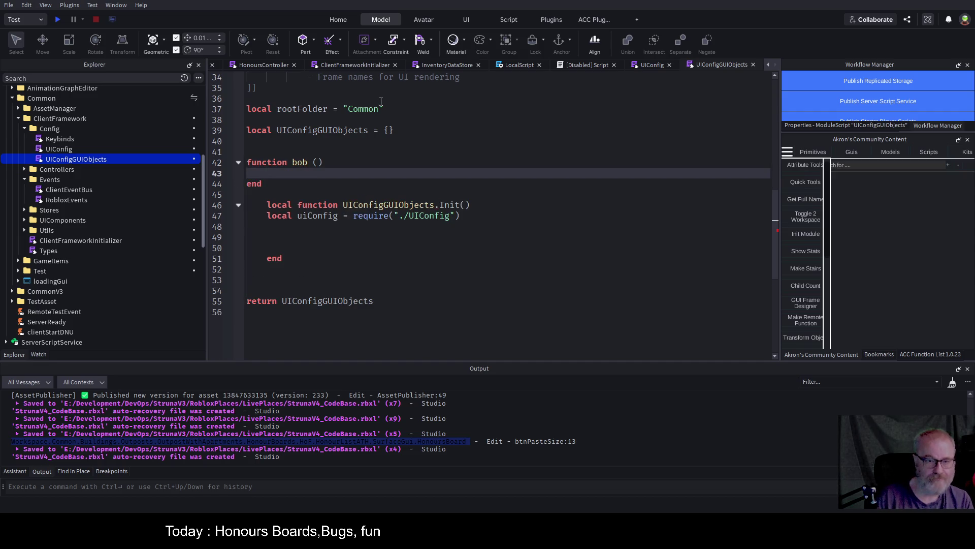
key("Up")
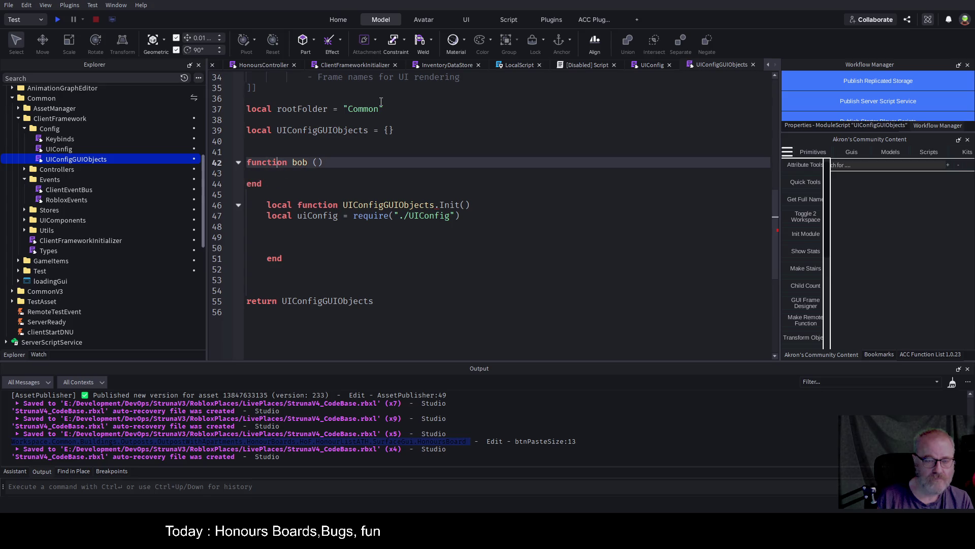
key("BackSpace")
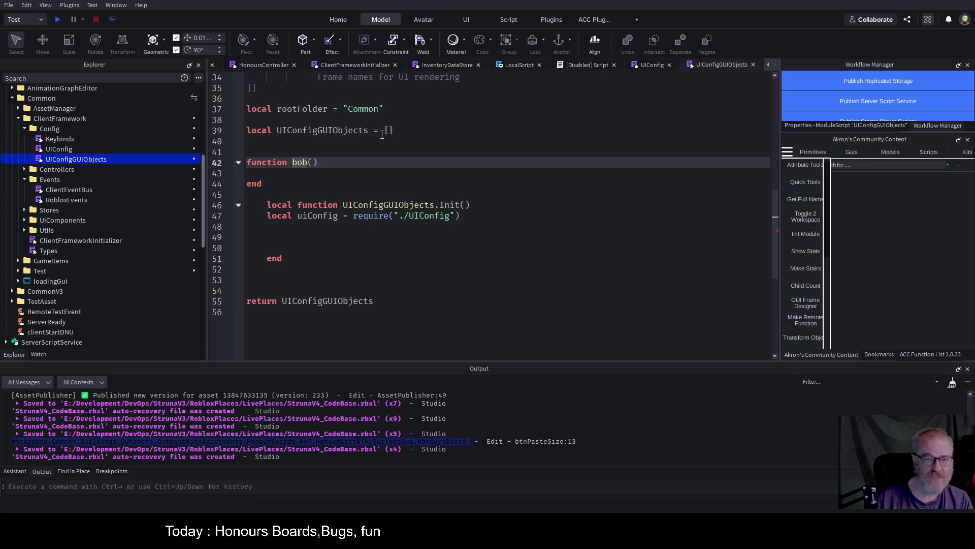
left_click(336, 129)
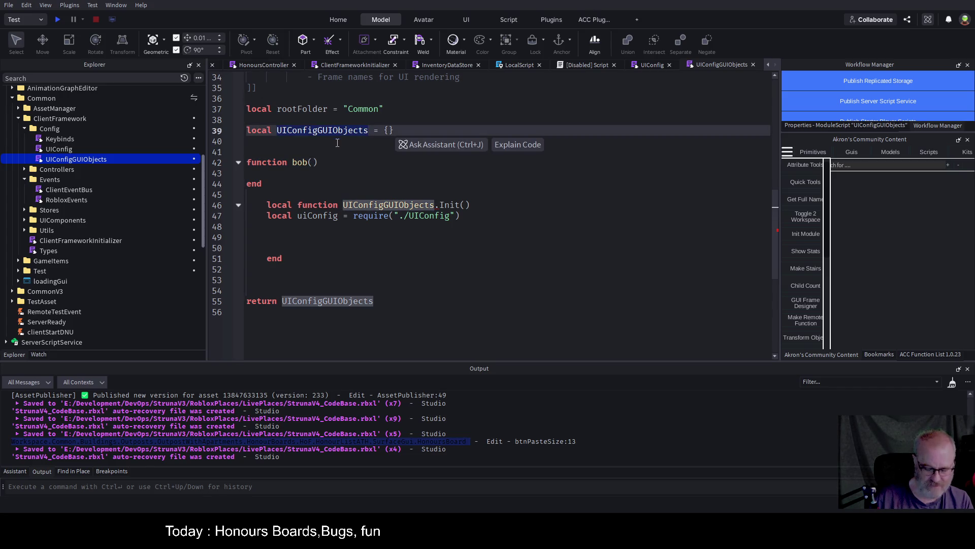
left_click(292, 163)
type("UIConfigGUIObjects")
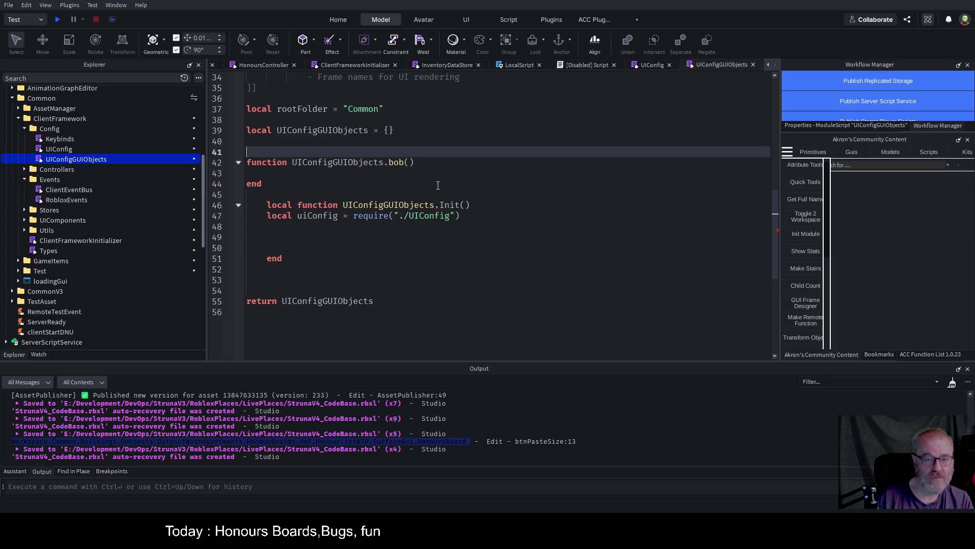
- Move the uiConfig require line into bob's body with a blank line after it
key("Down")
key("Down")
key("Down")
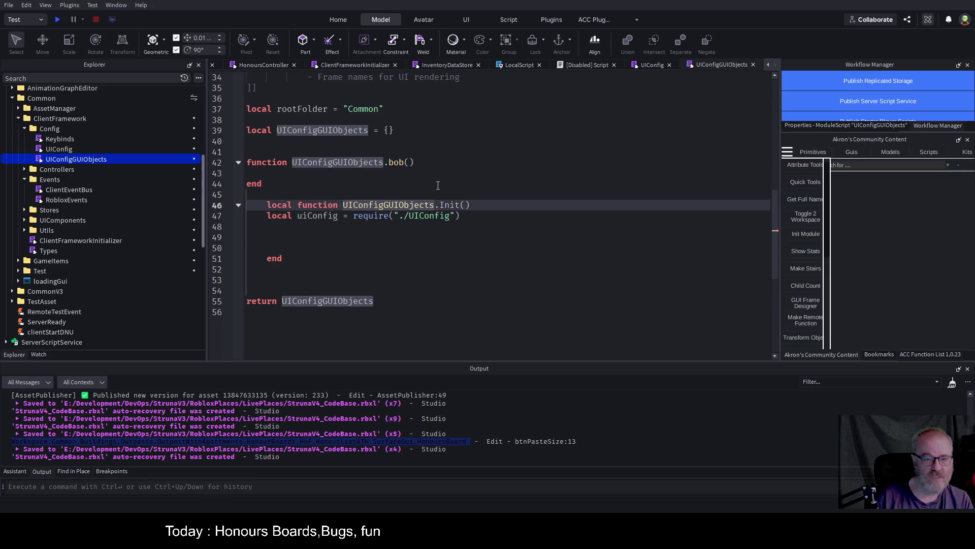
key("Down")
key("End")
key("shift+Home")
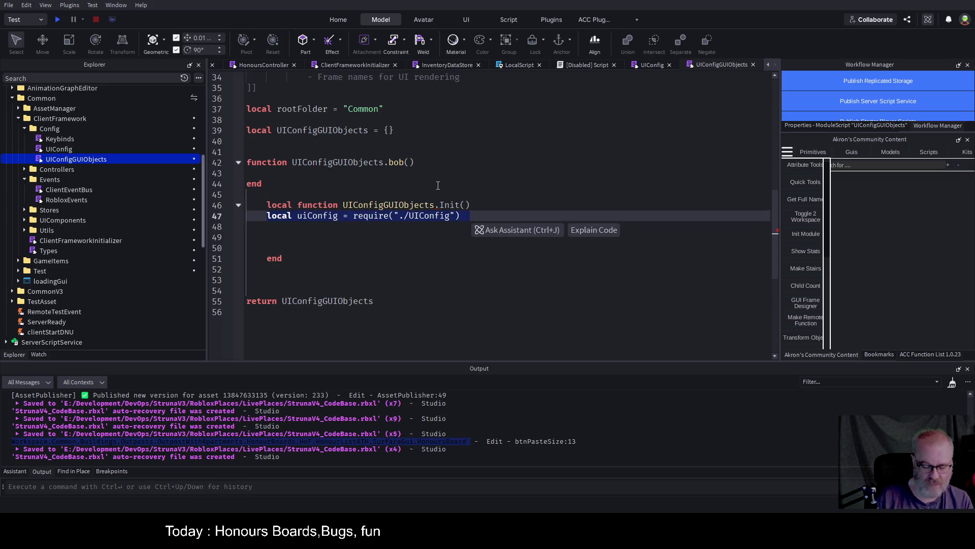
key("ctrl+x")
key("Up")
key("Up")
key("Up")
key("ctrl+v")
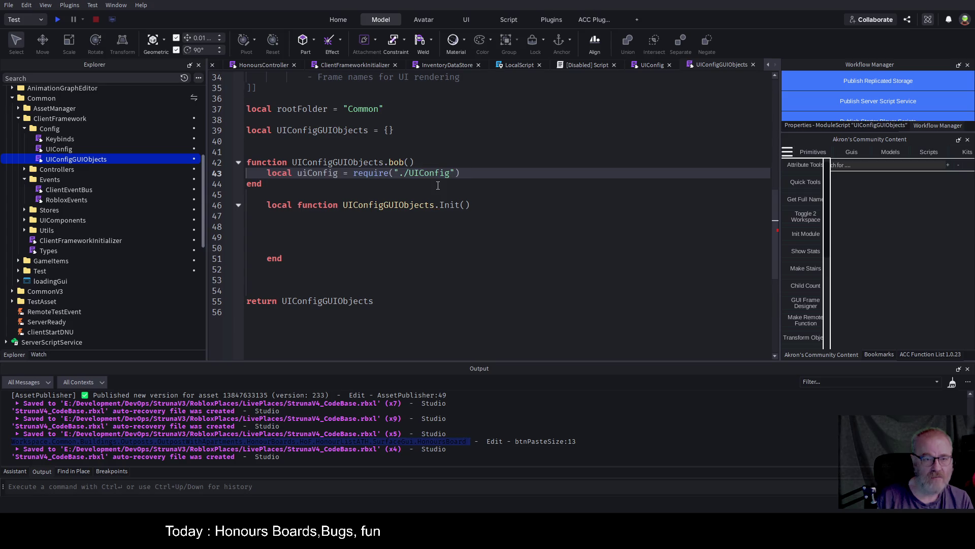
key("Return")
key("Up")
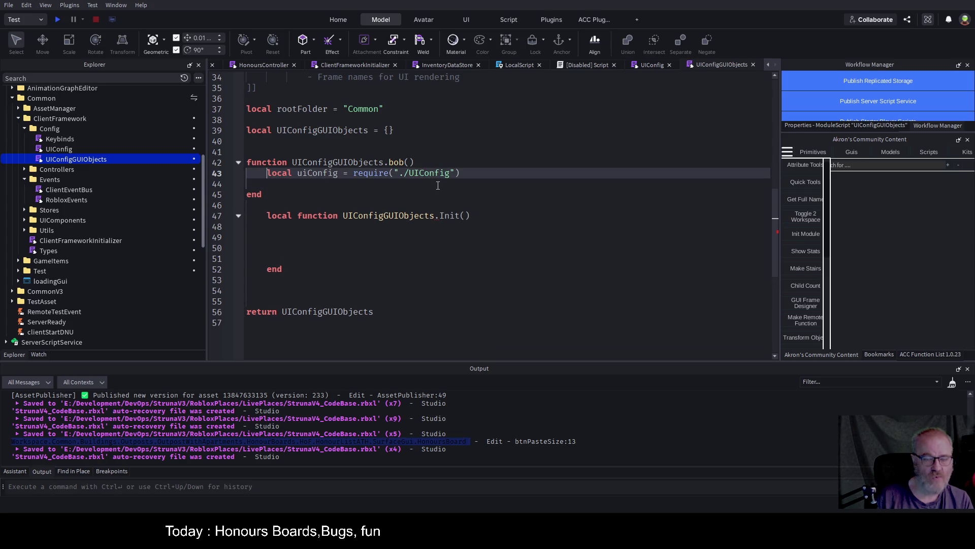
- Rename bob to Init, delete the old local Init block, and save the place
double_click(395, 162)
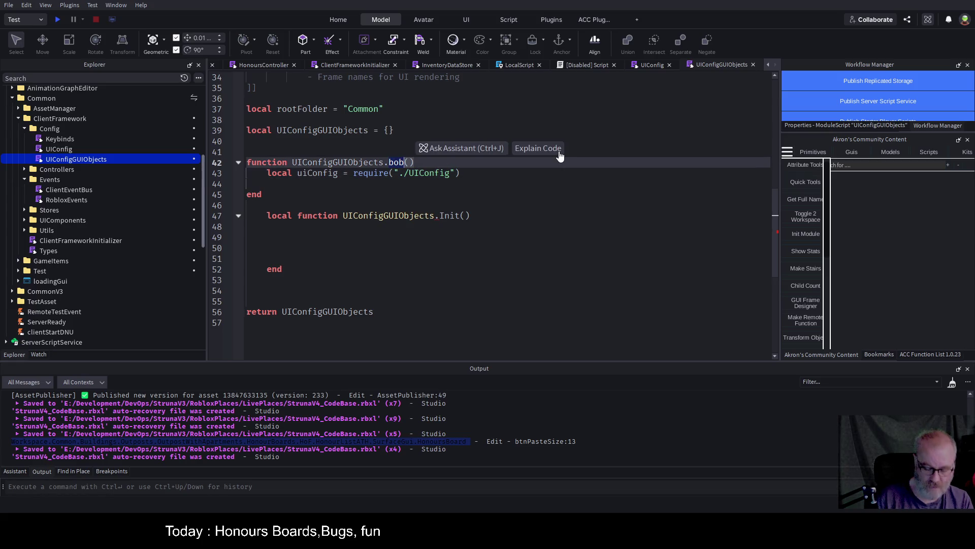
type("Init")
key("Down")
key("Down")
key("Down")
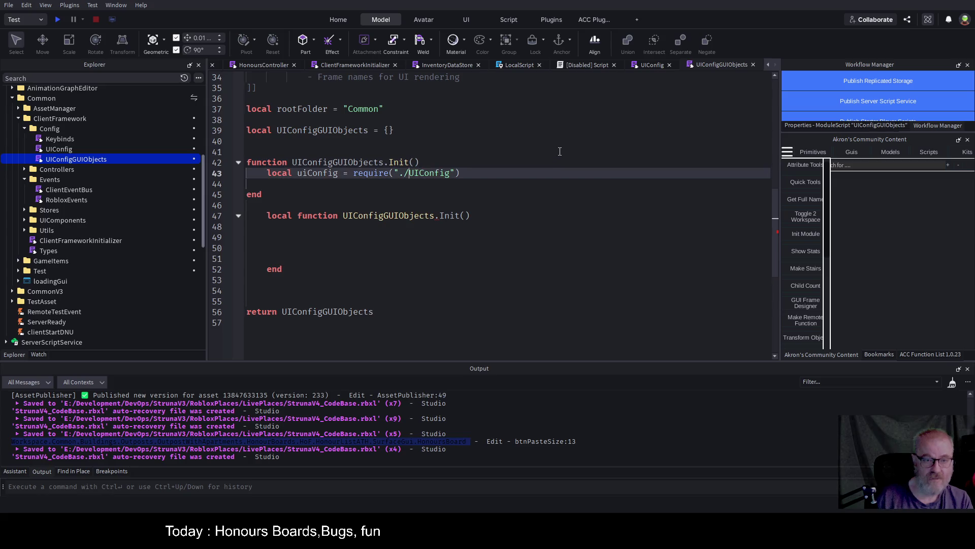
key("Down")
key("shift+Down")
key("shift+Down")
key("shift+Down")
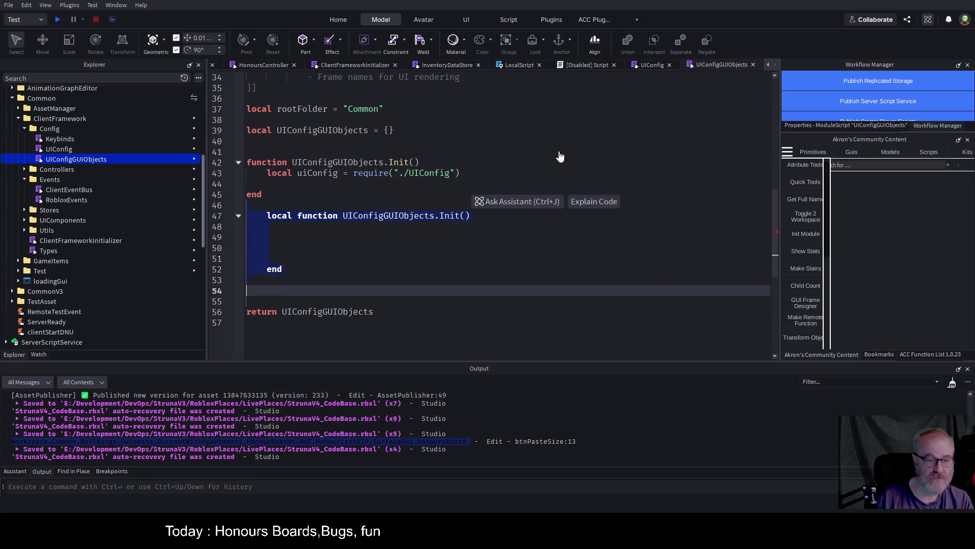
key("Delete")
key("ctrl+s")
left_click(591, 174)
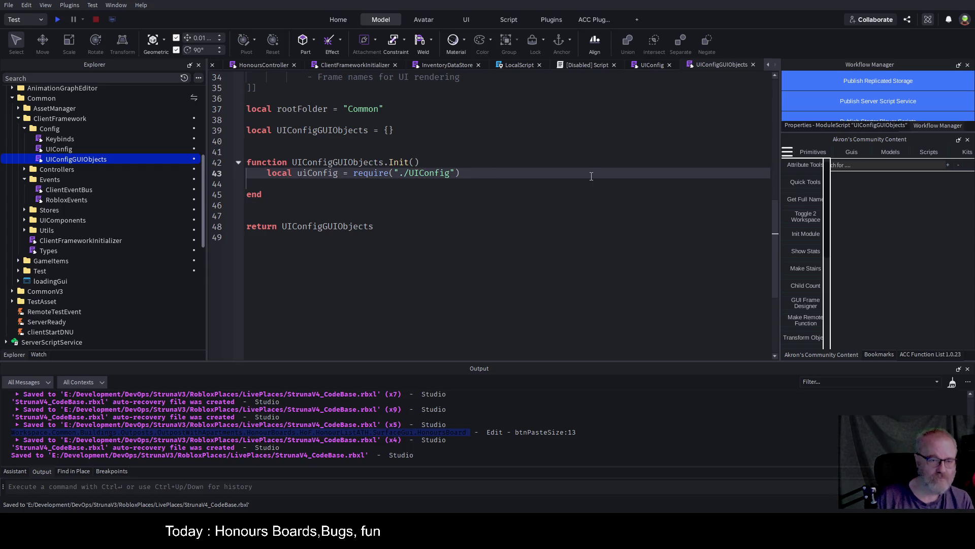
- Add an empty line after the require line inside UIConfigGUIObjects.Init and save the place
key("Return")
key("ctrl+s")
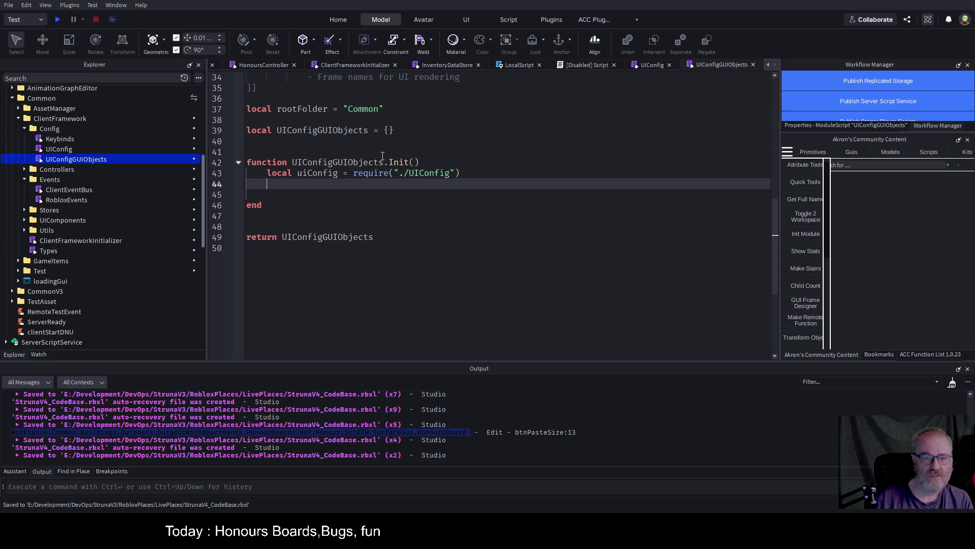
left_click(343, 145)
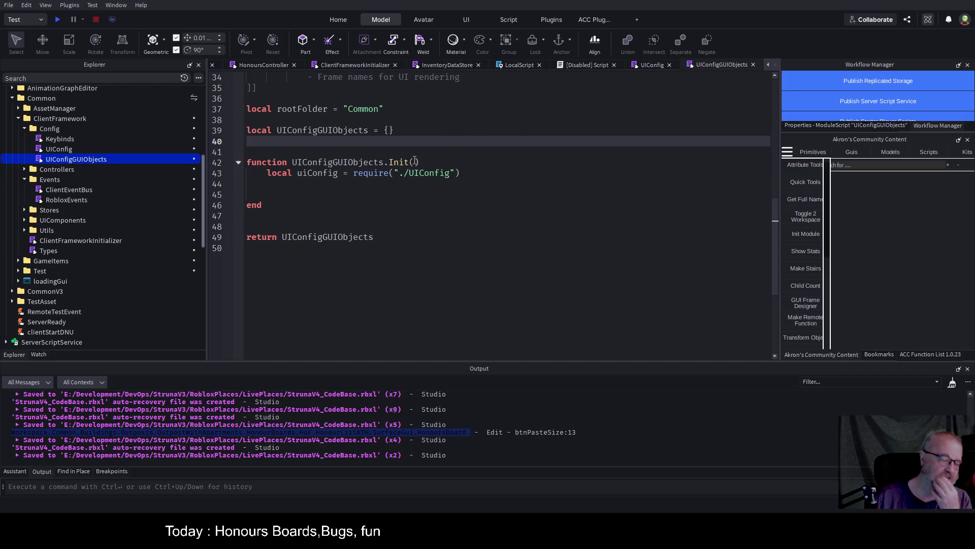
left_click(426, 193)
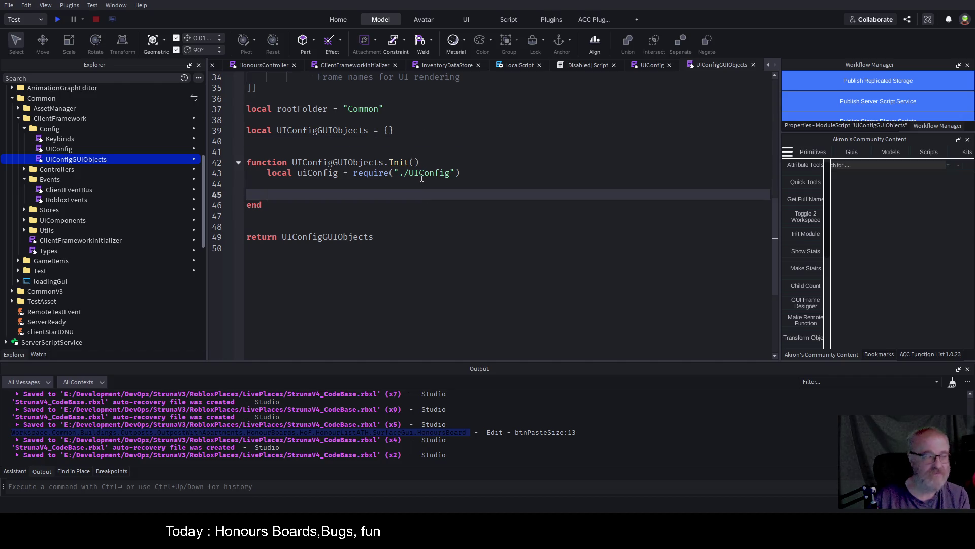
key("ctrl+s")
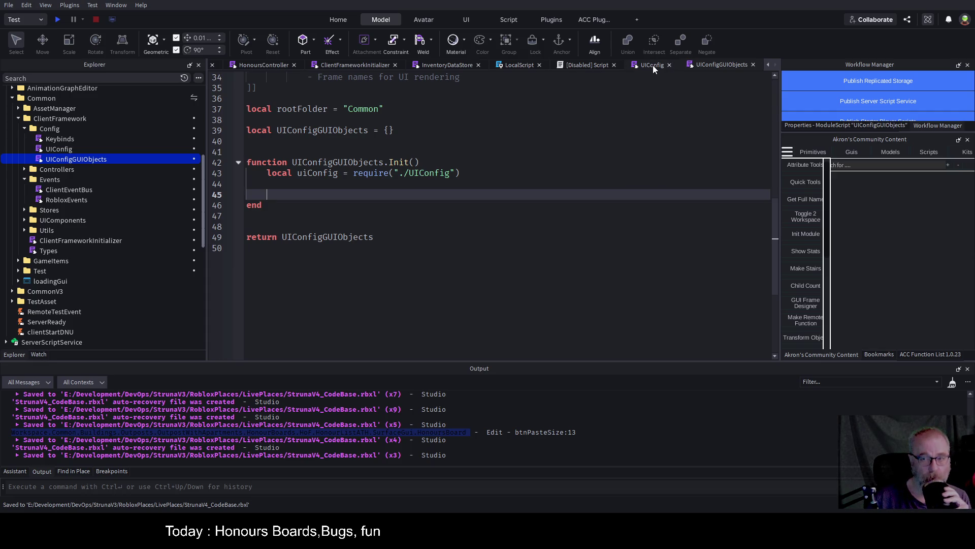
left_click(444, 68)
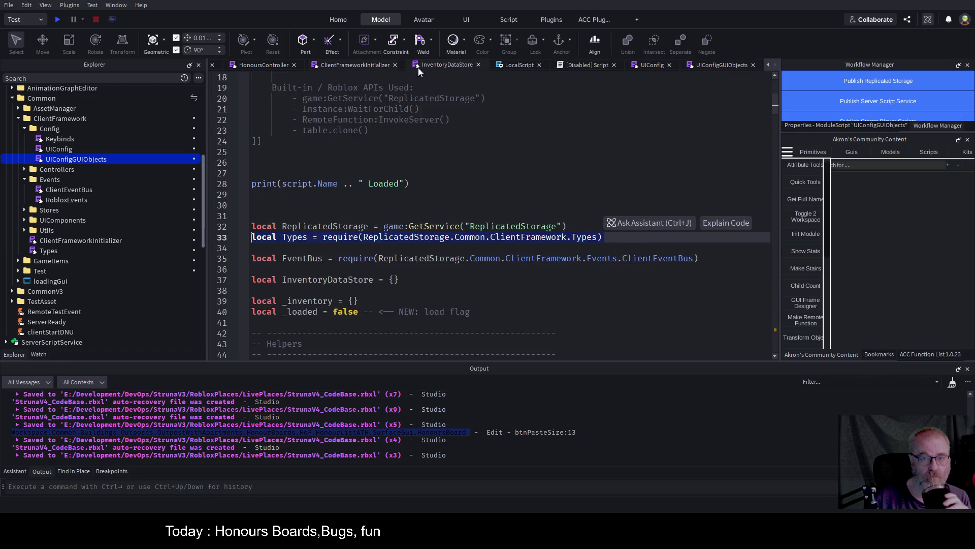
- In HonoursController, cut the uiConfig.HUD.ScreenGuiName leftover and delete the empty FindFirstChild call
left_click(367, 70)
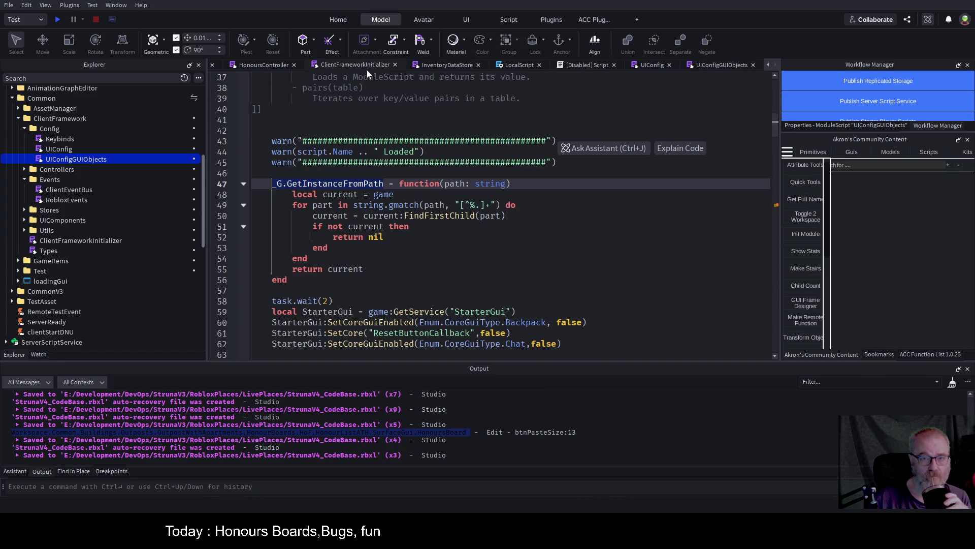
left_click(268, 65)
key("Up")
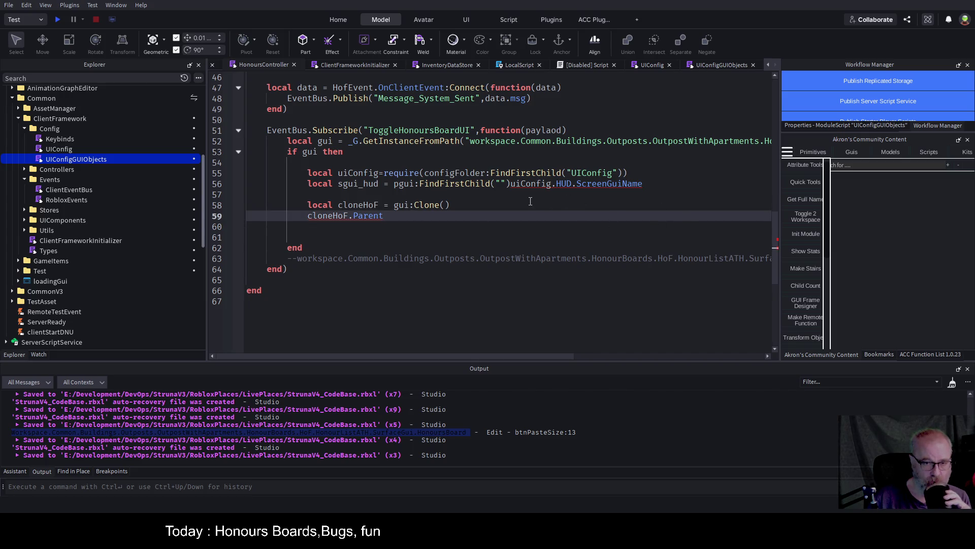
left_click(518, 184)
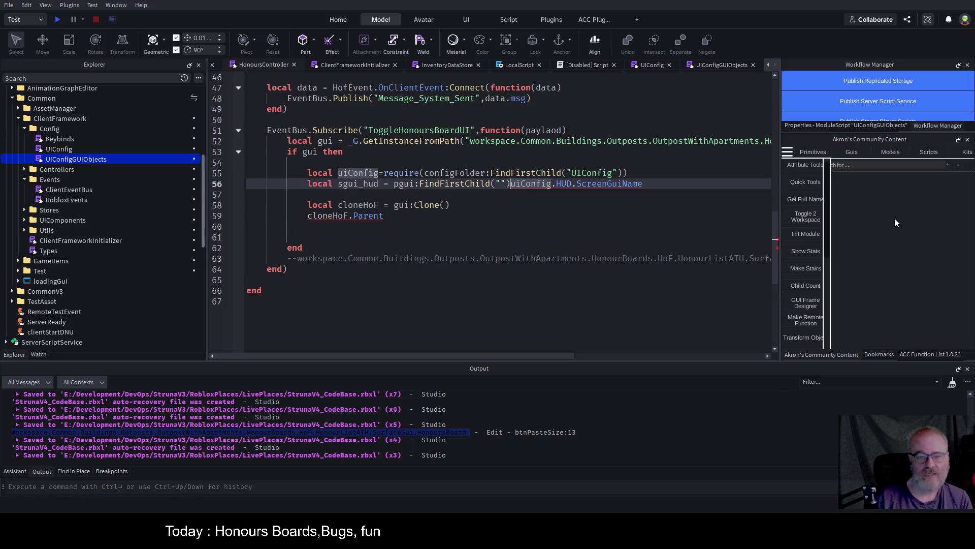
key("shift+End")
key("ctrl+x")
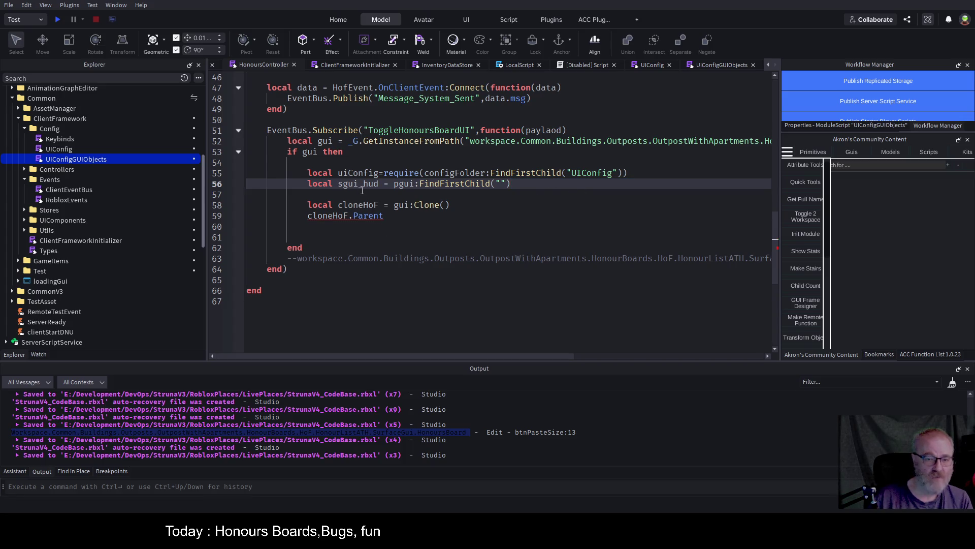
scroll(87, 243, "down", 5)
scroll(87, 243, "down", 4)
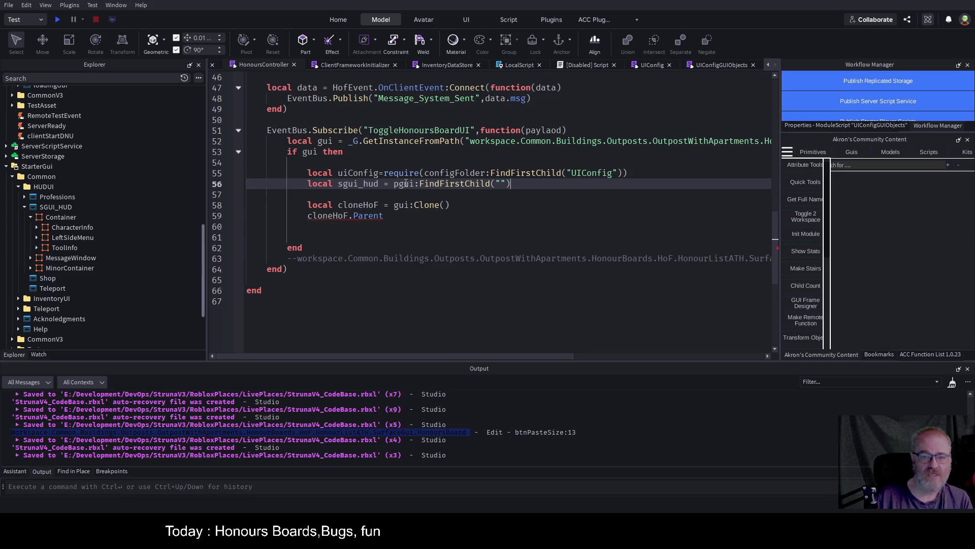
left_click_drag(419, 183, 511, 184)
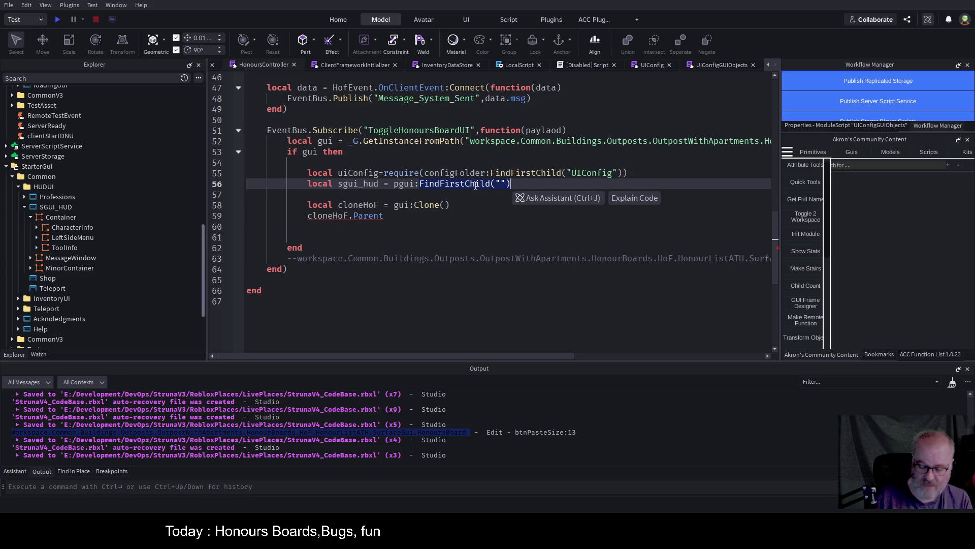
key("BackSpace")
- Point the lookup at Common.HUDUI.SGUI_HUD, set cloneHoF.Parent = sgui_hud, and save
type("Com")
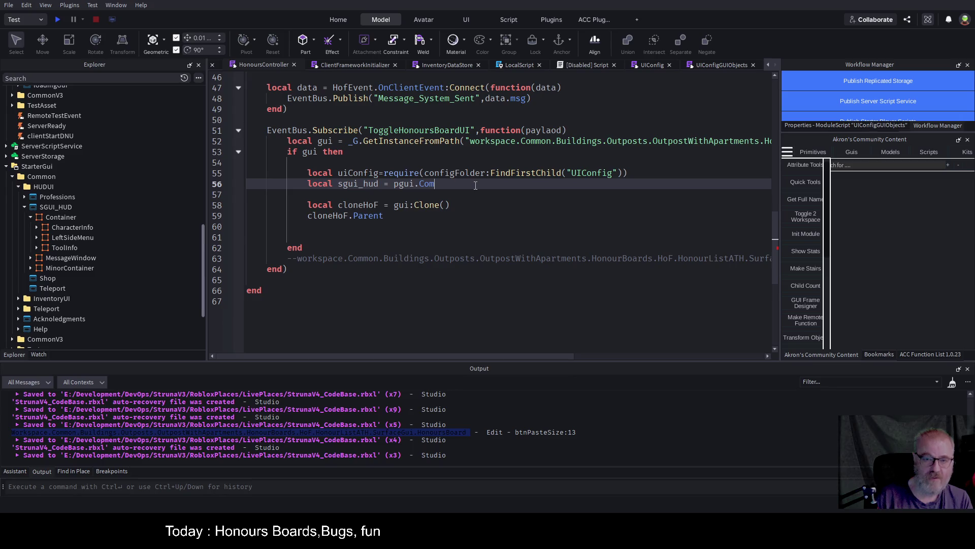
type("mon.SG")
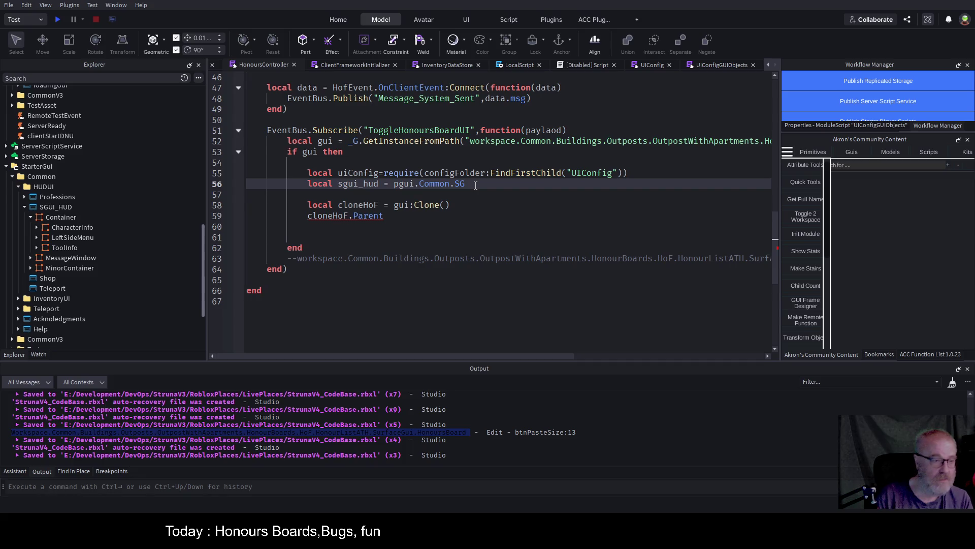
type("UI")
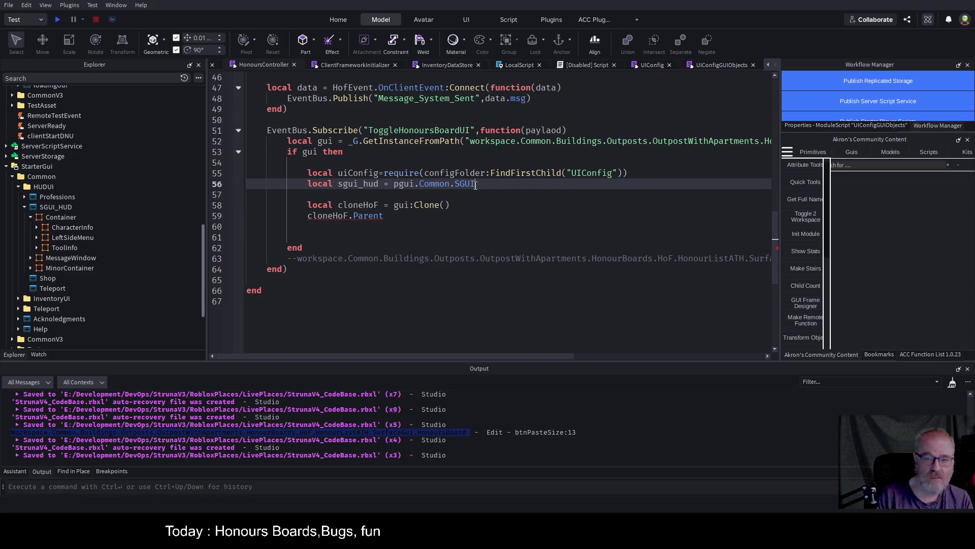
key("BackSpace")
key("BackSpace")
key("BackSpace")
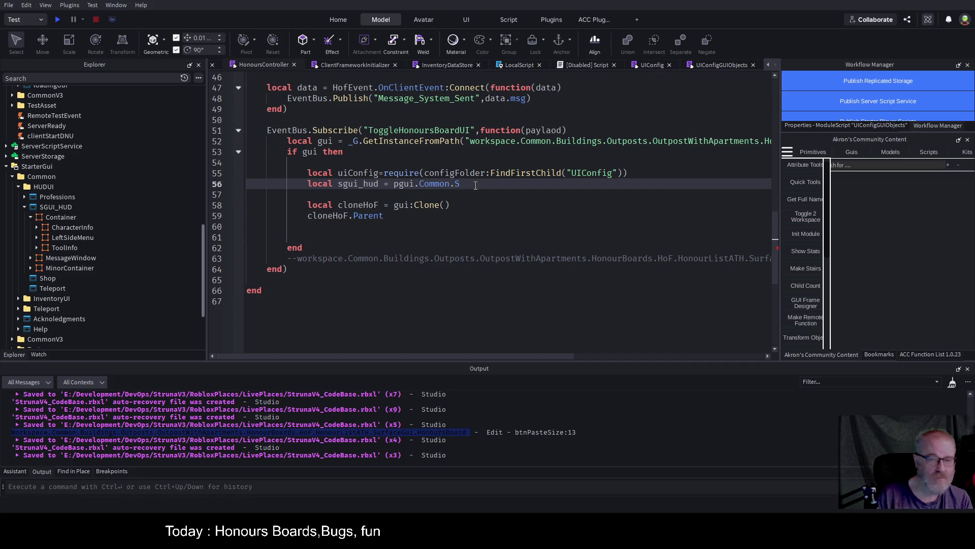
type("hud")
key("Tab")
type(".S")
key("Tab")
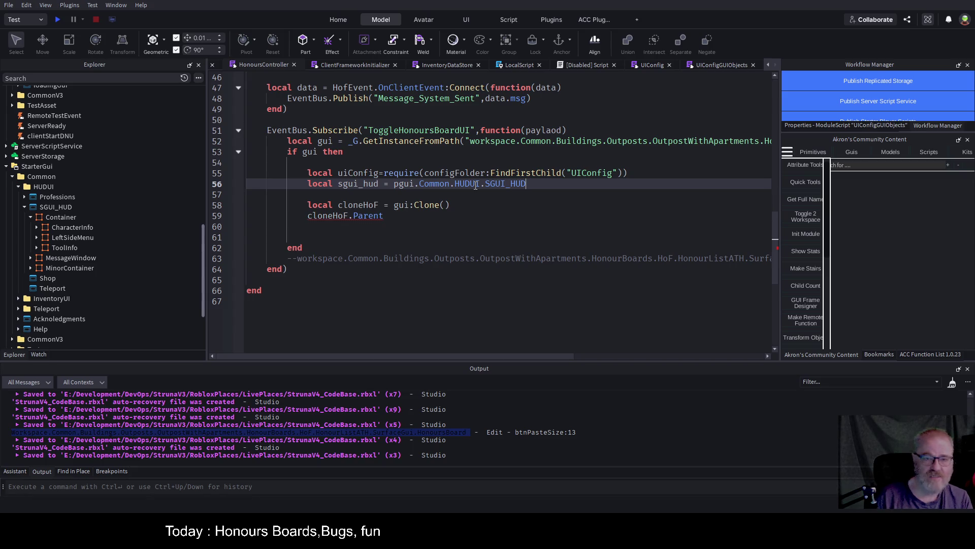
key("Down")
key("Down")
key("Down")
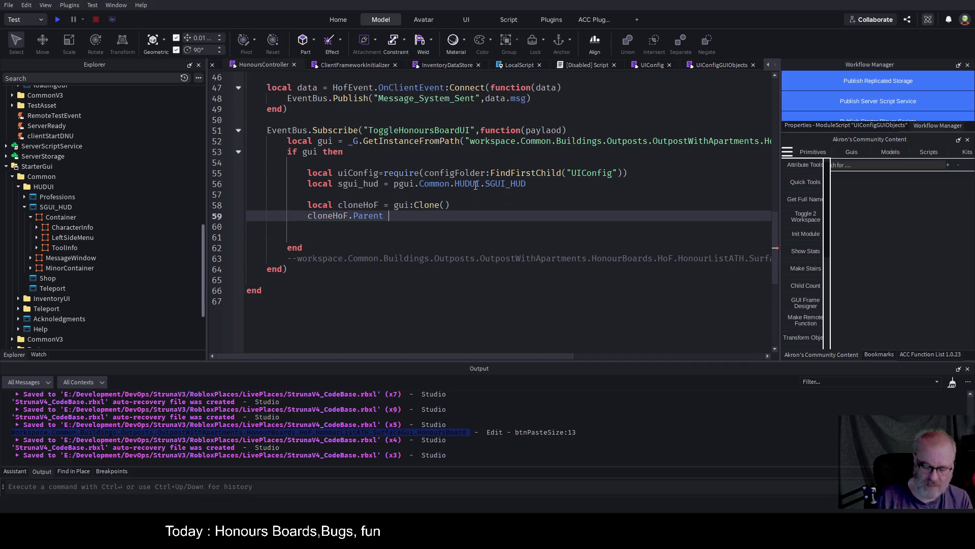
type("=sgui_hud")
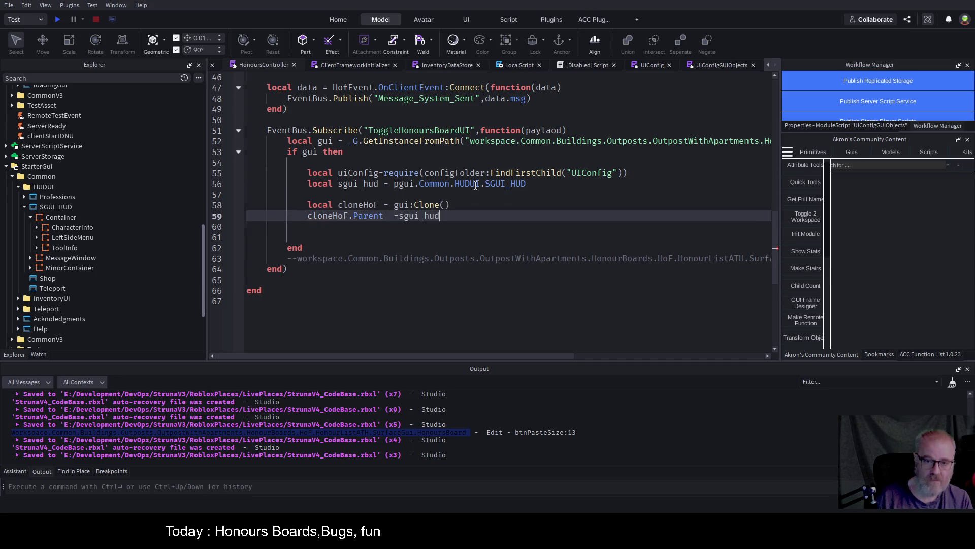
key("ctrl+s")
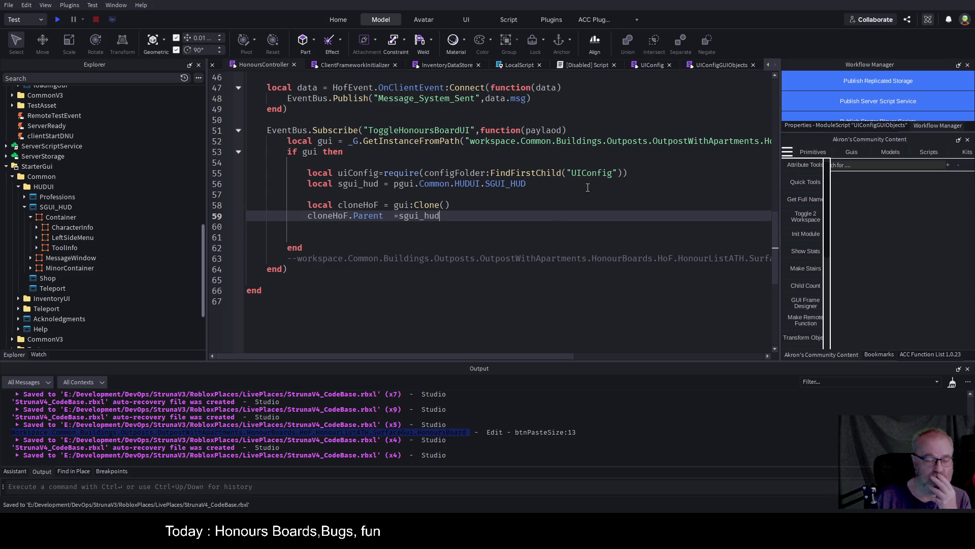
- Add cloneHoF.Name = "cloneHonoursBoard" after the clone line
key("Down")
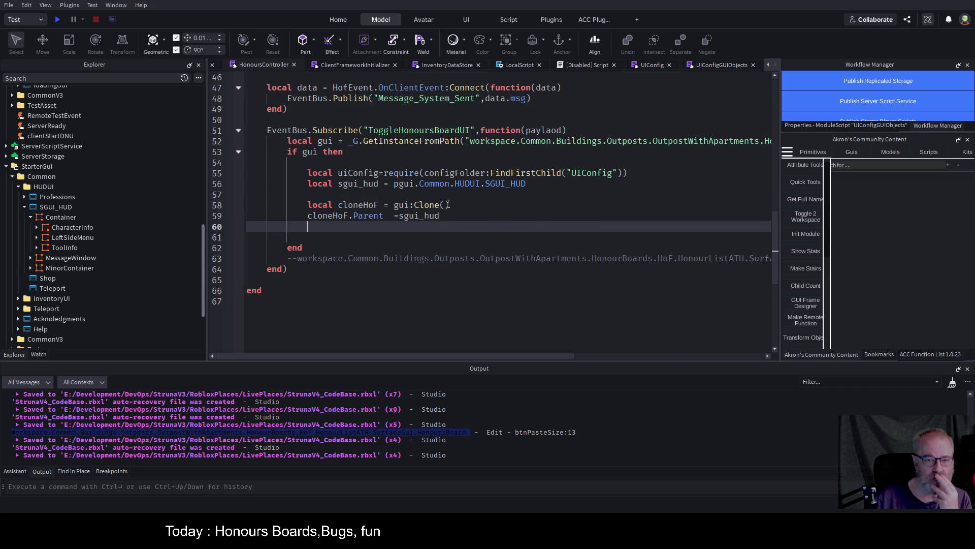
left_click(487, 208)
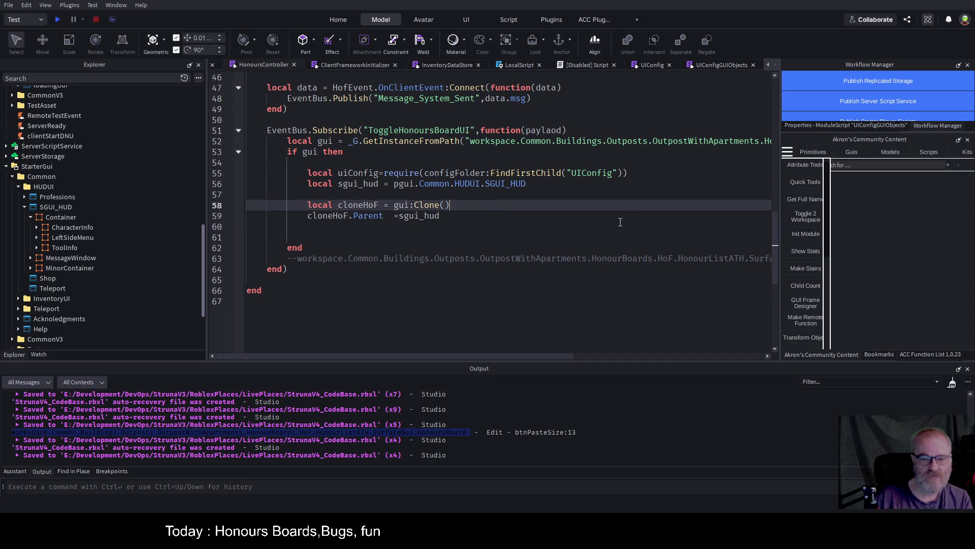
key("Return")
type("clon")
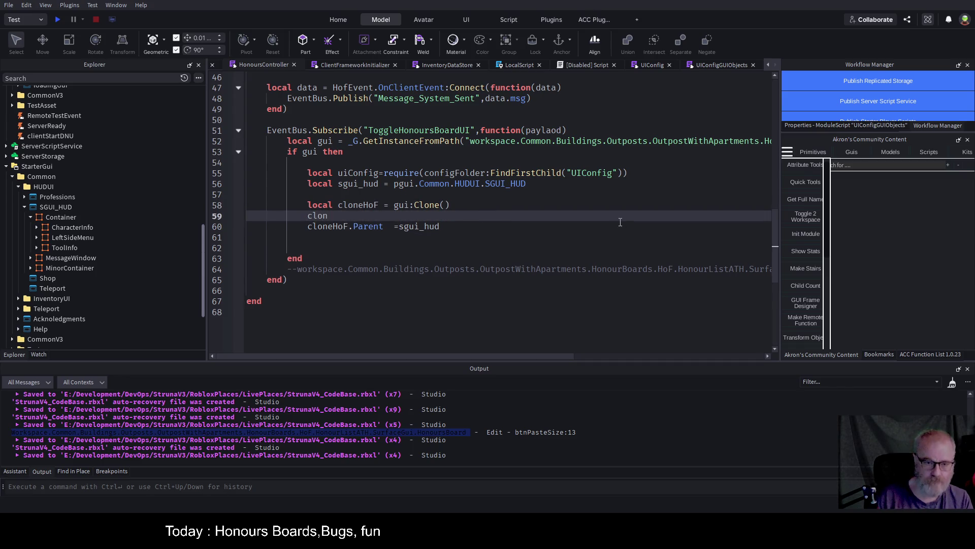
type("eHoF.Name=")
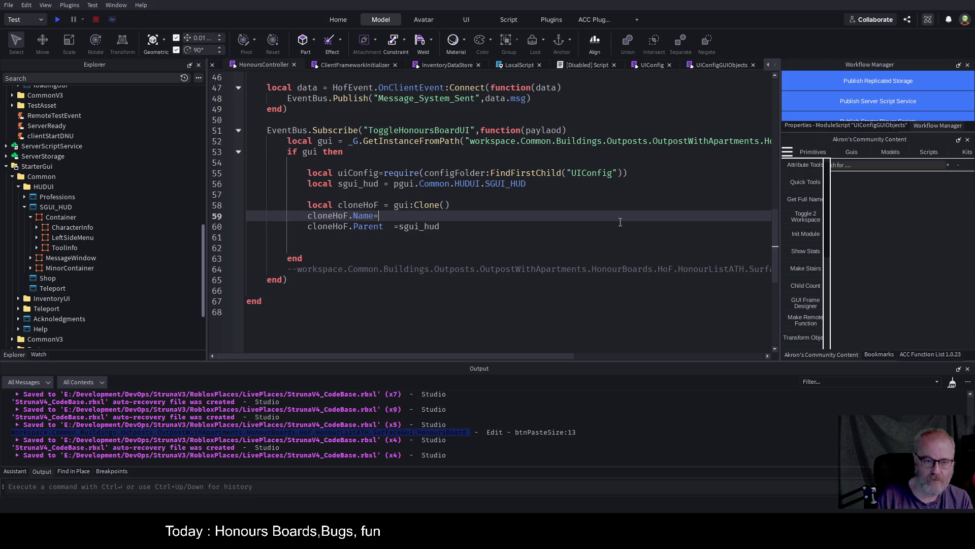
type("\"")
key("Tab")
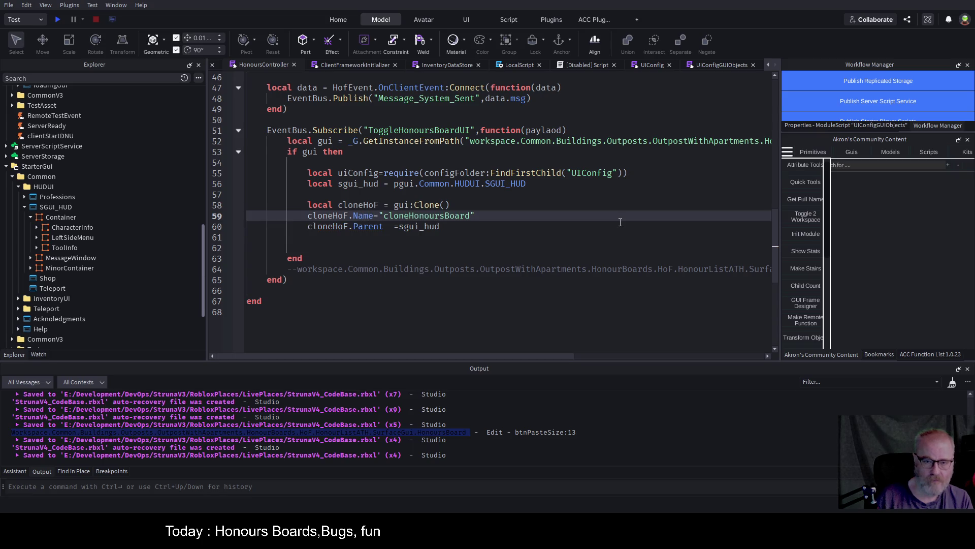
double_click(430, 216)
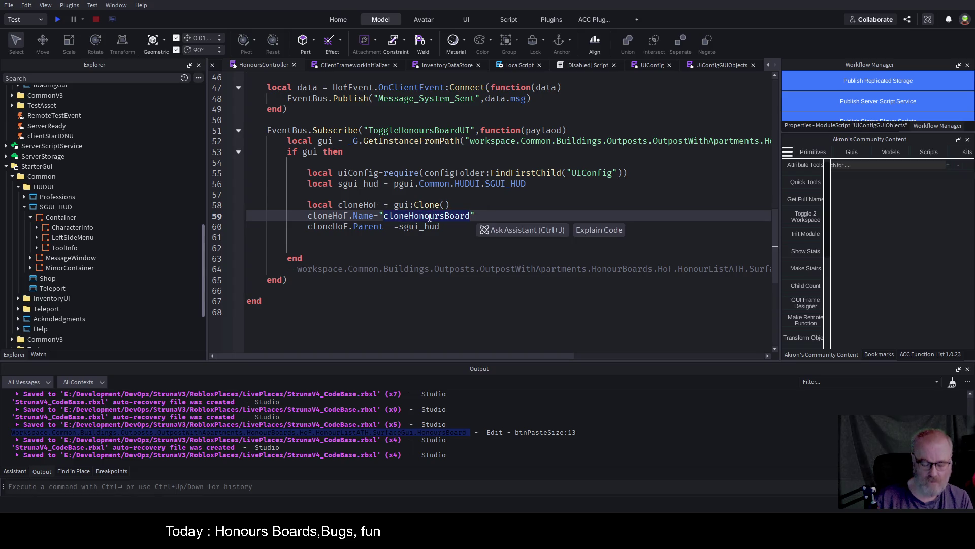
- Insert an if sgui_hud:FindFirstChild("cloneHonoursBoard") then Destroy() end check, save, and start a play-test
left_click(562, 193)
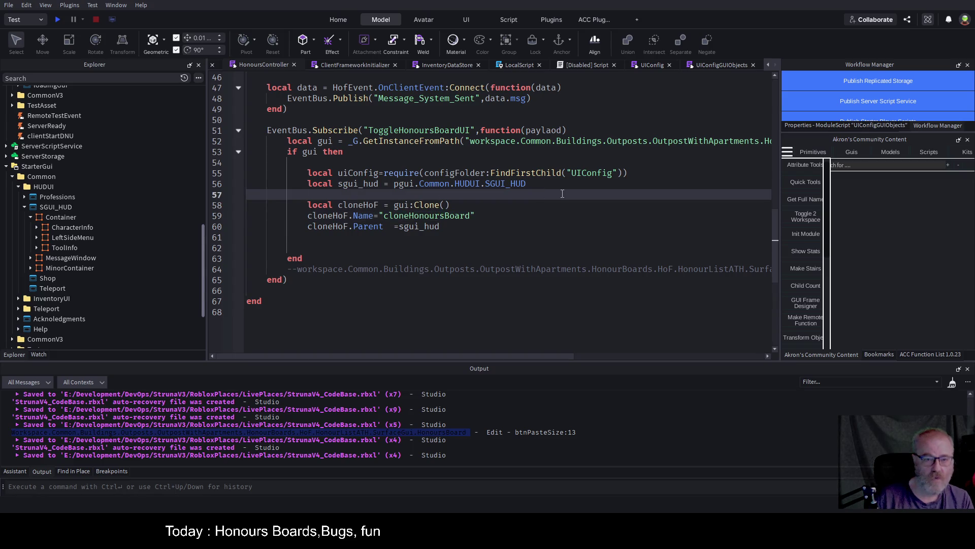
key("Return")
key("Return")
key("Up")
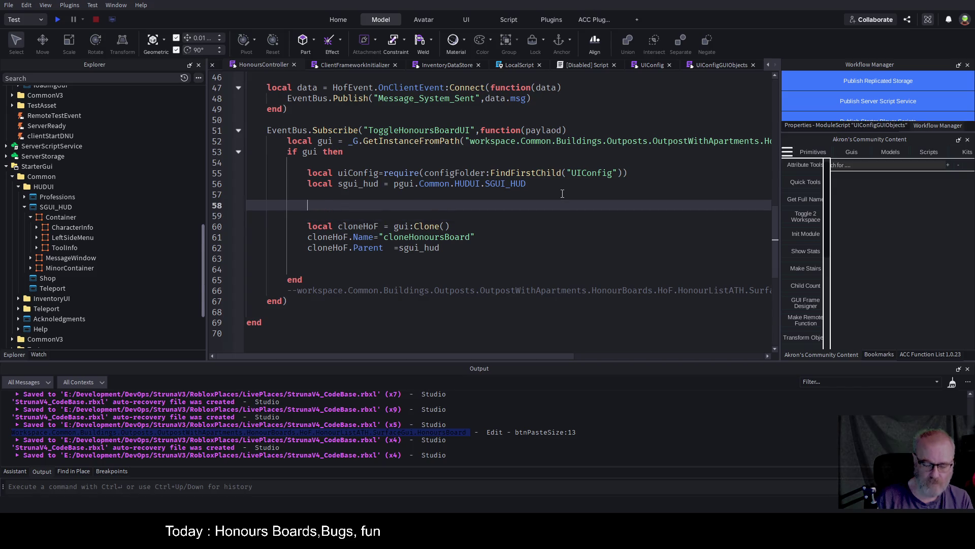
type("if")
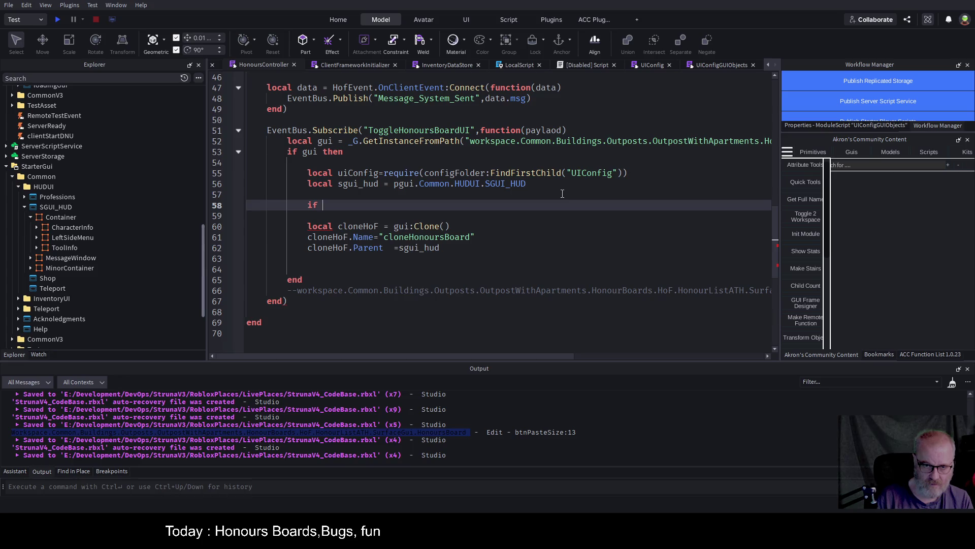
type(" sgui_hud")
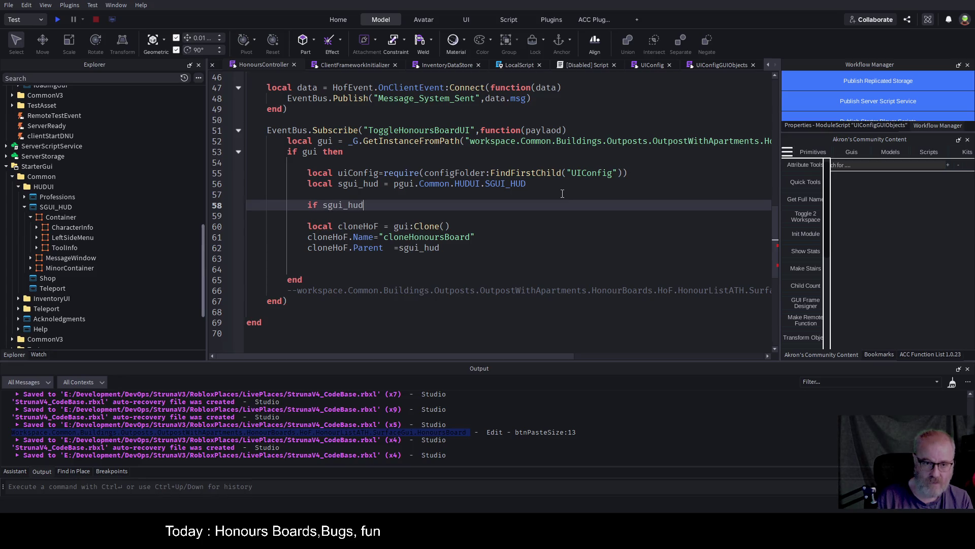
type(":FindFirstChild(\"cloneHonoursBoard\")")
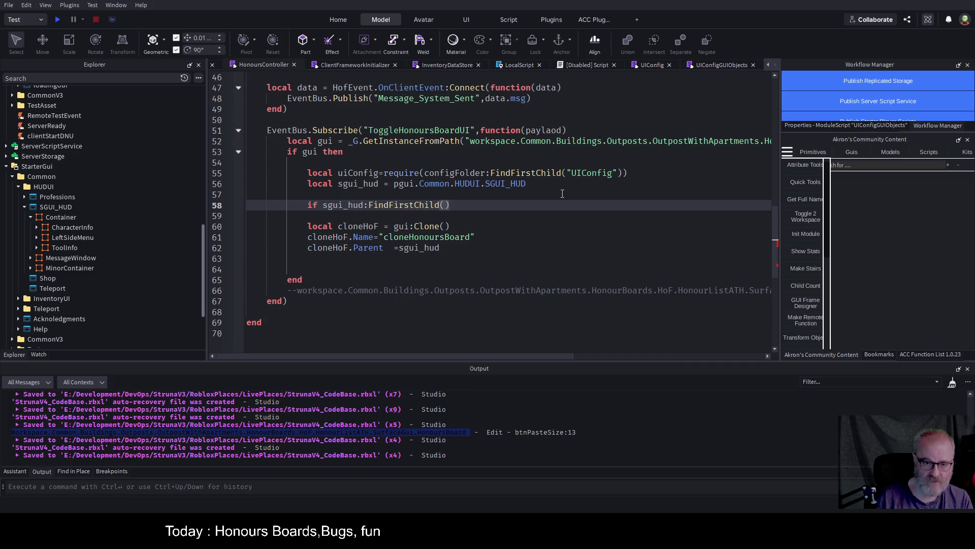
type(" then")
key("Return")
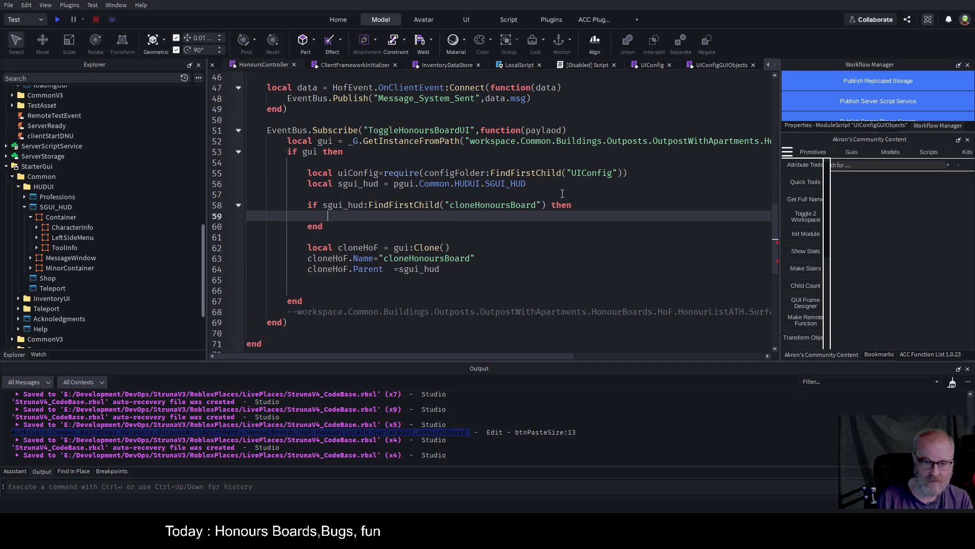
key("Tab")
key("Down")
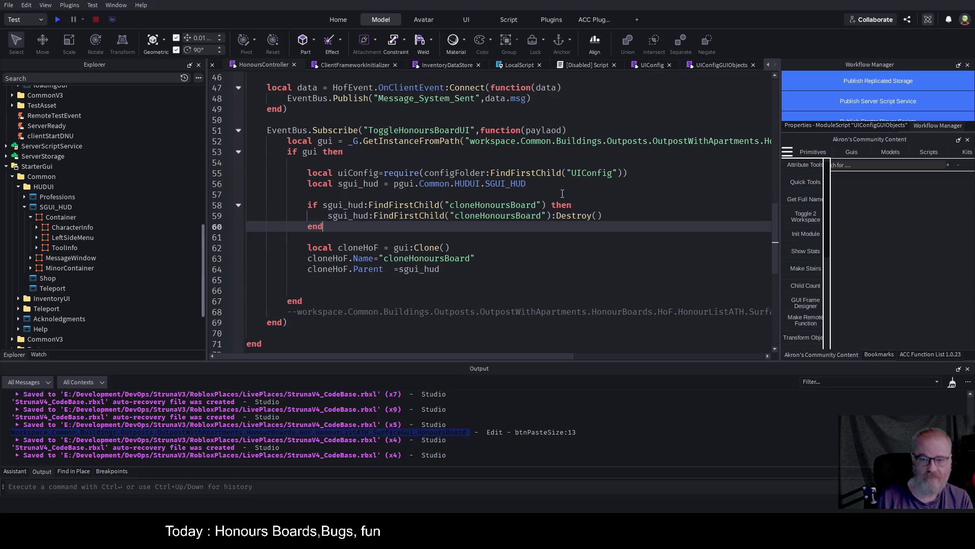
key("ctrl+s")
left_click(589, 267)
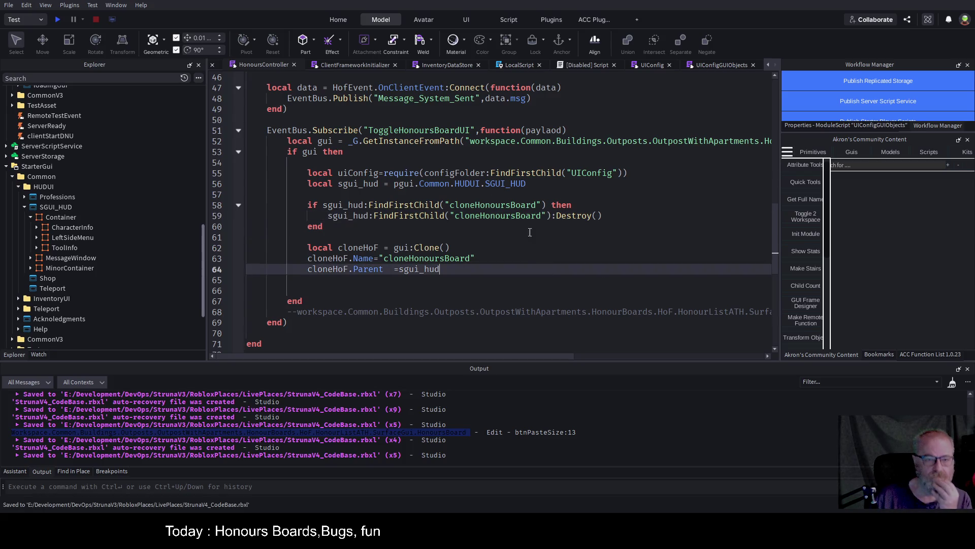
left_click(58, 20)
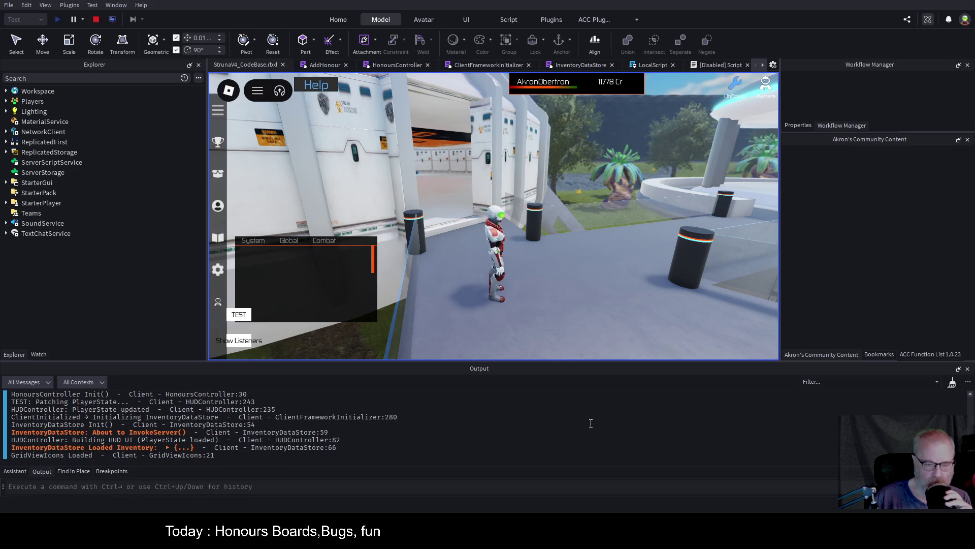
- Clear the Output, walk the character to the Mining Hall of Fame board, and click the honours toggle
key("ctrl+k")
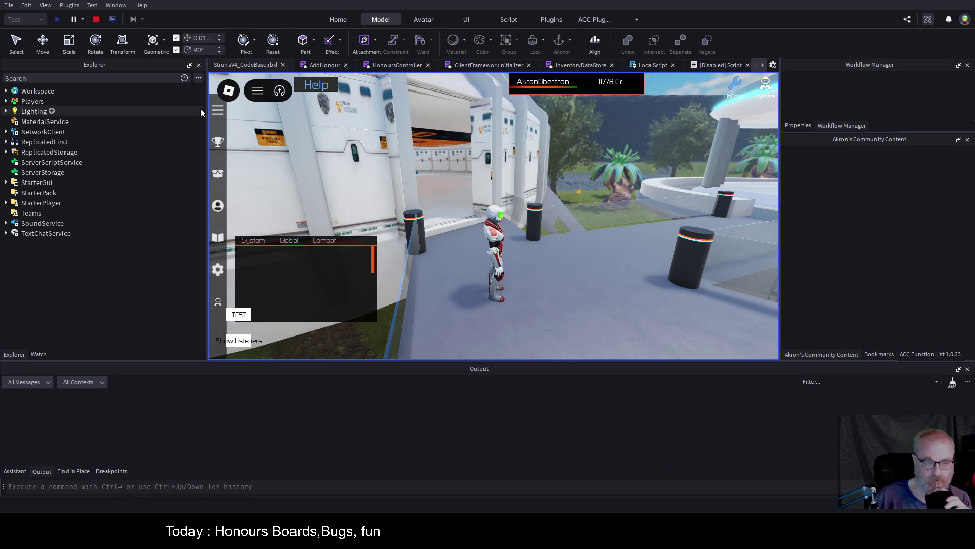
key("w")
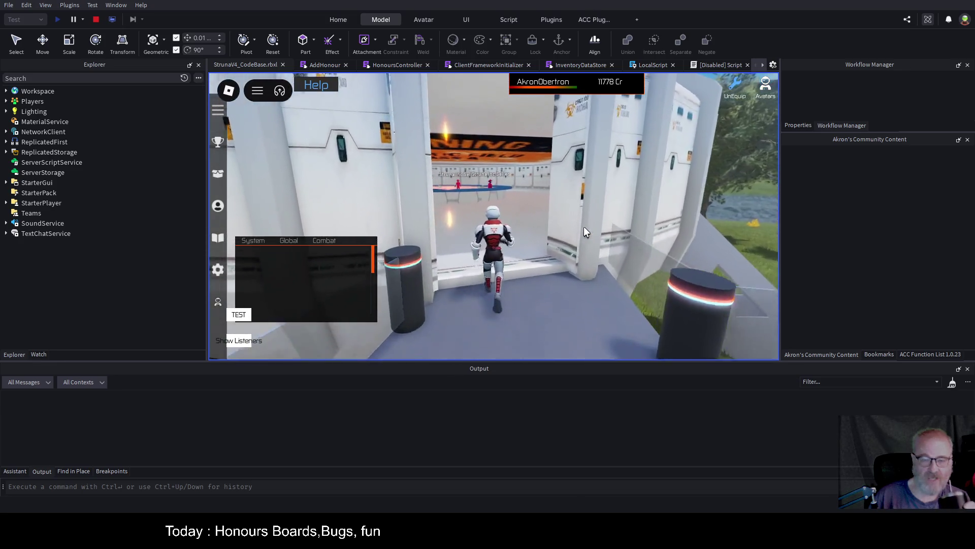
key("d")
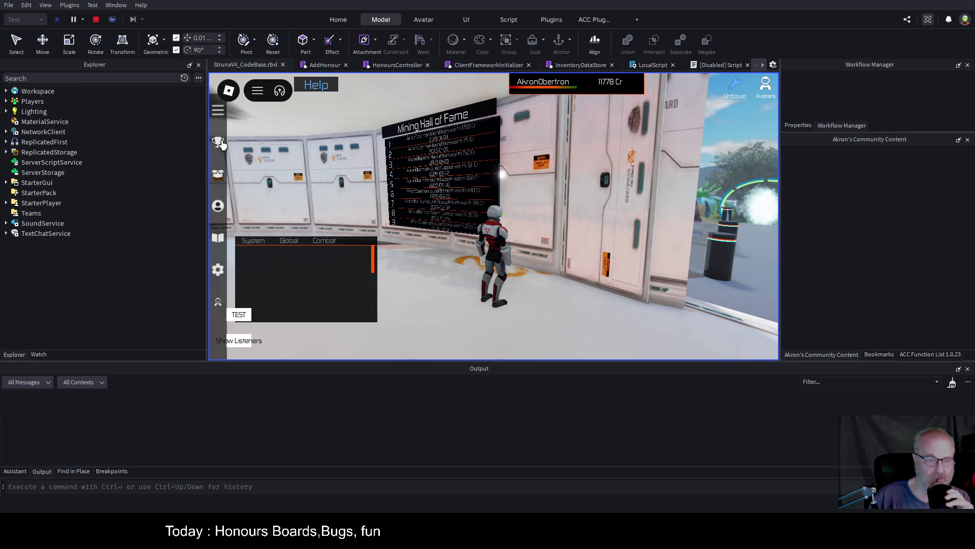
left_click(649, 65)
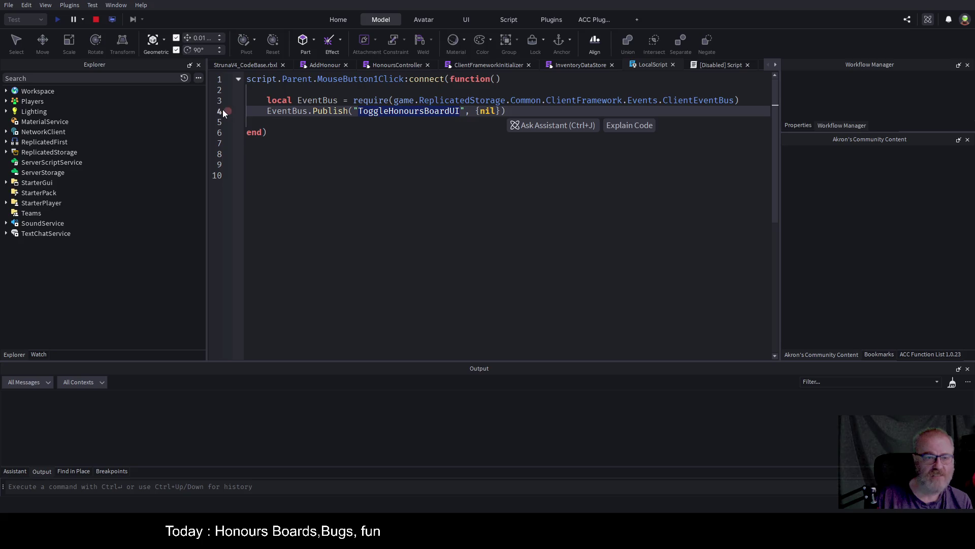
- Expand Players > player > PlayerGui > Common > HUDUI > SGUI_HUD in Explorer, then trigger the honours toggle again
left_click(392, 65)
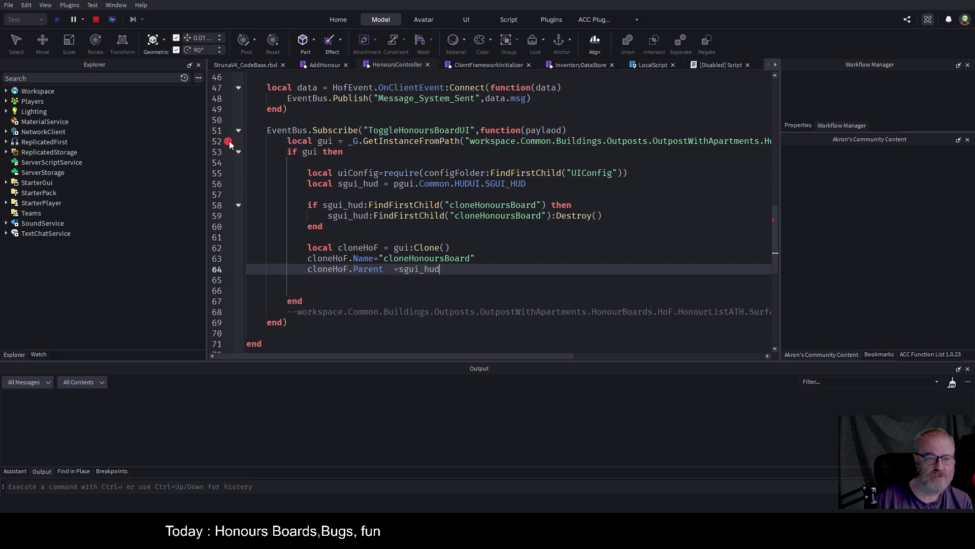
left_click(233, 64)
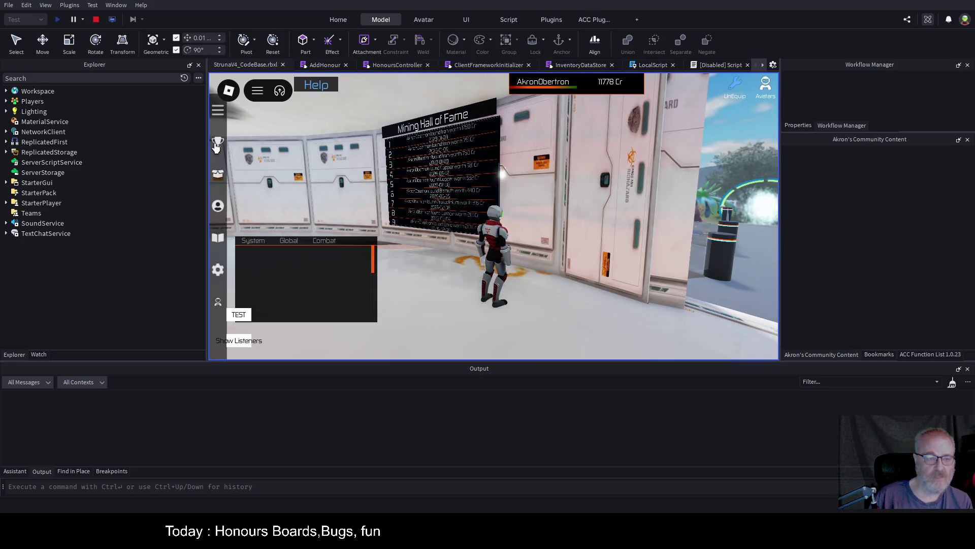
left_click(6, 101)
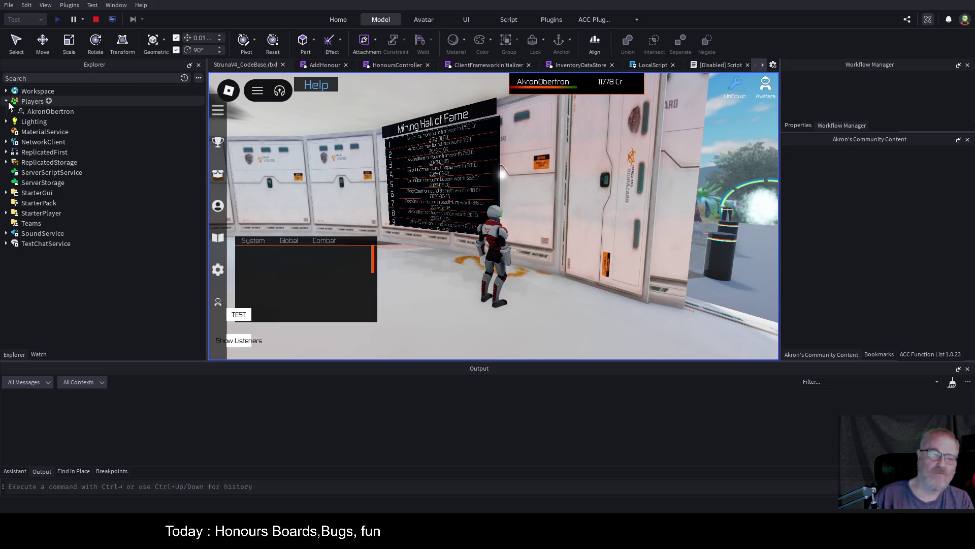
left_click(14, 114)
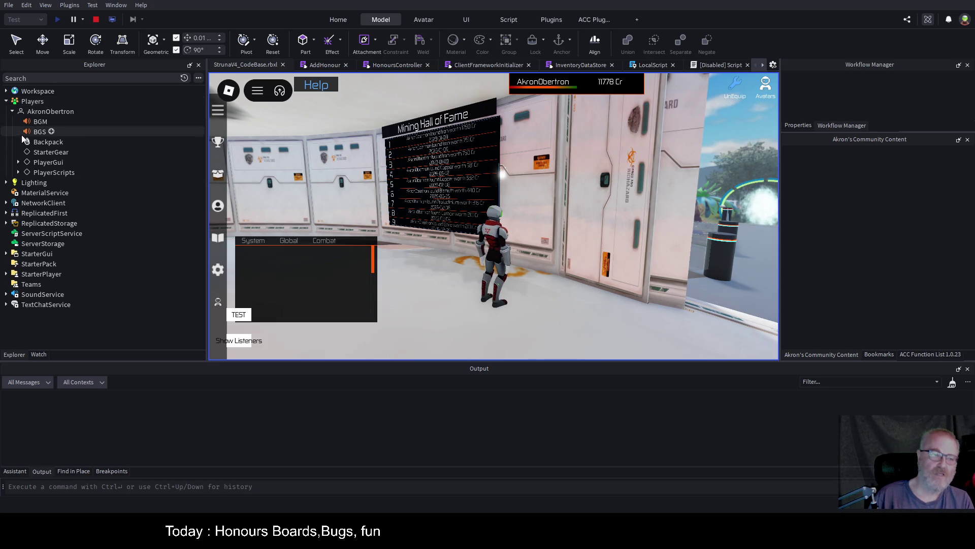
left_click(18, 162)
left_click(24, 173)
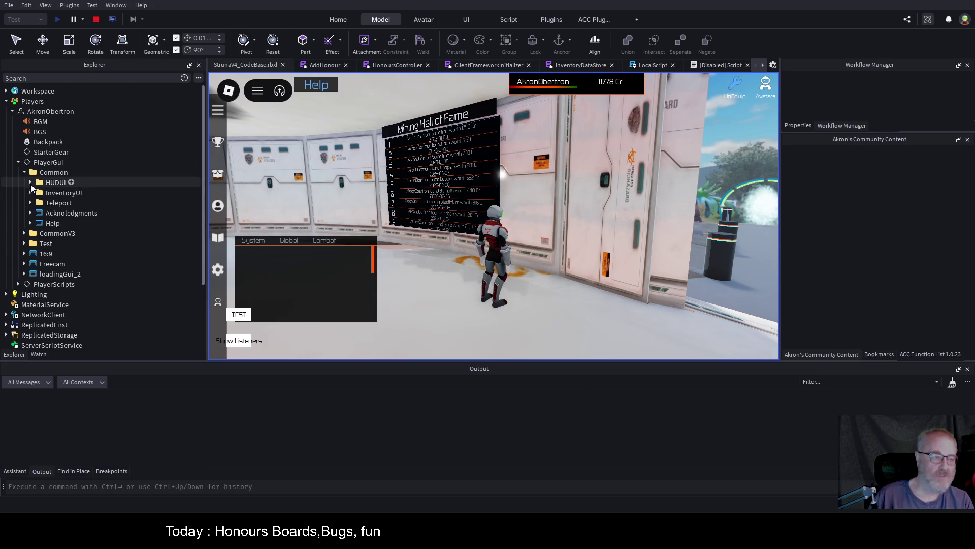
left_click(30, 182)
left_click(37, 203)
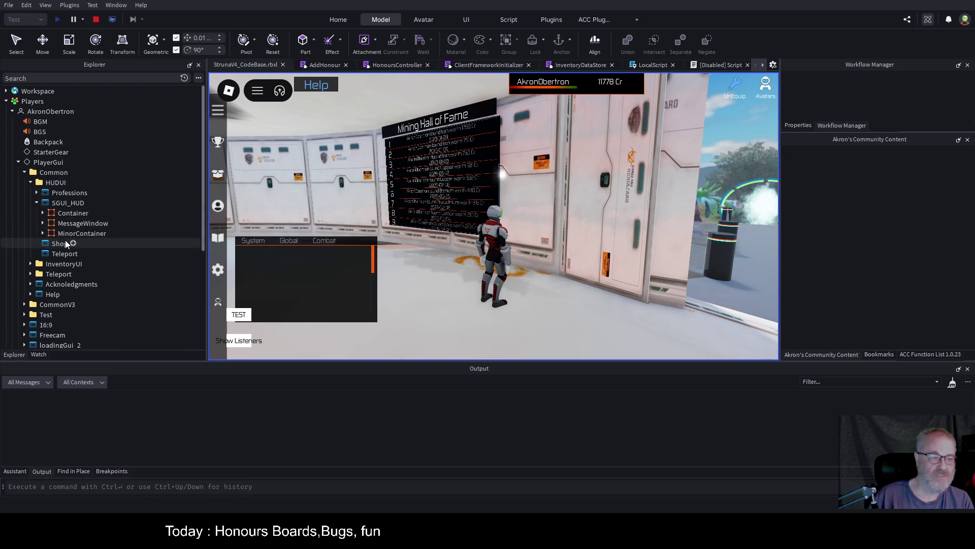
left_click(220, 144)
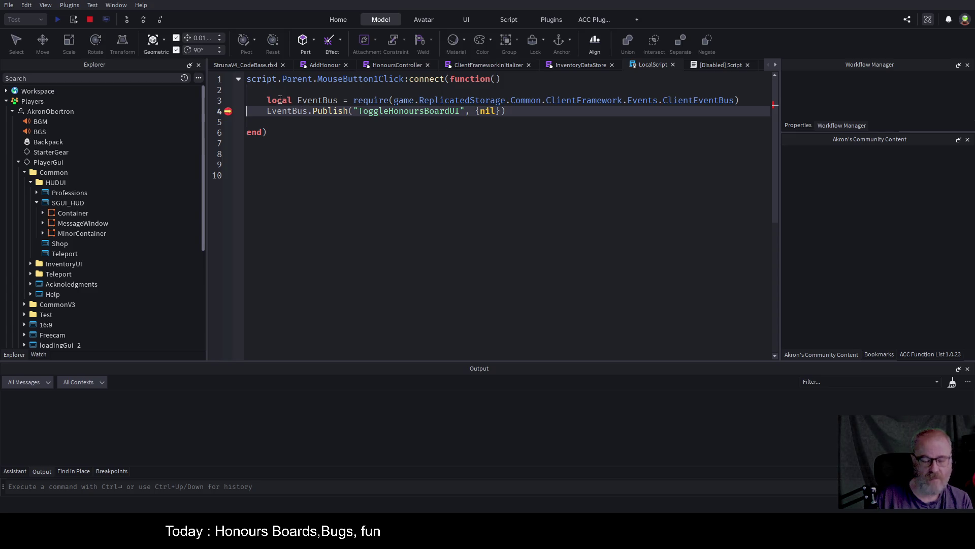
- Continue to the HonoursController breakpoint, step past the if gui then line, and stop the playtest
key("F5")
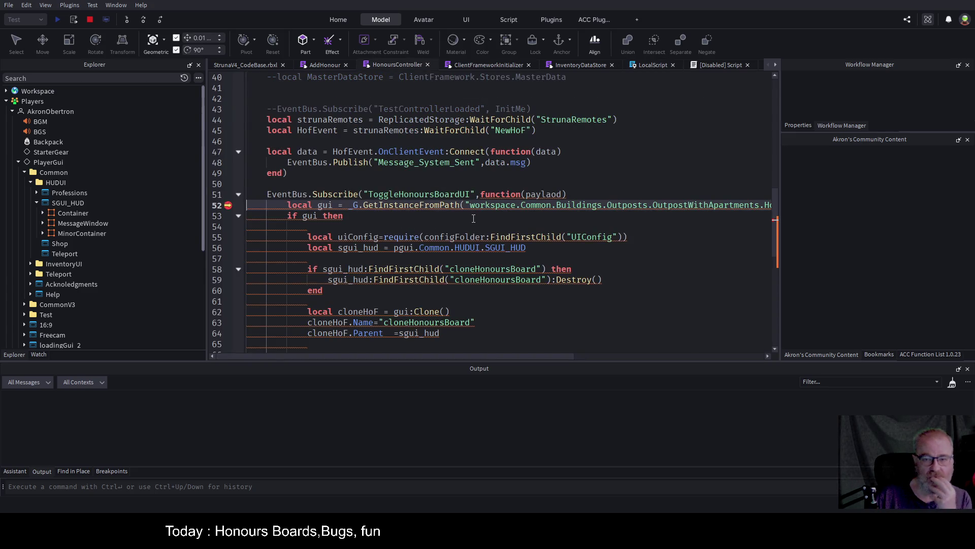
scroll(484, 220, "down", 1)
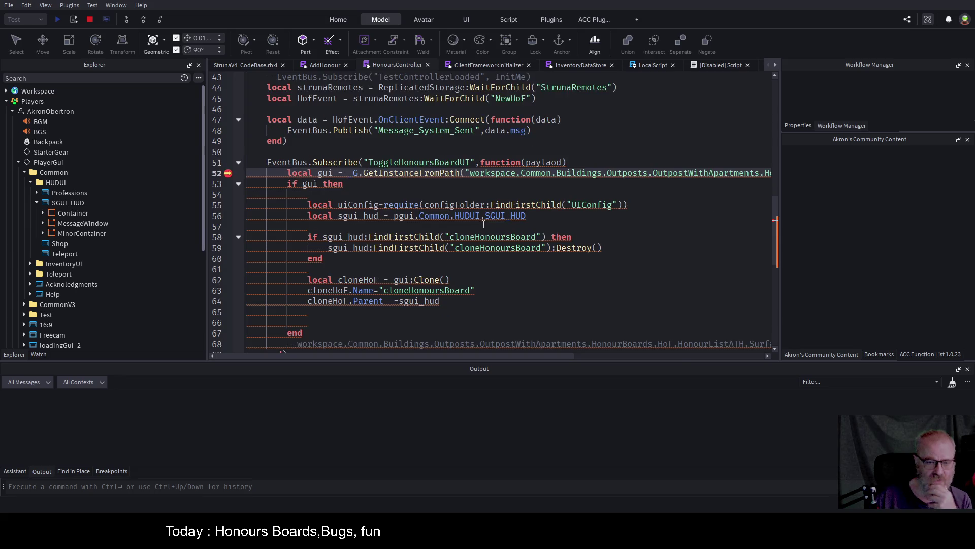
scroll(505, 244, "down", 1)
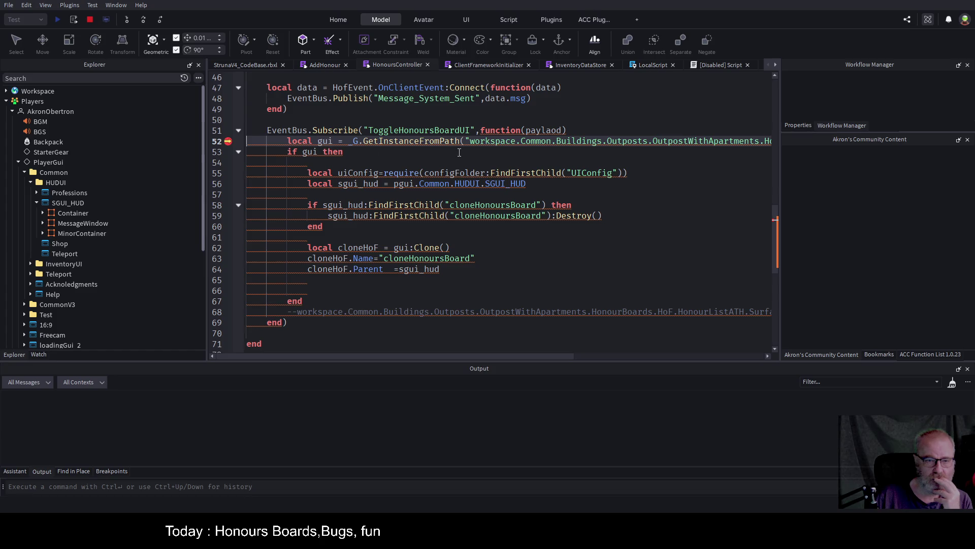
left_click(326, 152)
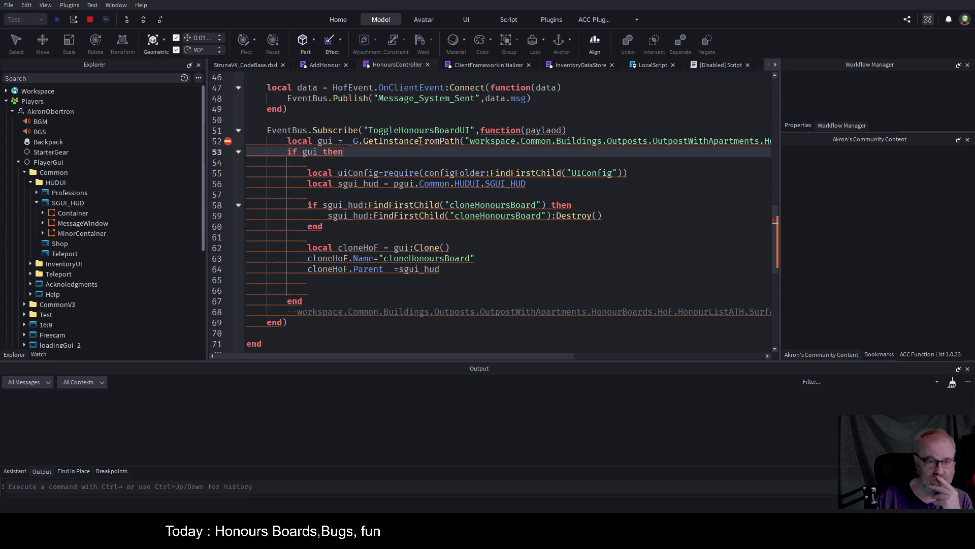
left_click(143, 19)
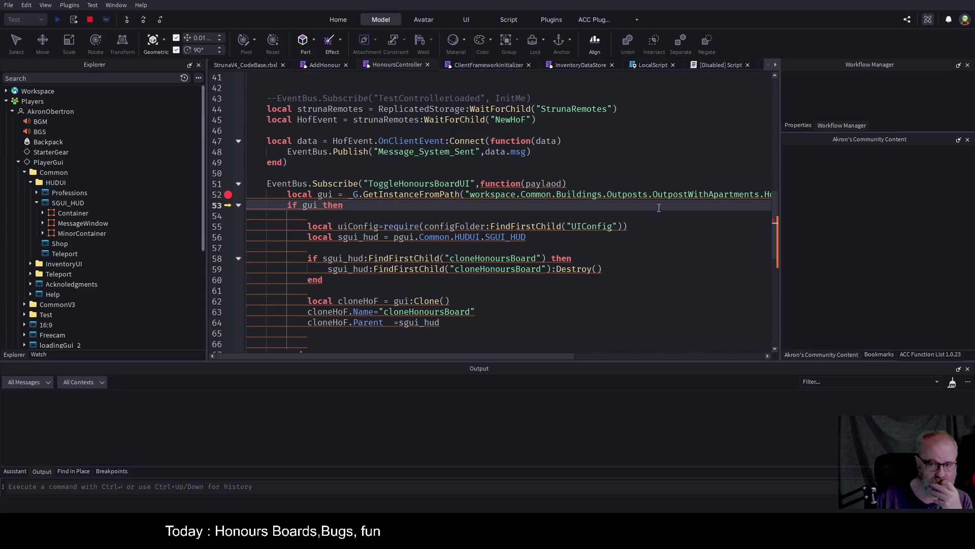
left_click(91, 20)
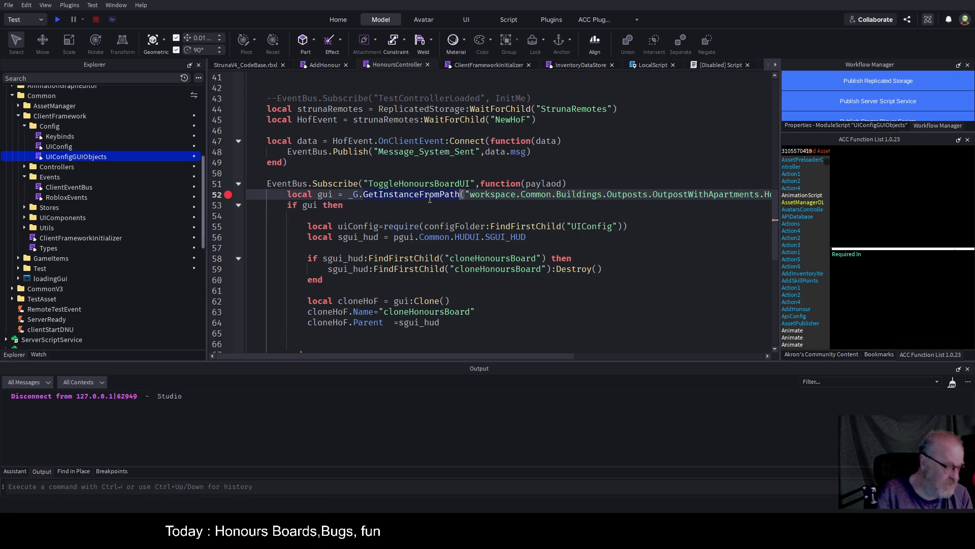
- Duplicate line 52, comment out the original with ---, strip _G.GetInstanceFromPath and quotes from the copy, and save
left_click(509, 197)
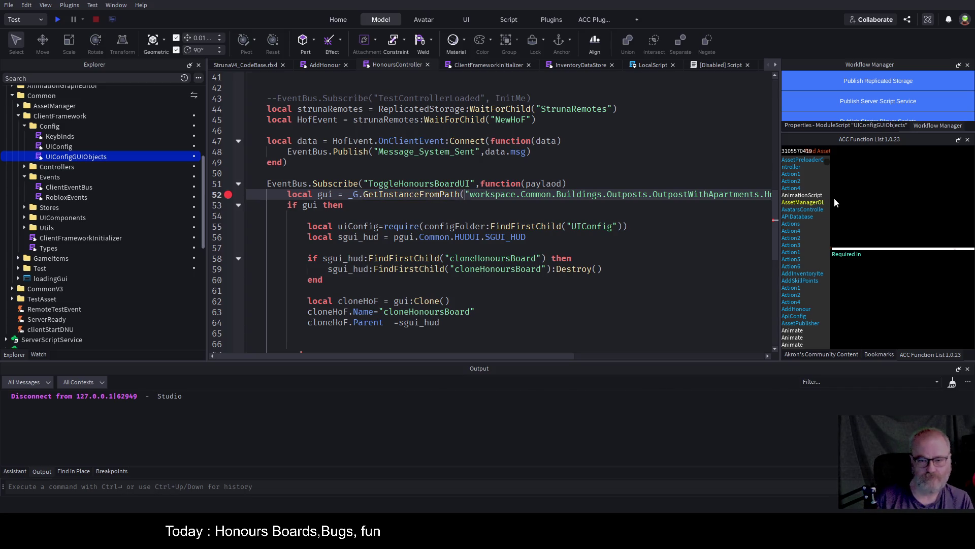
key("Home")
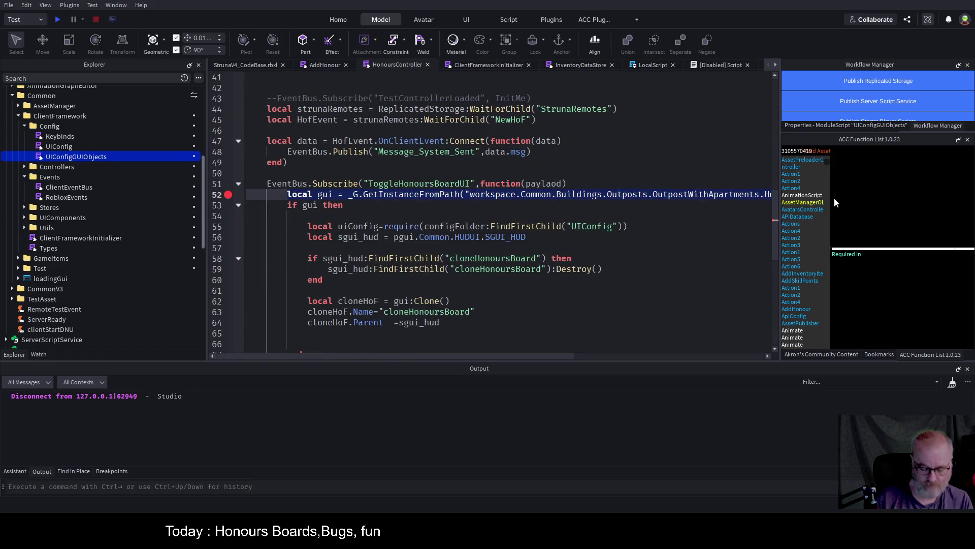
key("ctrl+d")
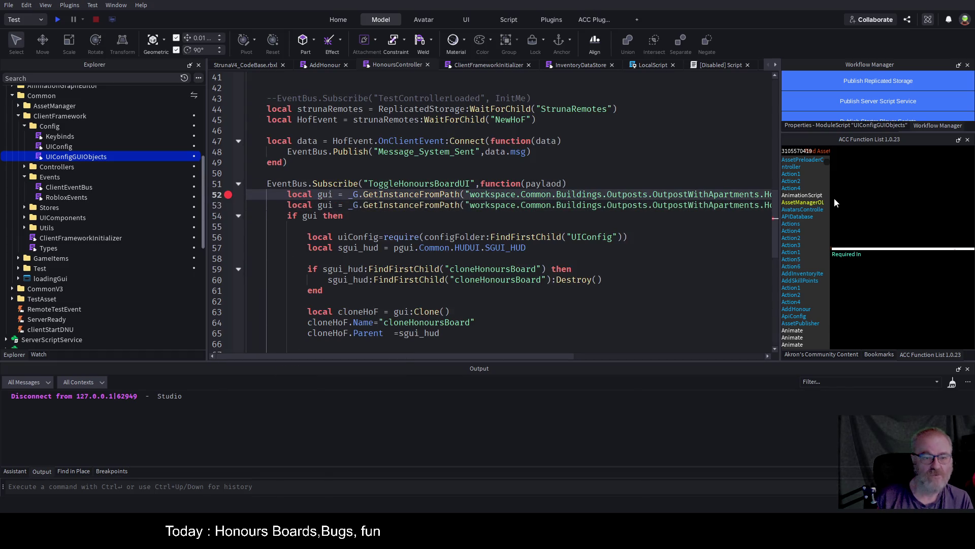
type("-")
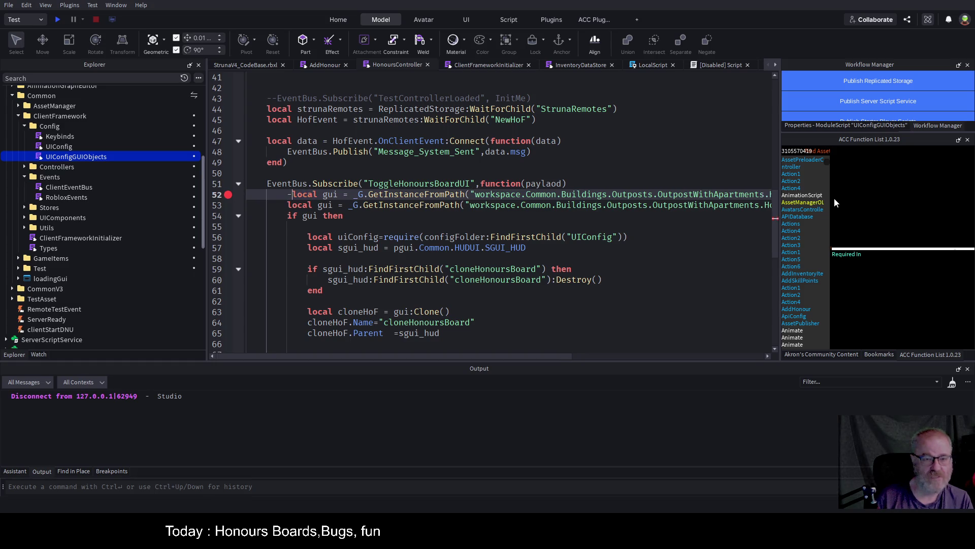
type("--")
key("Down")
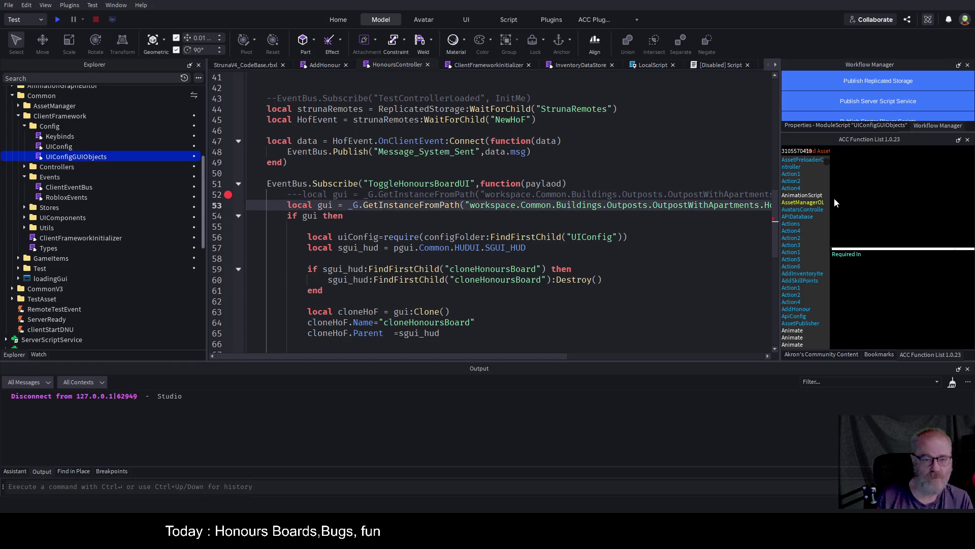
key("Delete")
key("Delete")
key("Delete")
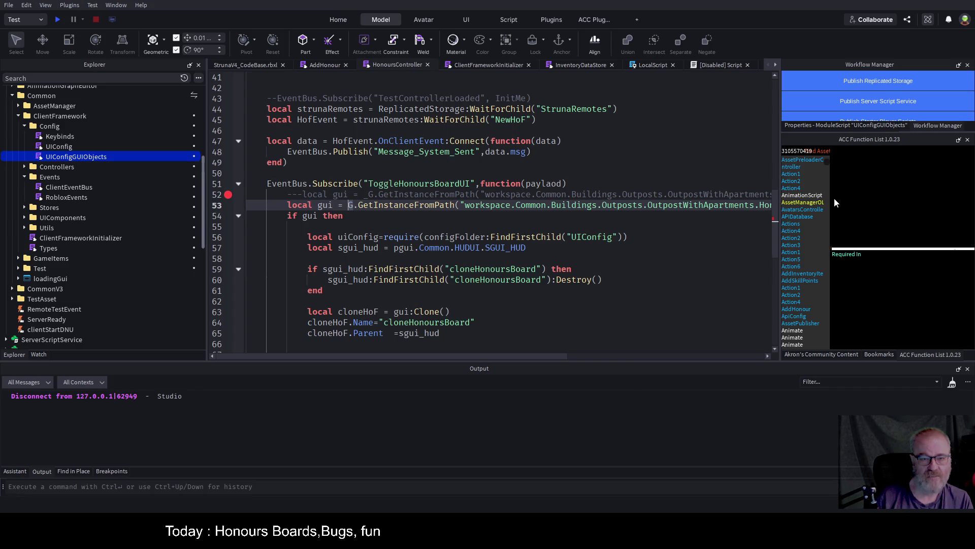
key("Delete")
key("Delete")
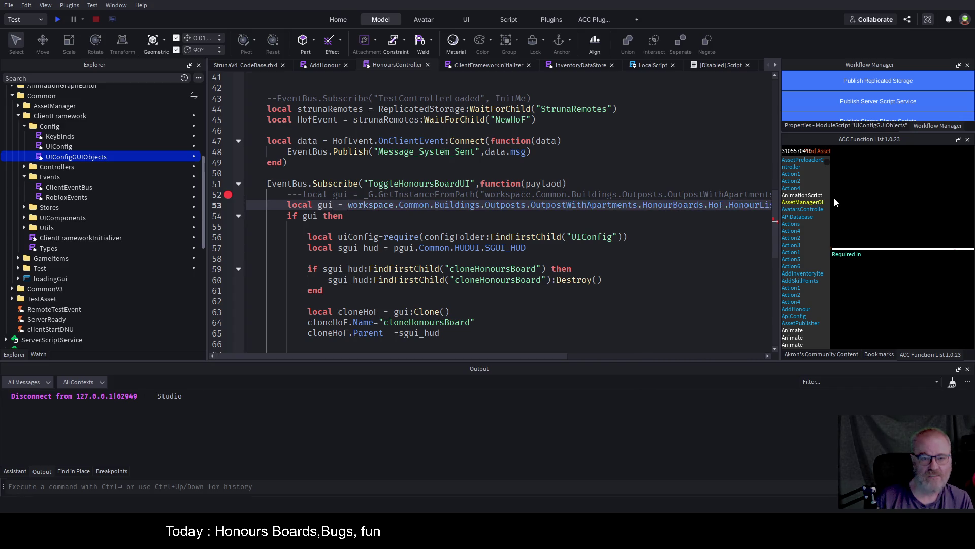
key("End")
key("Home")
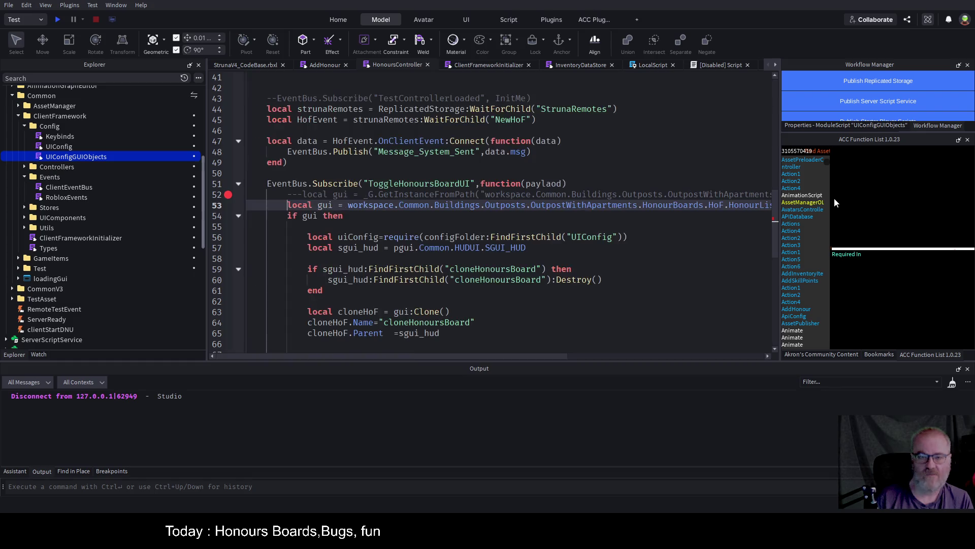
key("ctrl+s")
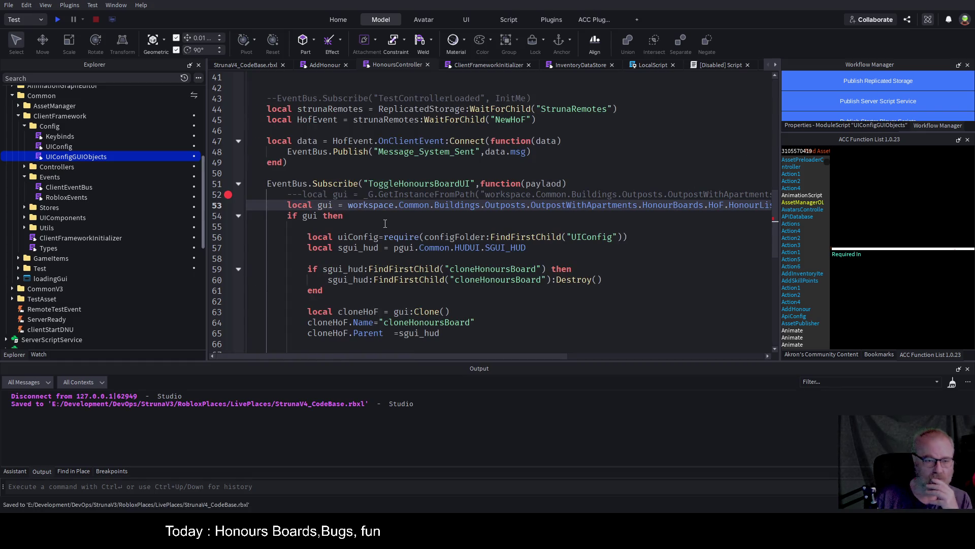
left_click(390, 227)
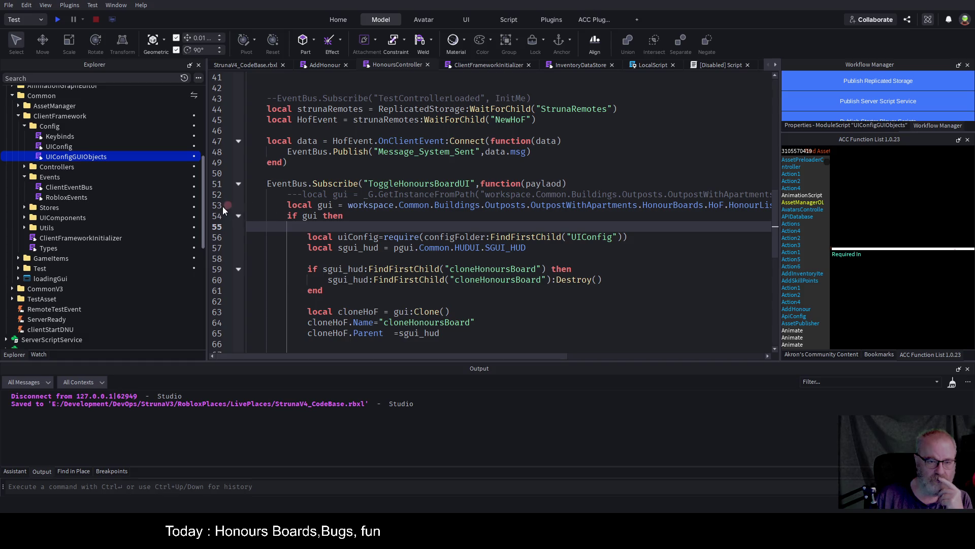
double_click(404, 247)
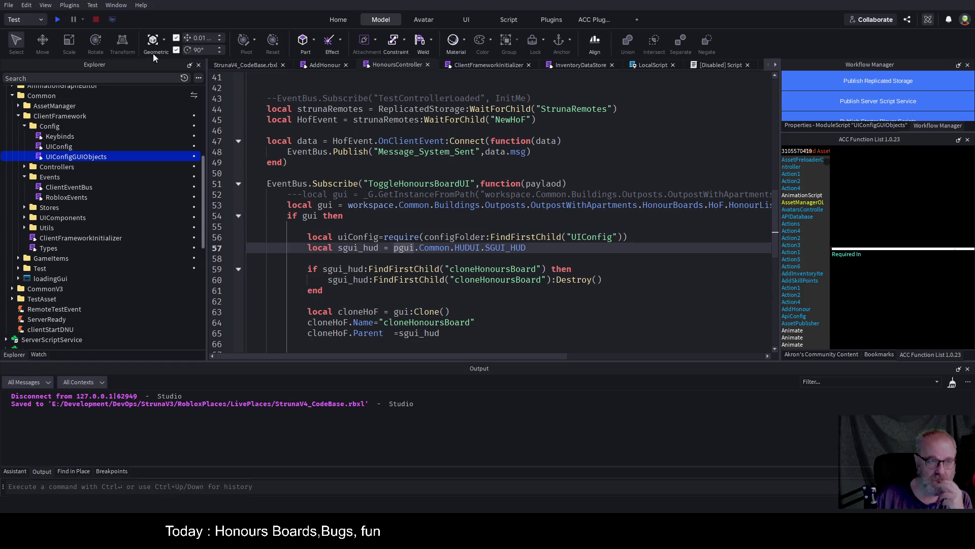
- Start a playtest, walk the avatar to the Hall of Fame board, open the honours toggle, and resume with F5
left_click(59, 20)
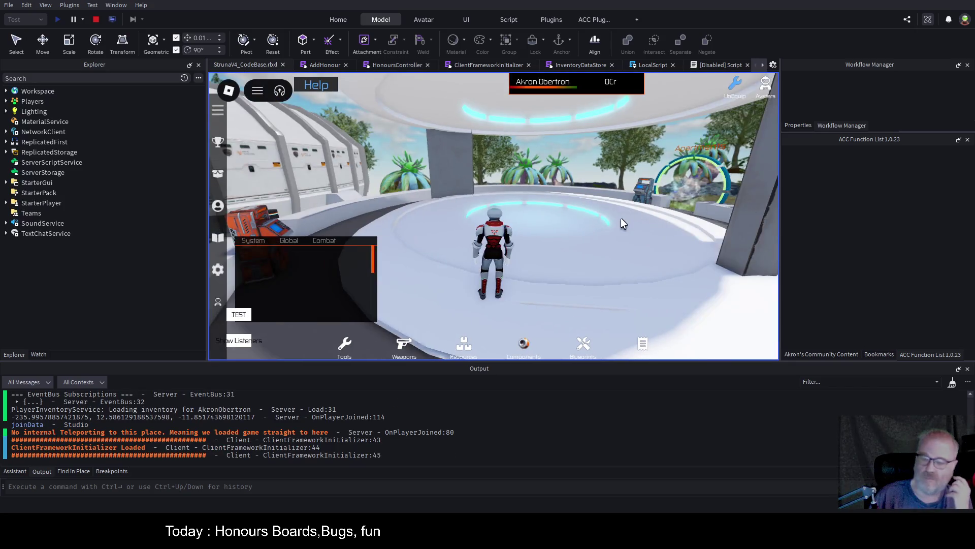
key("w")
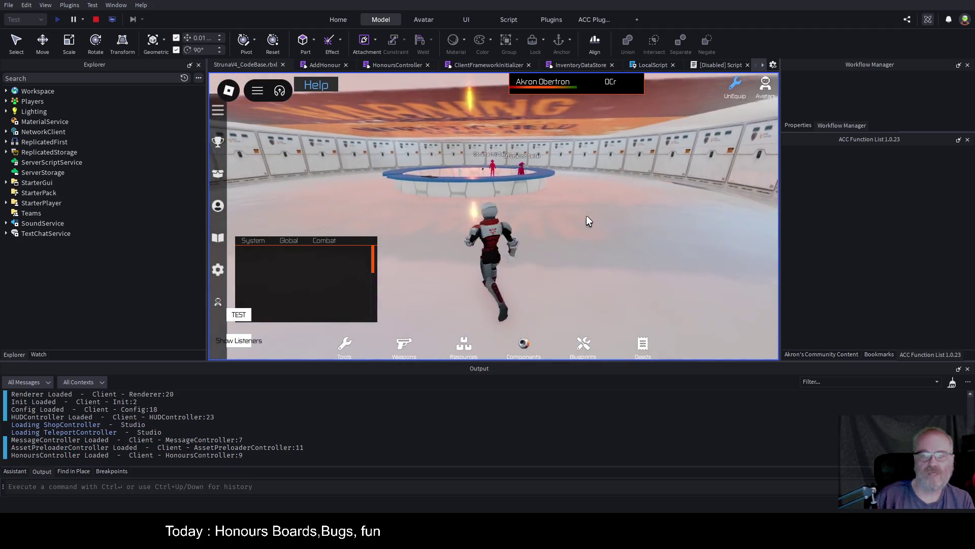
key("a")
key("w")
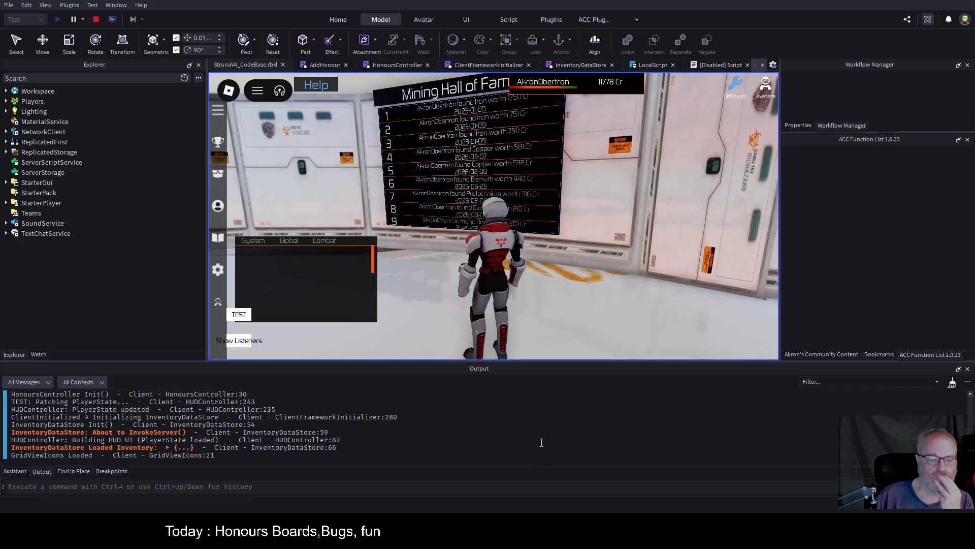
key("ctrl+k")
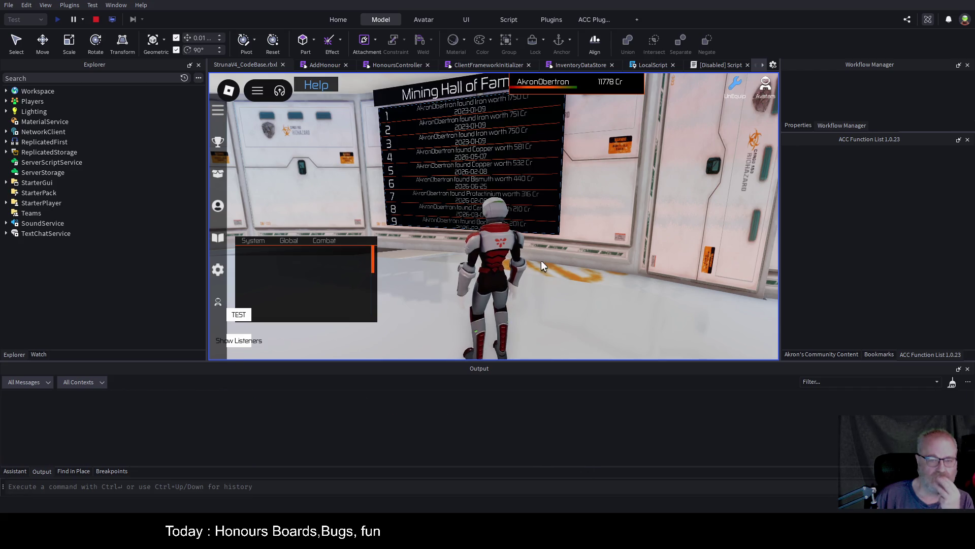
left_click(217, 142)
key("F5")
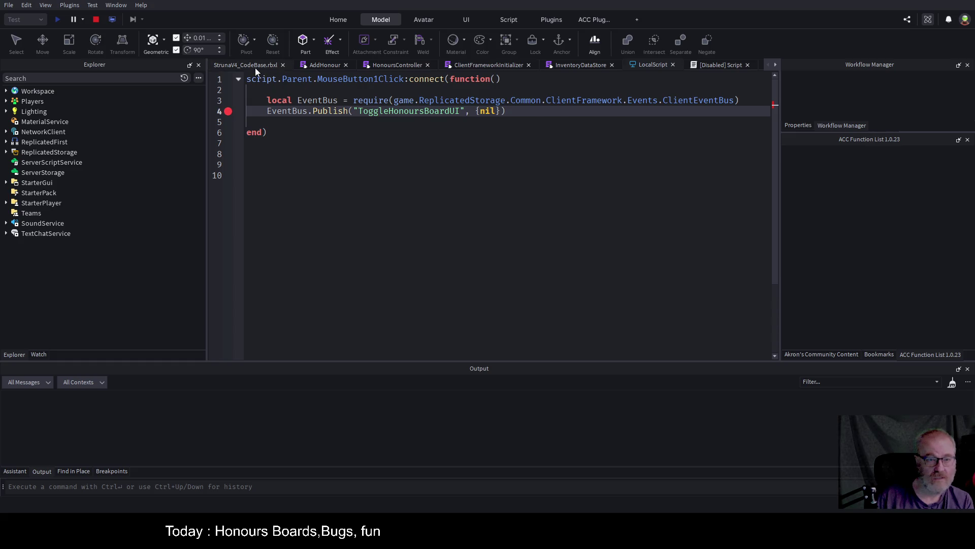
- Scroll through the fourteen ranked mineral finds on the in-game honours board, then stop the playtest
left_click(255, 66)
scroll(541, 213, "down", 5)
scroll(540, 218, "up", 5)
scroll(541, 223, "down", 5)
scroll(541, 237, "down", 3)
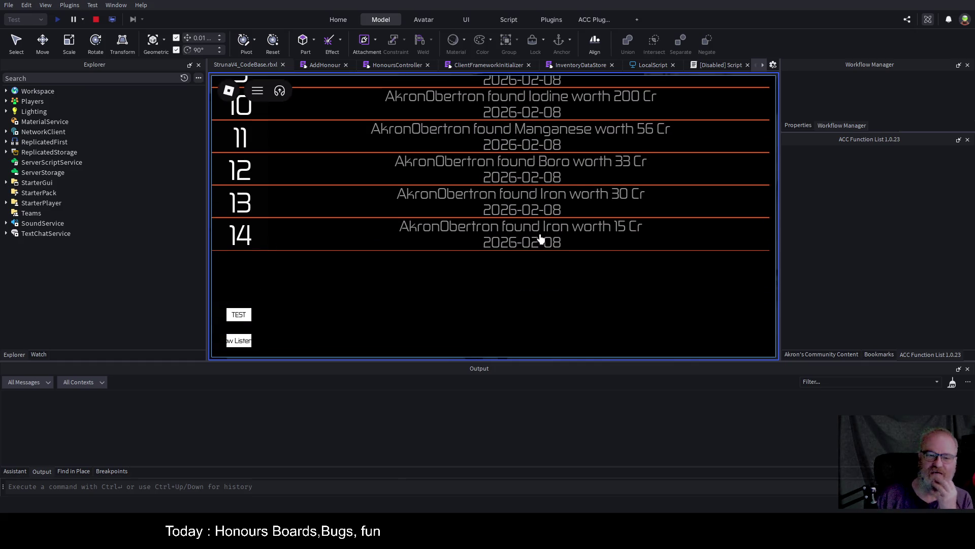
scroll(538, 238, "up", 5)
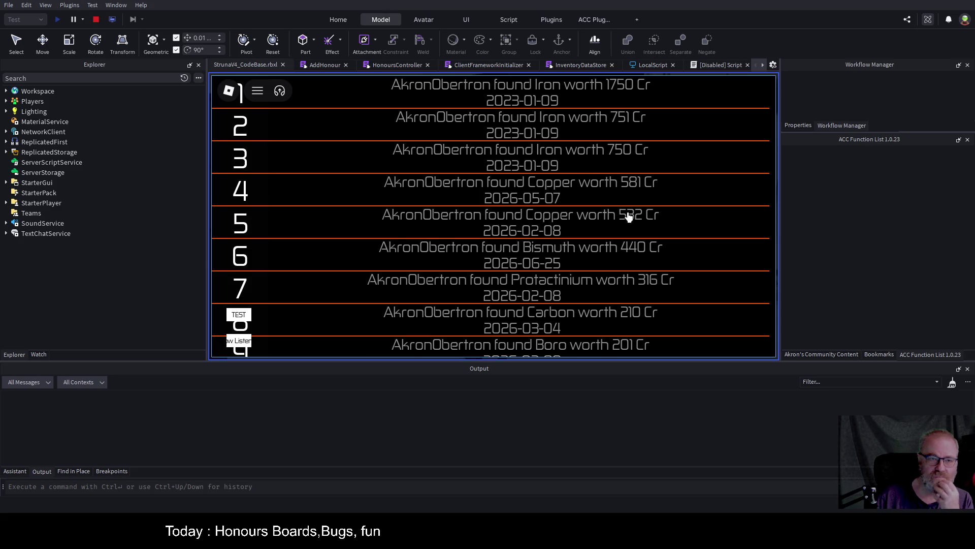
scroll(630, 224, "down", 5)
scroll(628, 241, "up", 5)
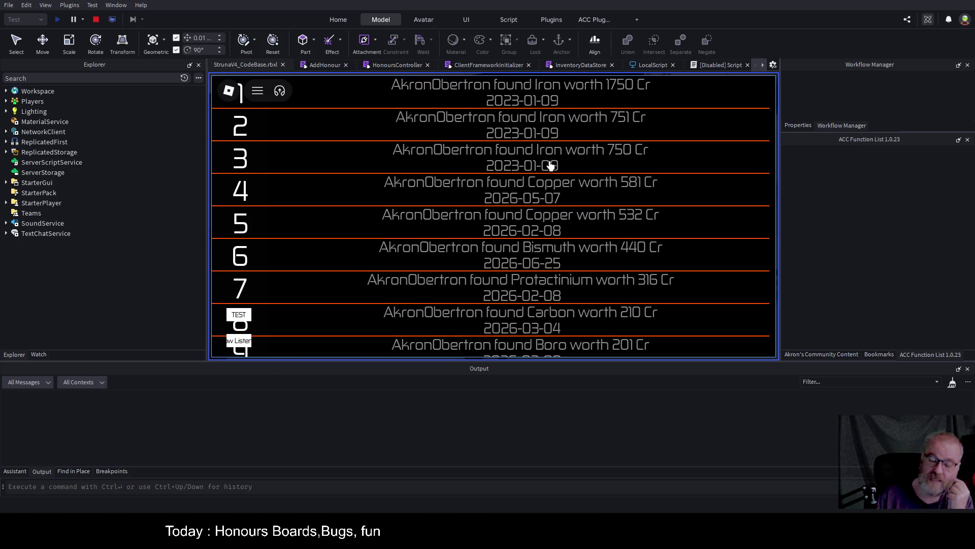
scroll(551, 193, "down", 5)
scroll(550, 195, "up", 5)
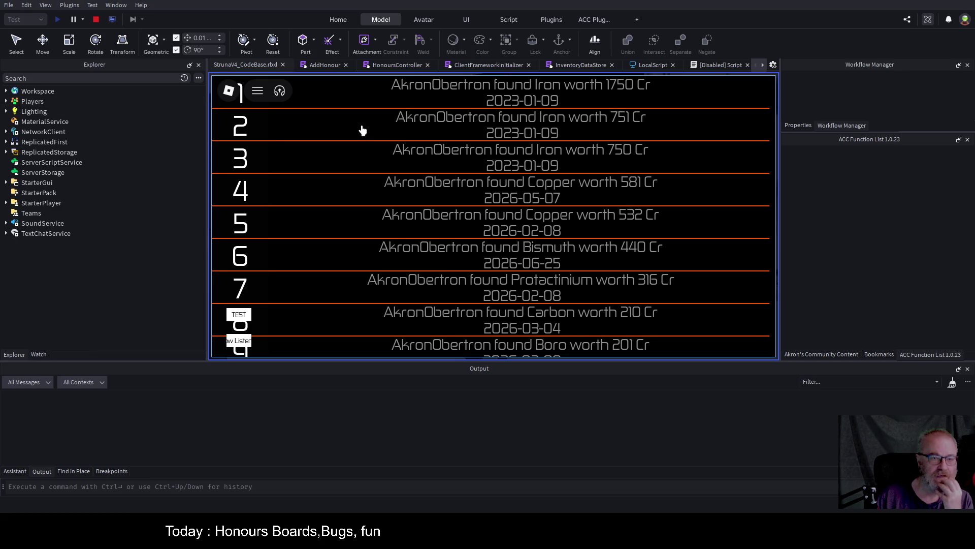
scroll(547, 208, "down", 4)
scroll(585, 243, "down", 2)
scroll(508, 178, "up", 10)
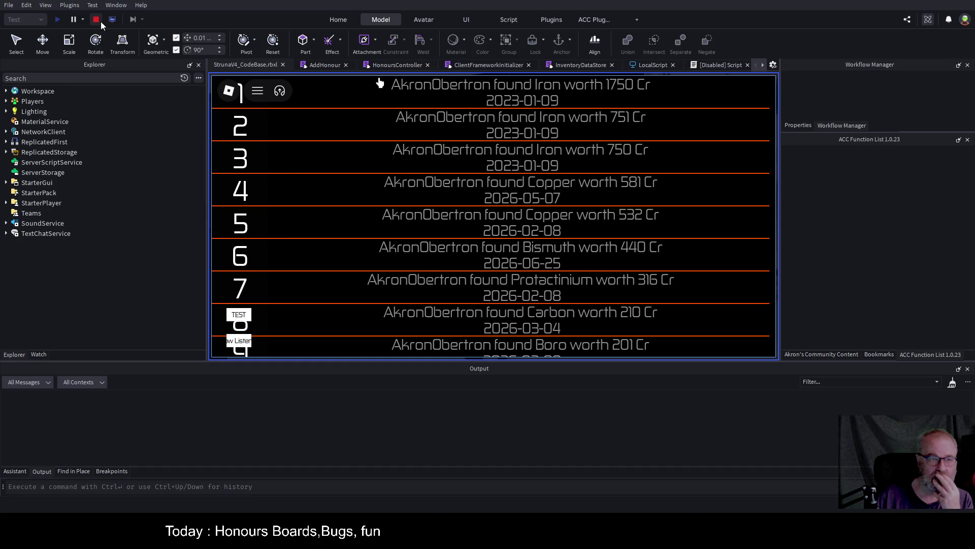
left_click(96, 20)
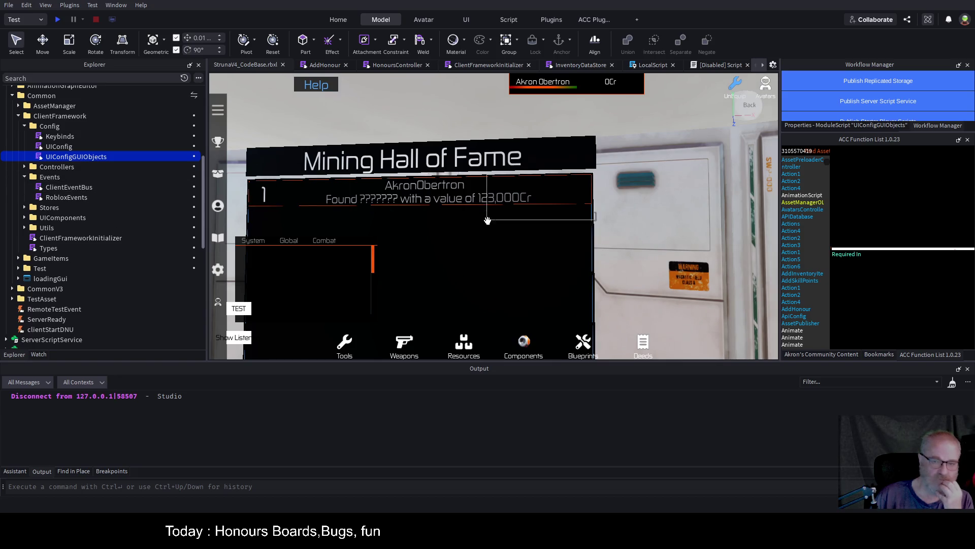
left_click_drag(491, 227, 466, 238)
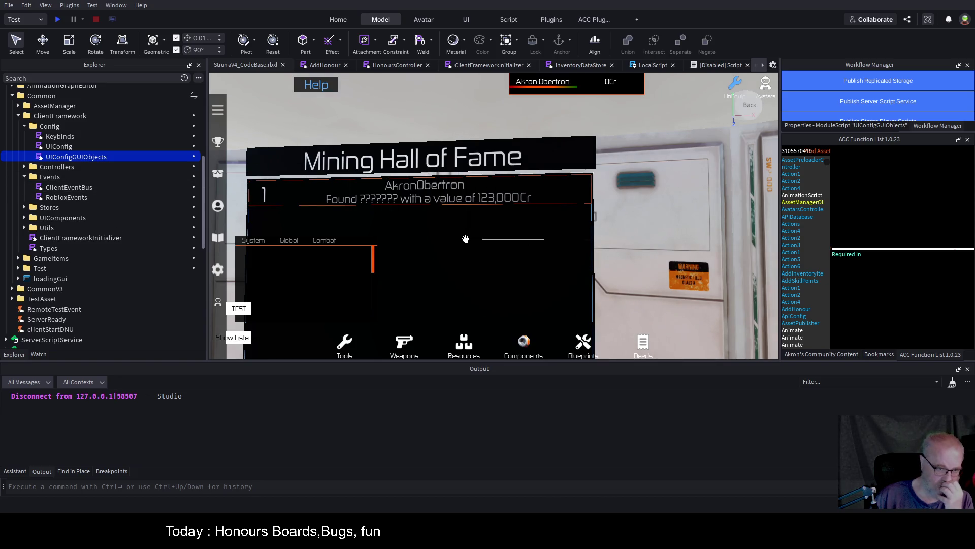
scroll(84, 217, "up", 8)
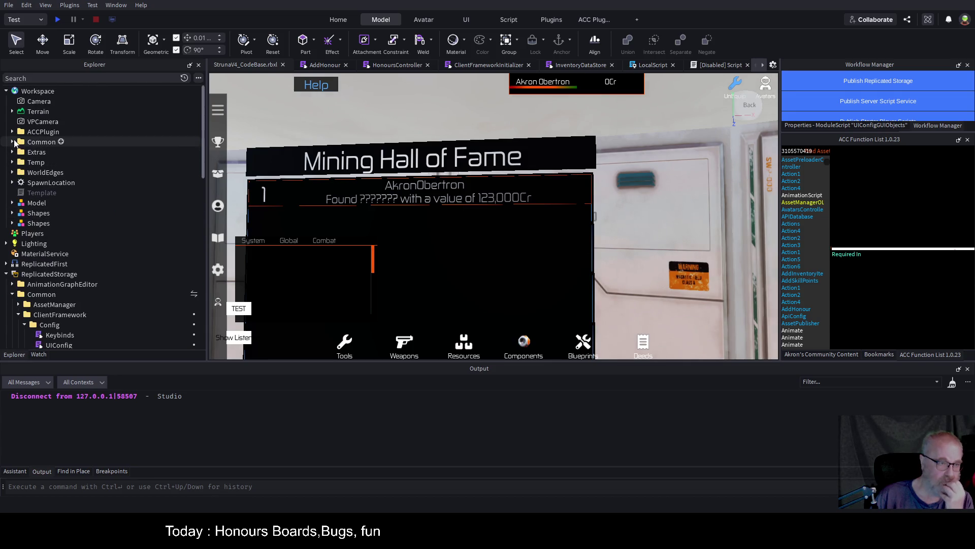
left_click(12, 142)
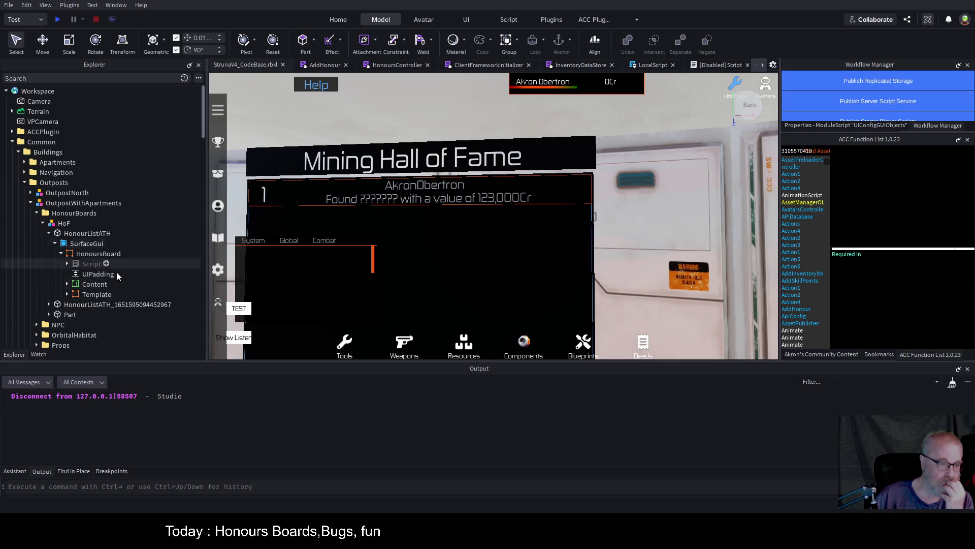
left_click(95, 255)
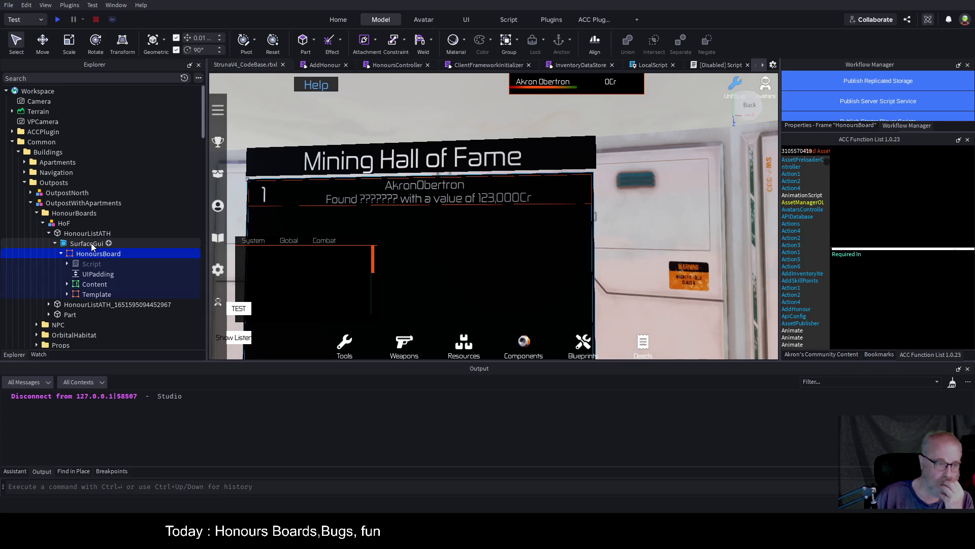
left_click(121, 244)
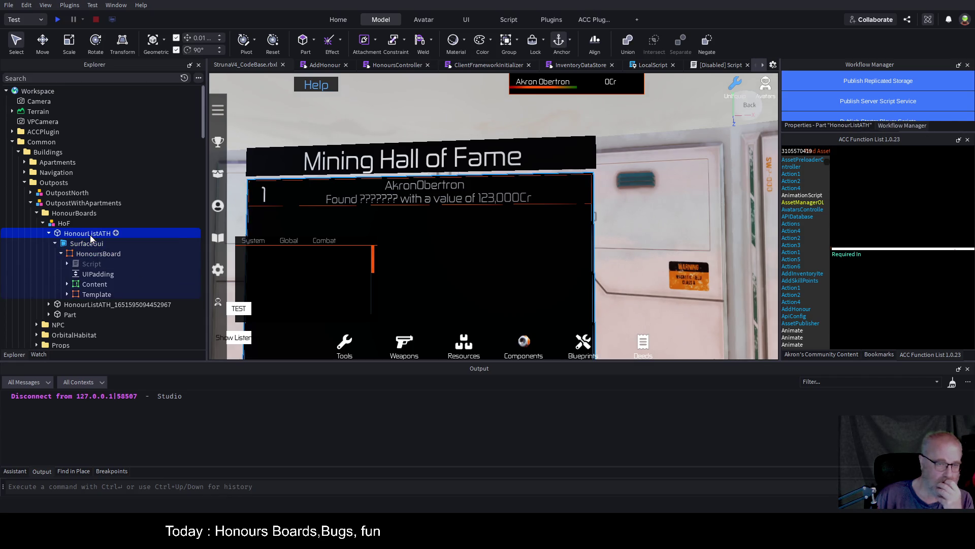
left_click(177, 234)
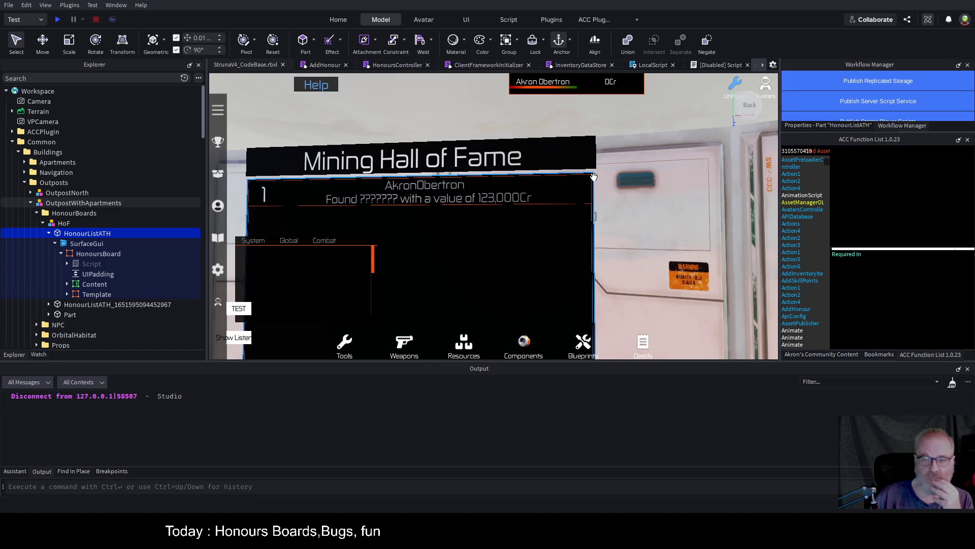
left_click(126, 305)
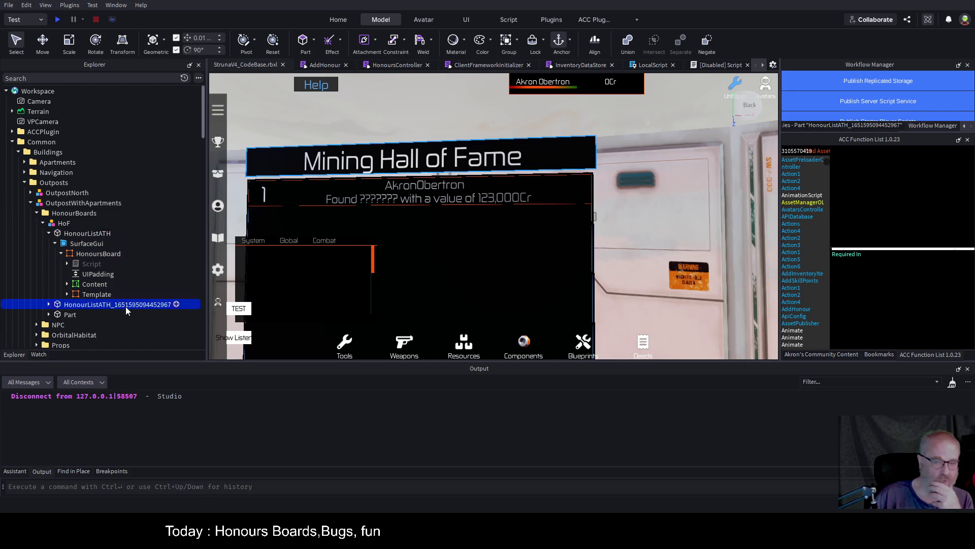
left_click(48, 304)
left_click(55, 315)
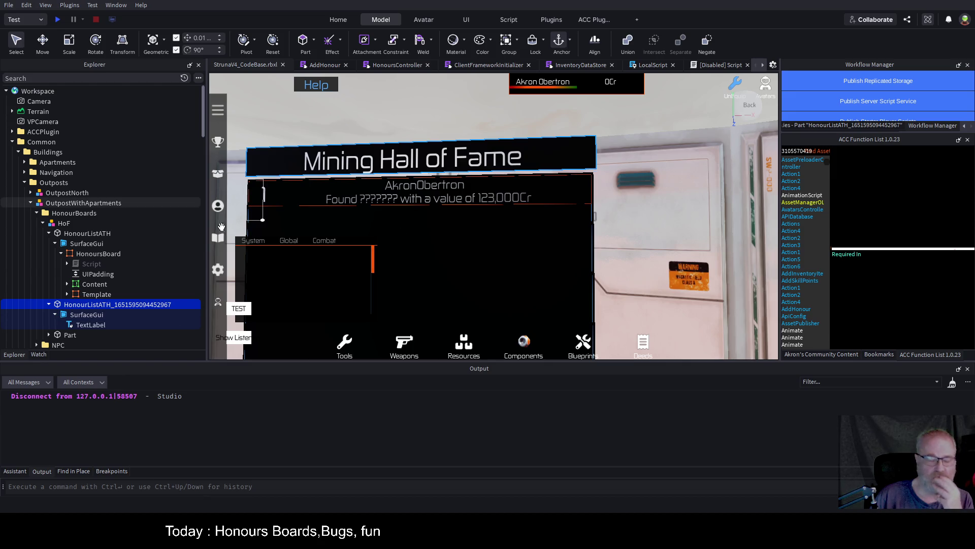
left_click(83, 245)
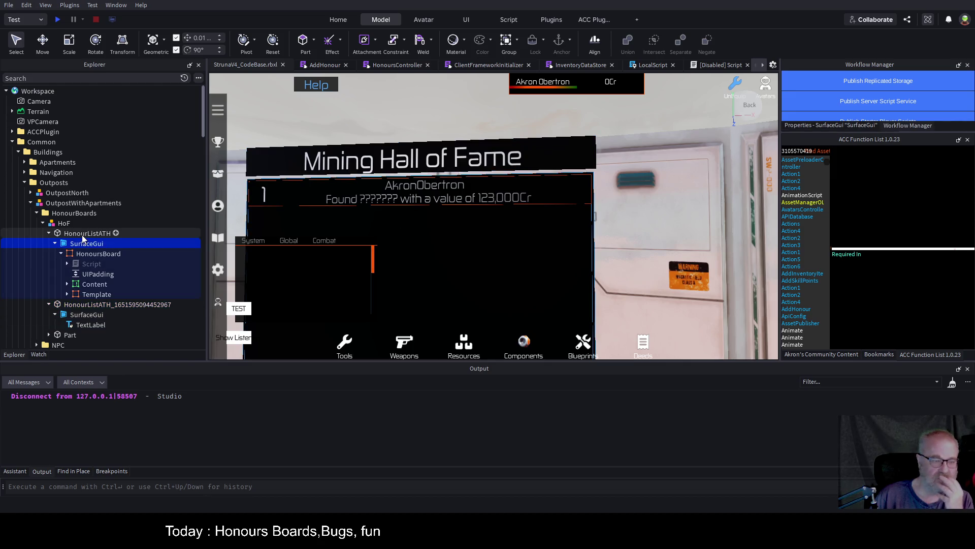
left_click(87, 254)
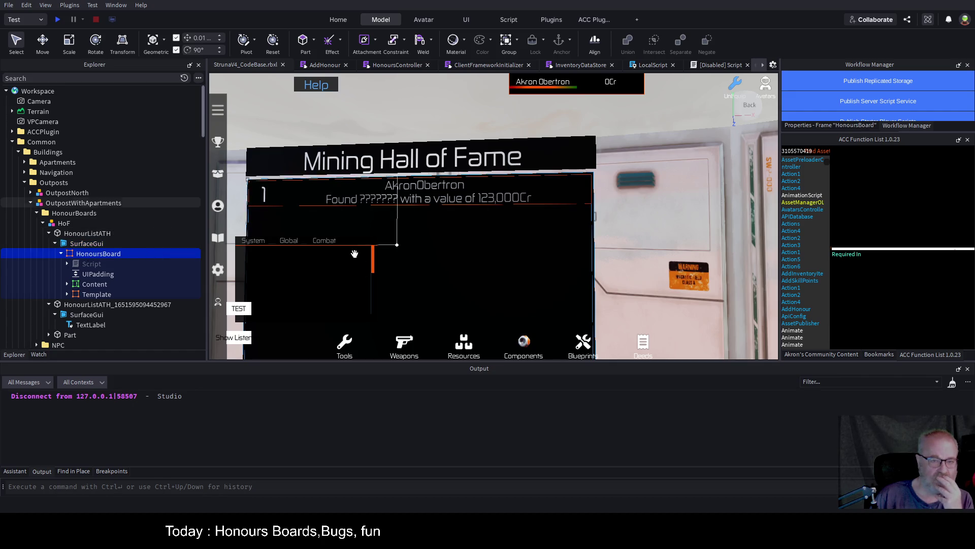
scroll(130, 242, "down", 10)
scroll(126, 254, "down", 15)
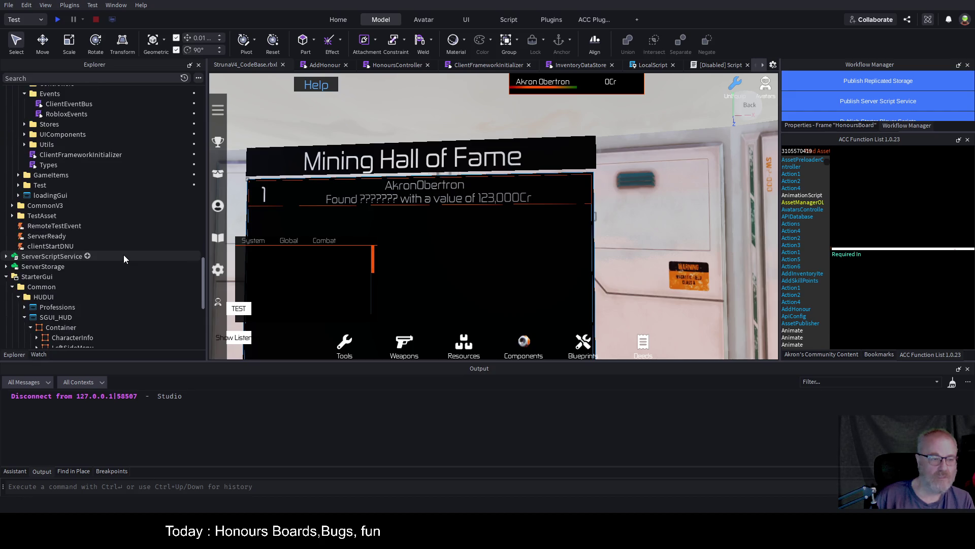
- Collapse SGUI_HUD and add a ScreenGui named Honours under HUDUI
scroll(124, 254, "down", 5)
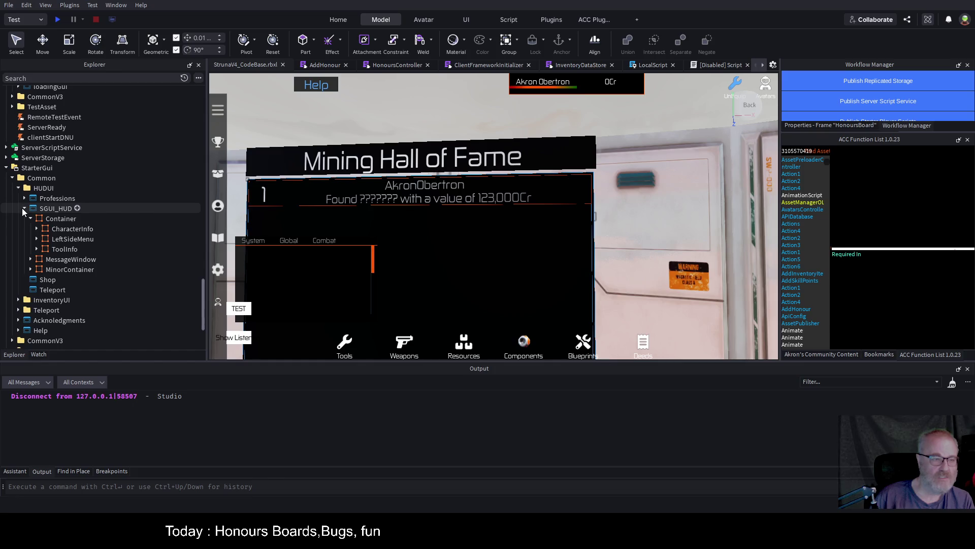
left_click(24, 210)
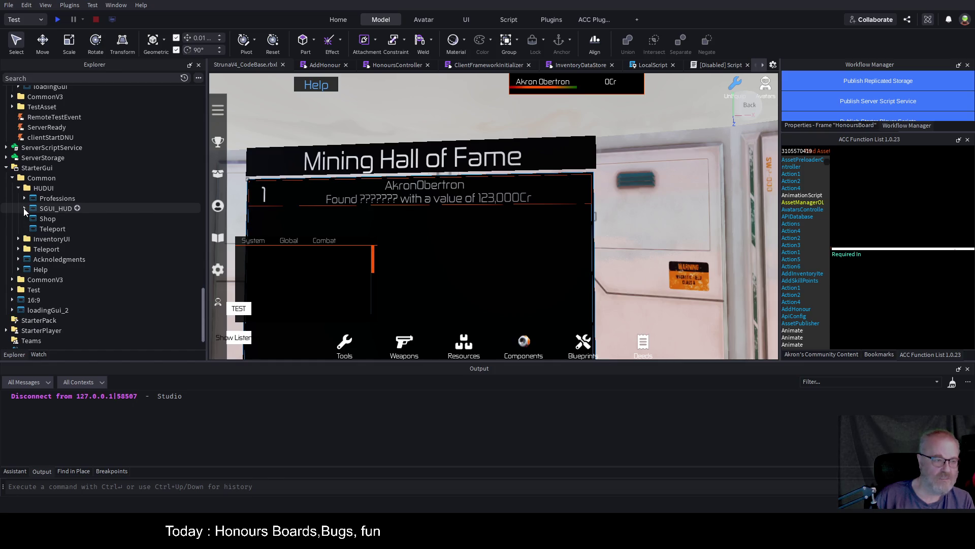
left_click(59, 189)
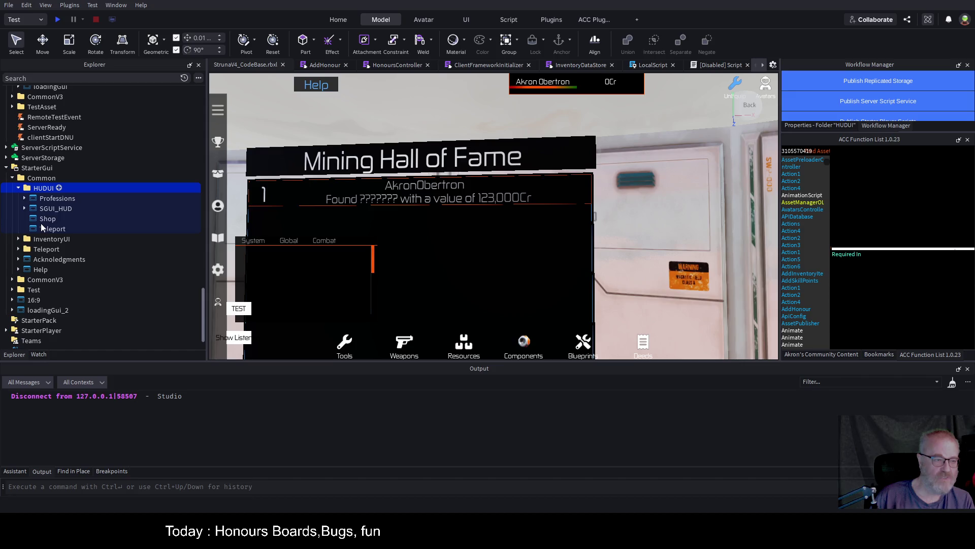
key("ctrl+v")
key("F2")
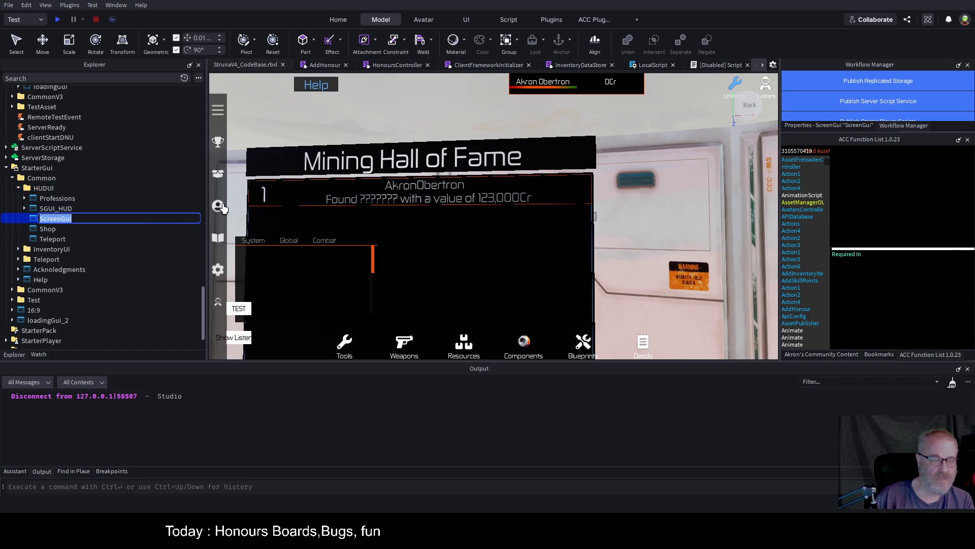
type("Honours")
key("Return")
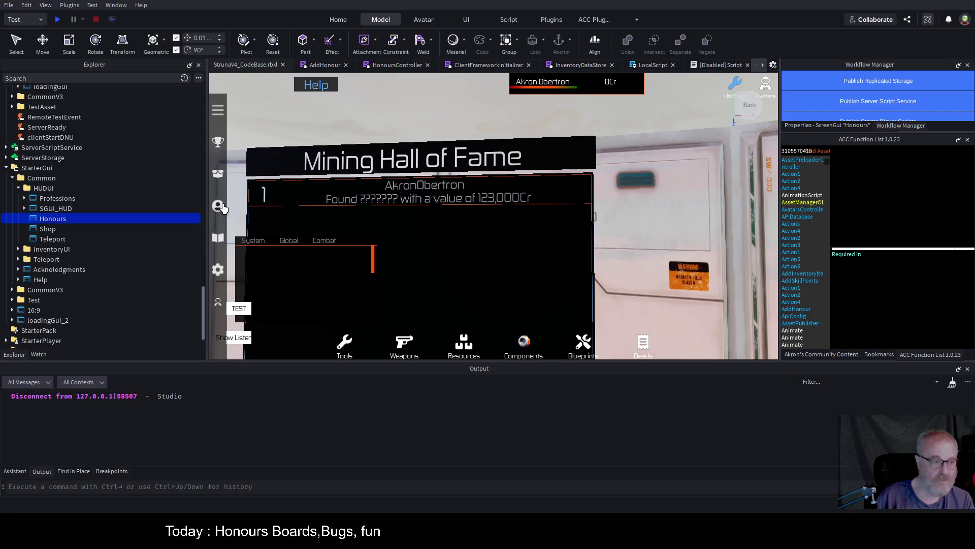
- Add a Frame named Container inside Honours and show its properties at full height
left_click(72, 219)
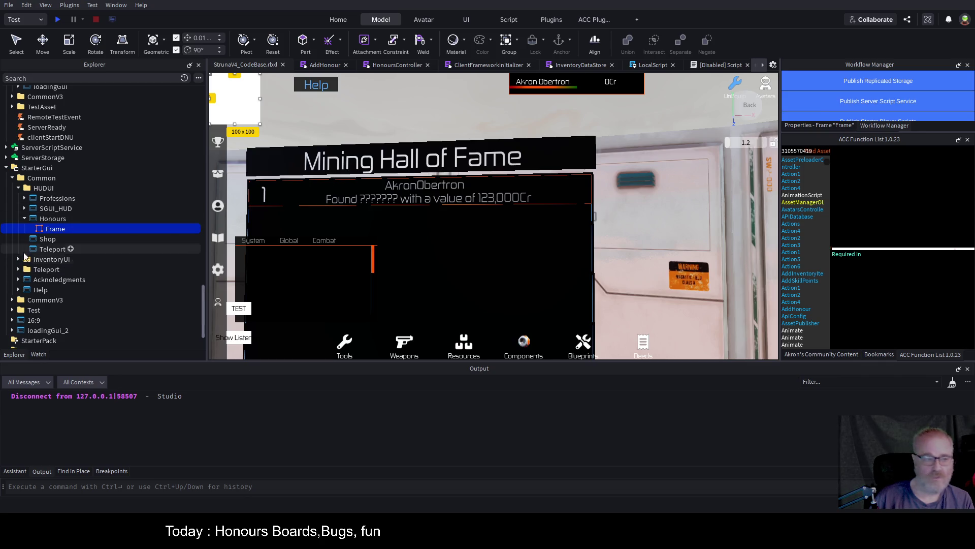
key("F2")
type("Container")
key("Return")
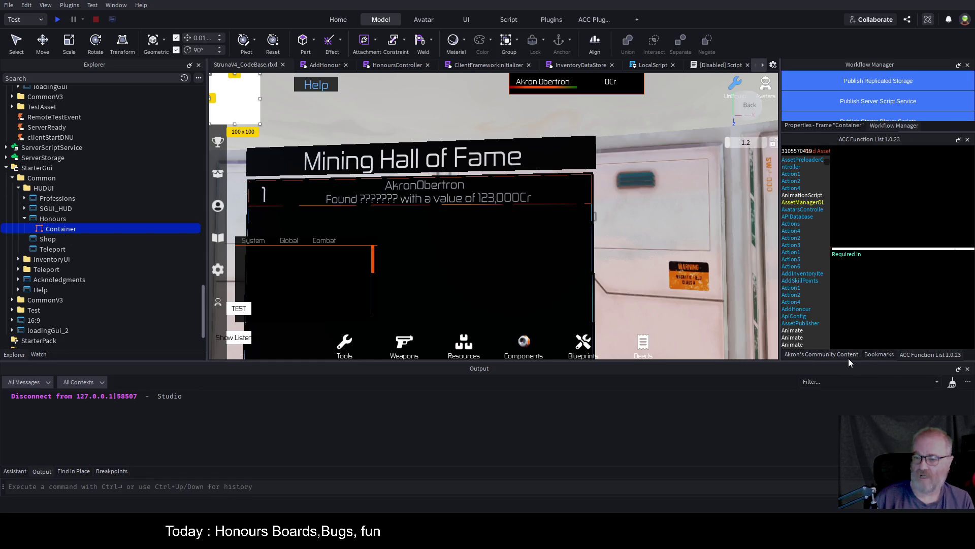
left_click(833, 355)
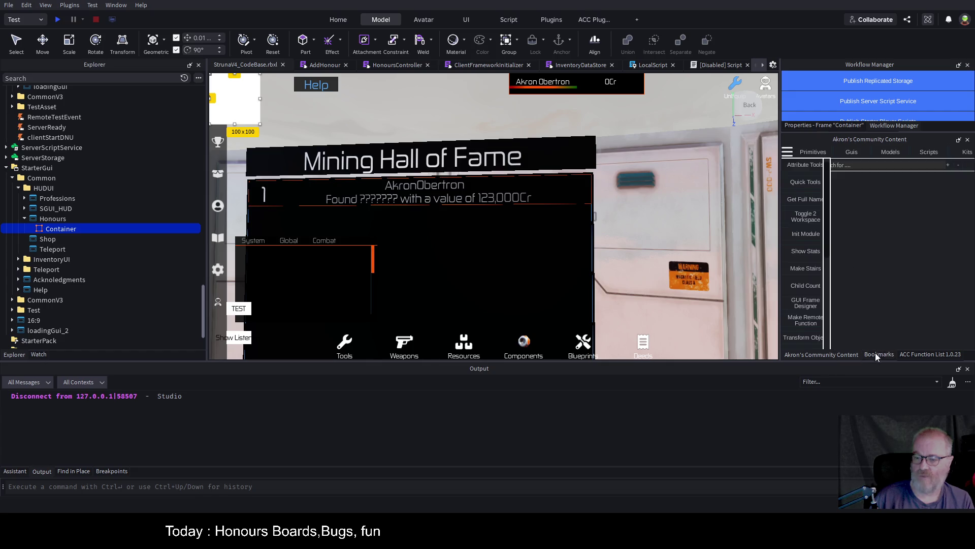
left_click(823, 125)
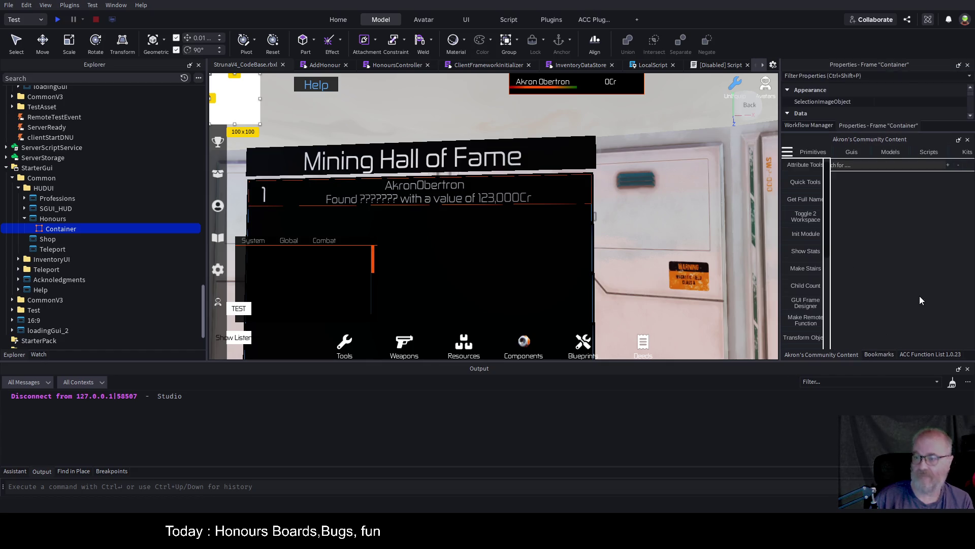
left_click(959, 139)
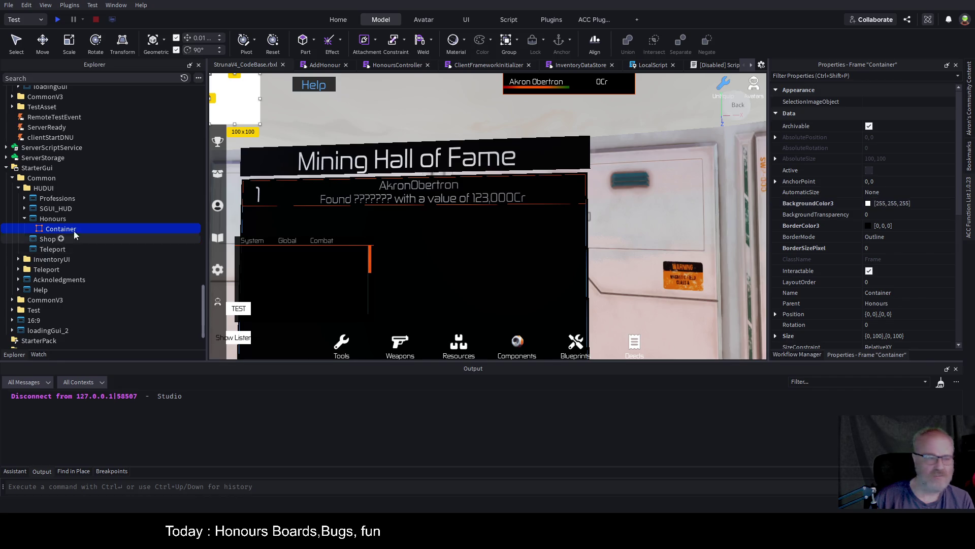
- Delete the Container frame from the Honours ScreenGui
scroll(90, 182, "up", 6)
scroll(96, 192, "up", 5)
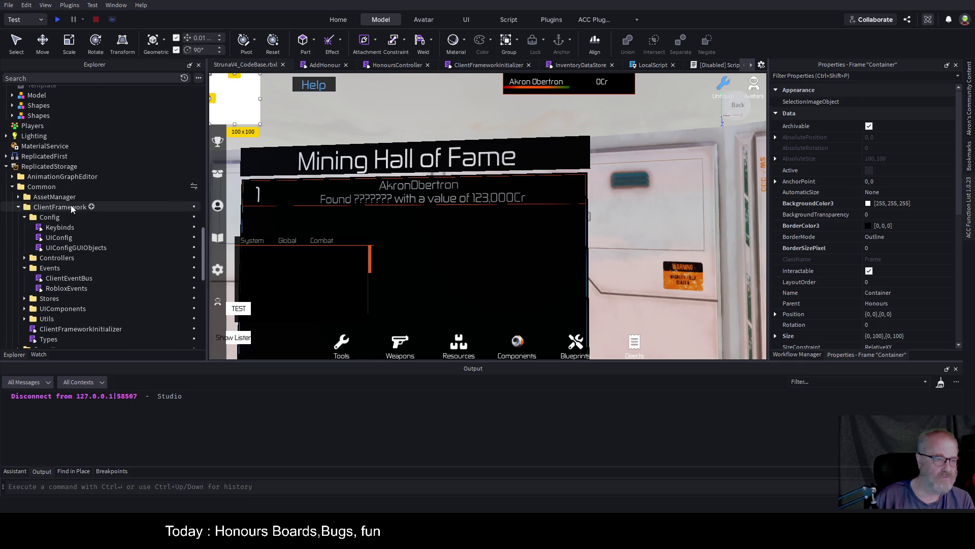
scroll(61, 218, "down", 7)
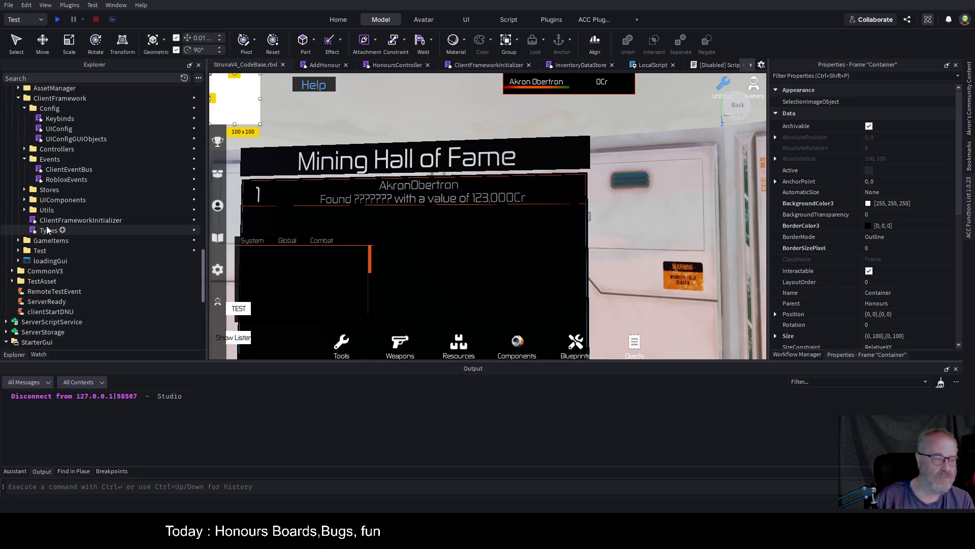
scroll(60, 231, "up", 15)
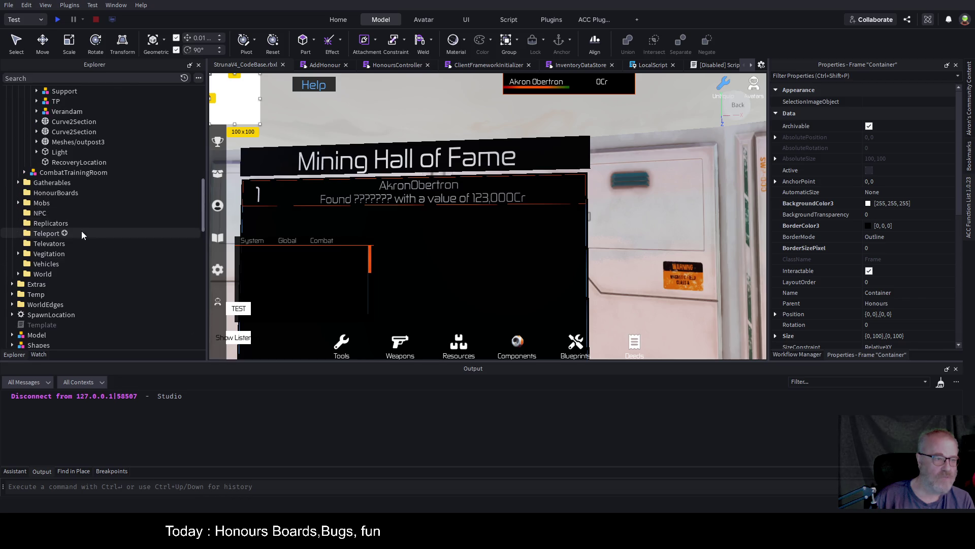
scroll(61, 239, "down", 10)
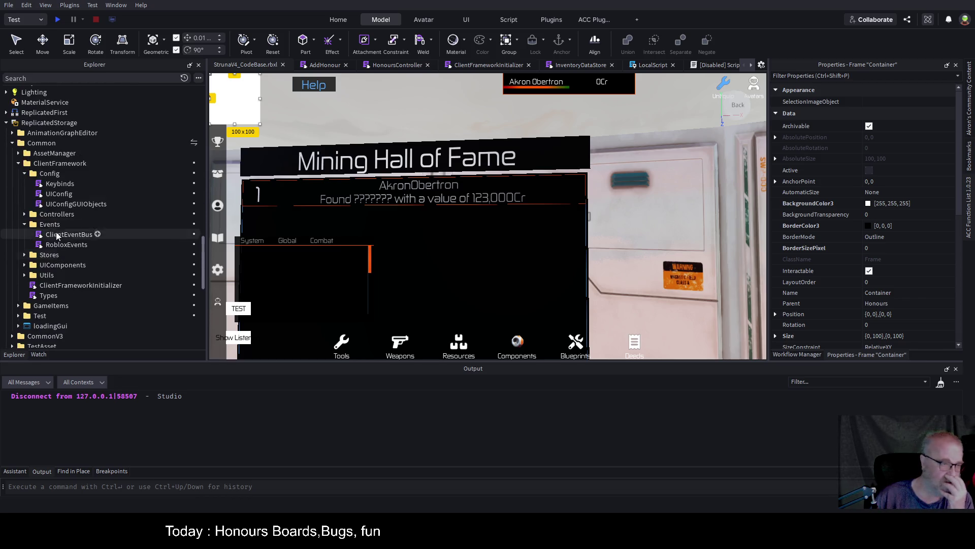
scroll(61, 238, "down", 8)
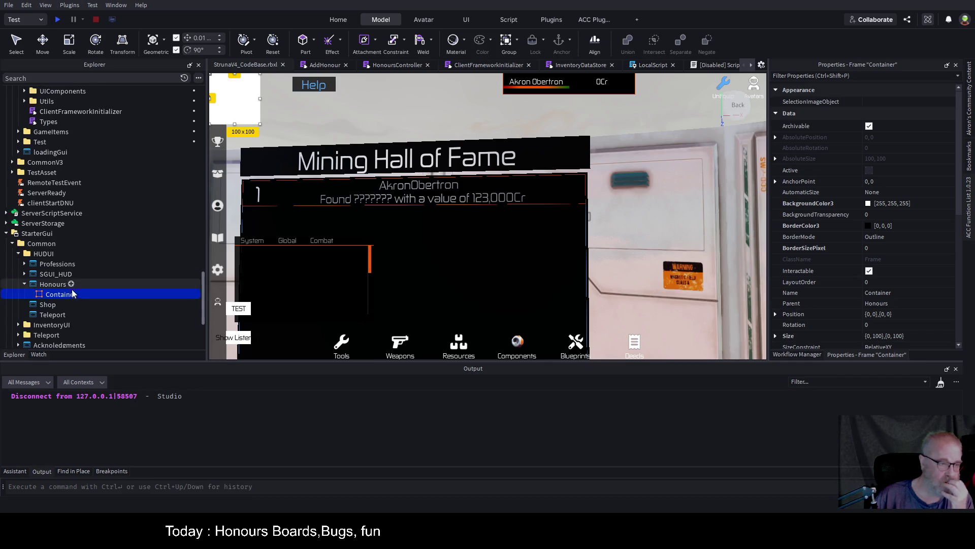
key("Delete")
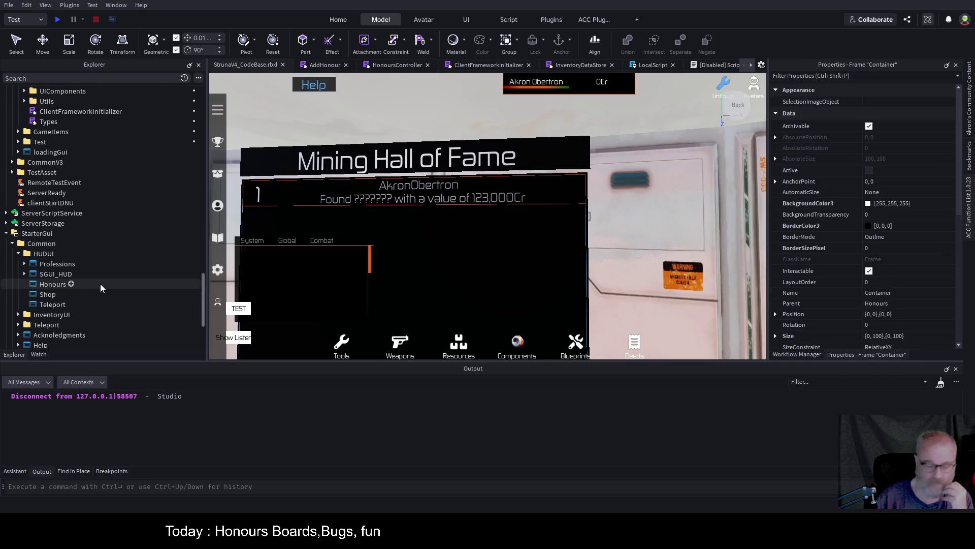
scroll(80, 239, "up", 2)
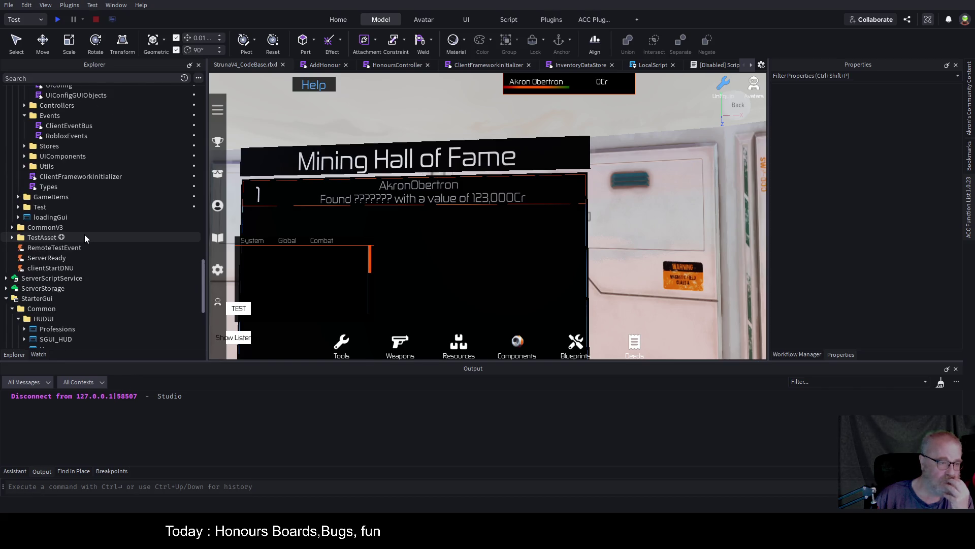
scroll(77, 236, "down", 3)
scroll(66, 251, "up", 4)
scroll(51, 259, "up", 3)
- Copy the Struna_BasePanel template from UIComponents > Struna_Panel and paste it into Honours
left_click(25, 174)
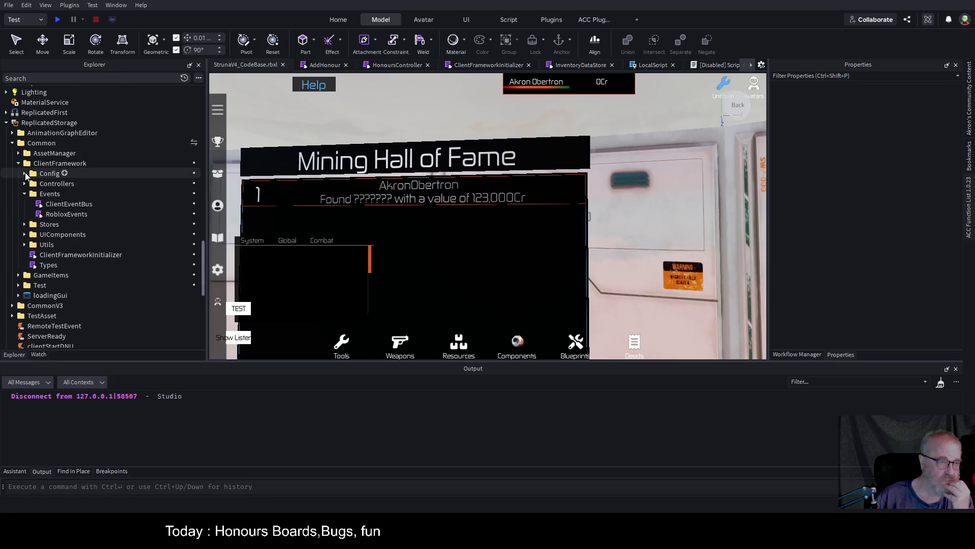
left_click(24, 194)
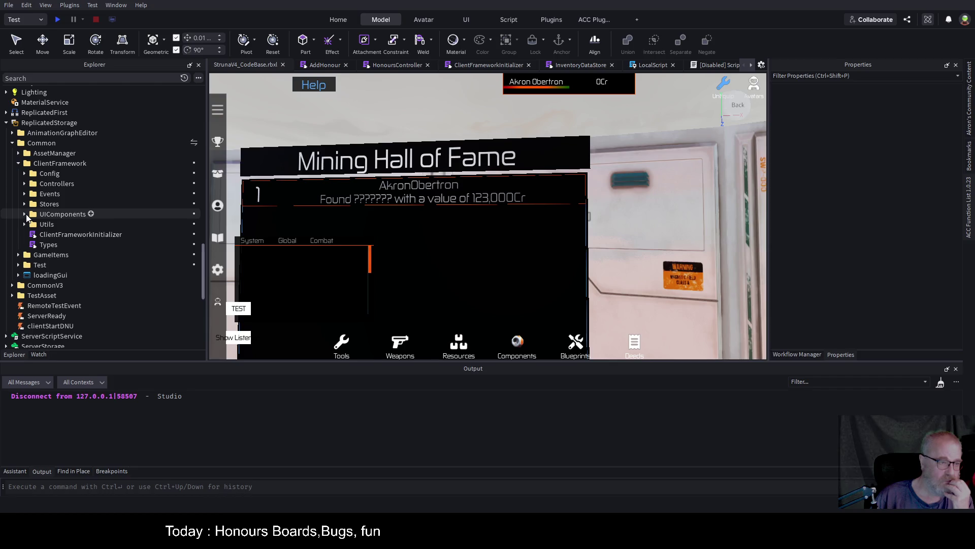
left_click(25, 214)
left_click(76, 257)
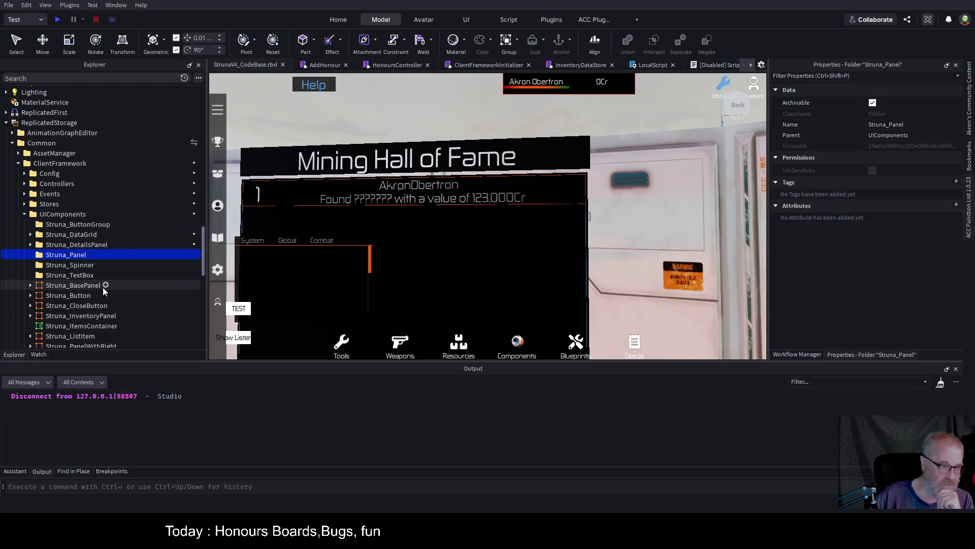
left_click(85, 287)
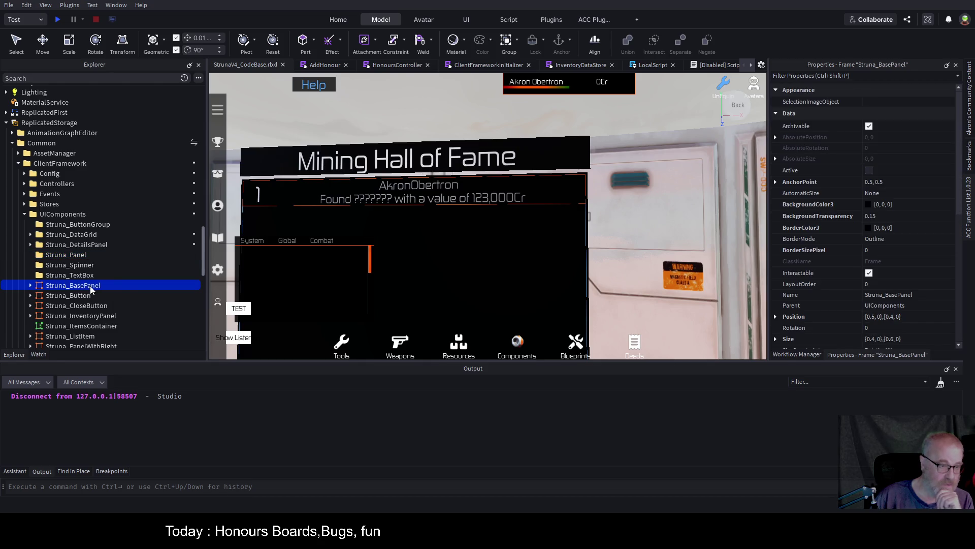
scroll(124, 258, "down", 5)
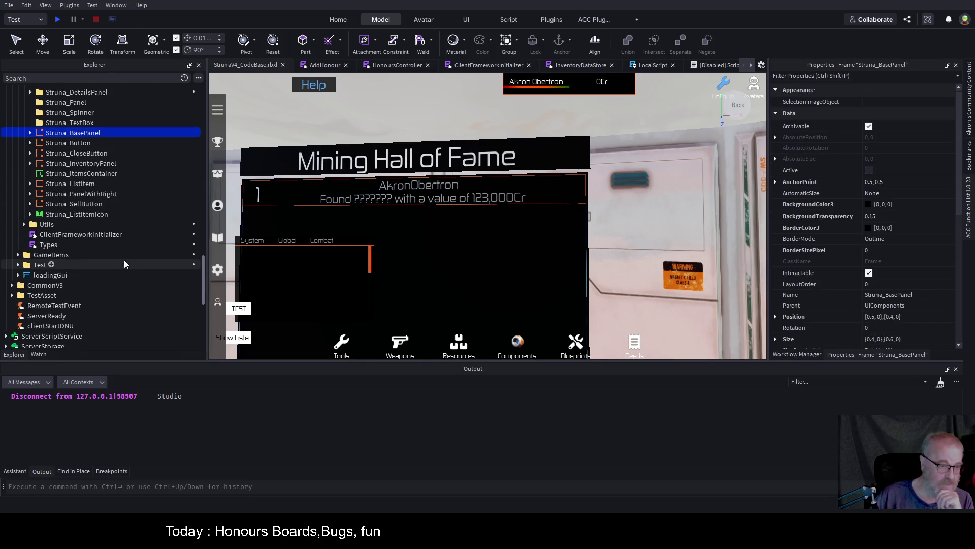
scroll(78, 284, "down", 2)
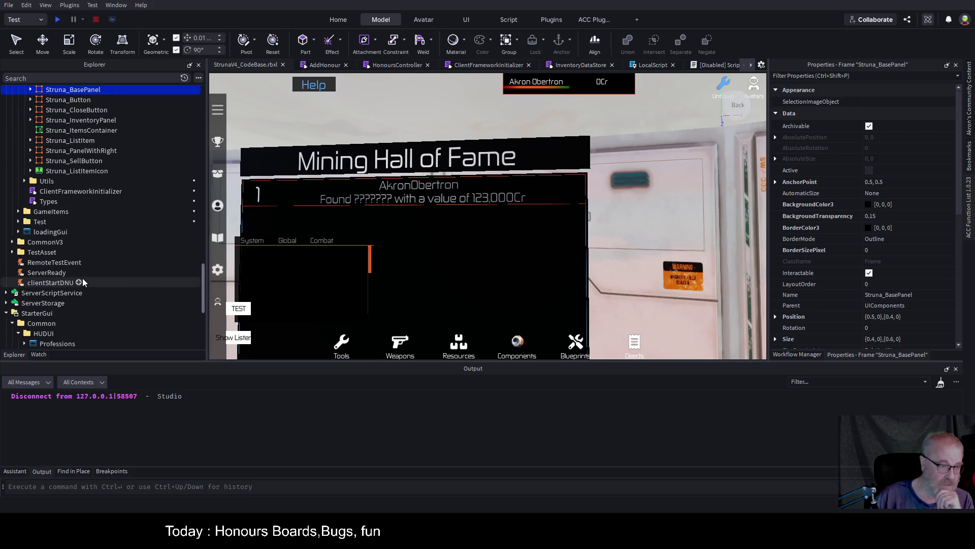
scroll(82, 278, "down", 4)
left_click(52, 276)
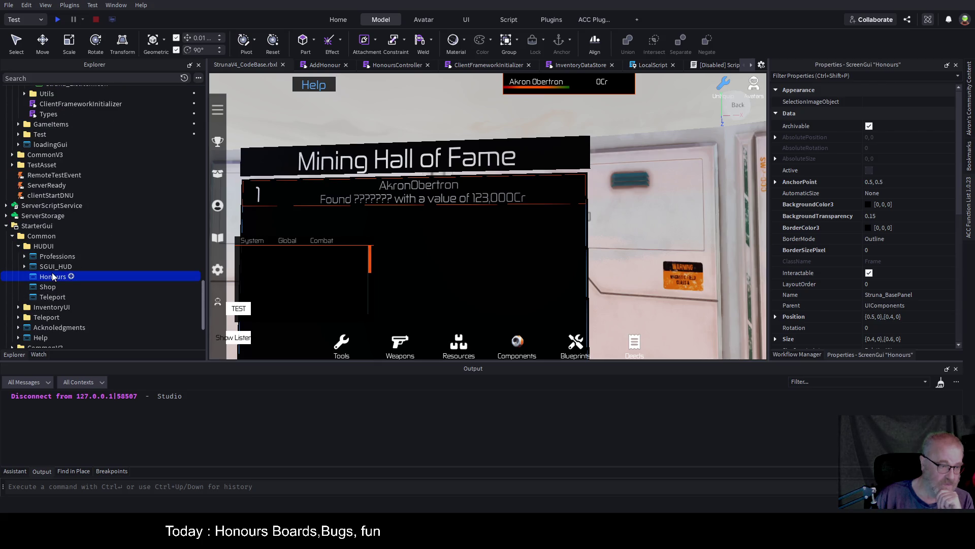
key("ctrl+shift+v")
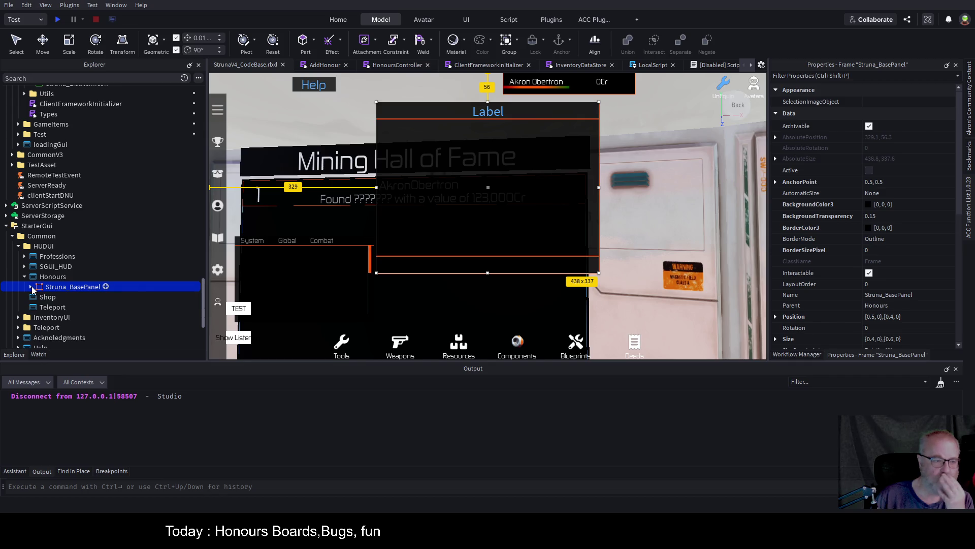
- Check the pasted panel's Top, Middle and Bottom sections, then return to the HonoursController script
left_click(31, 287)
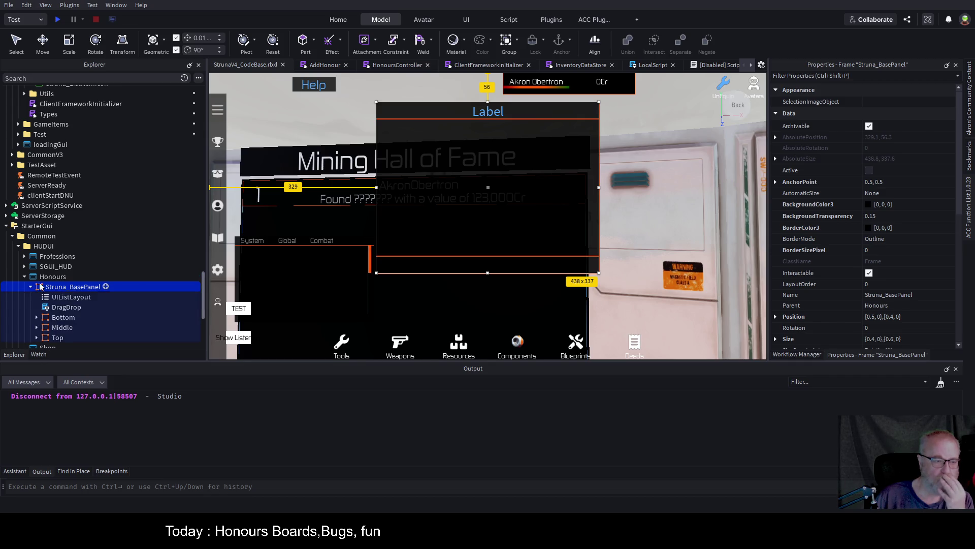
scroll(83, 252, "down", 3)
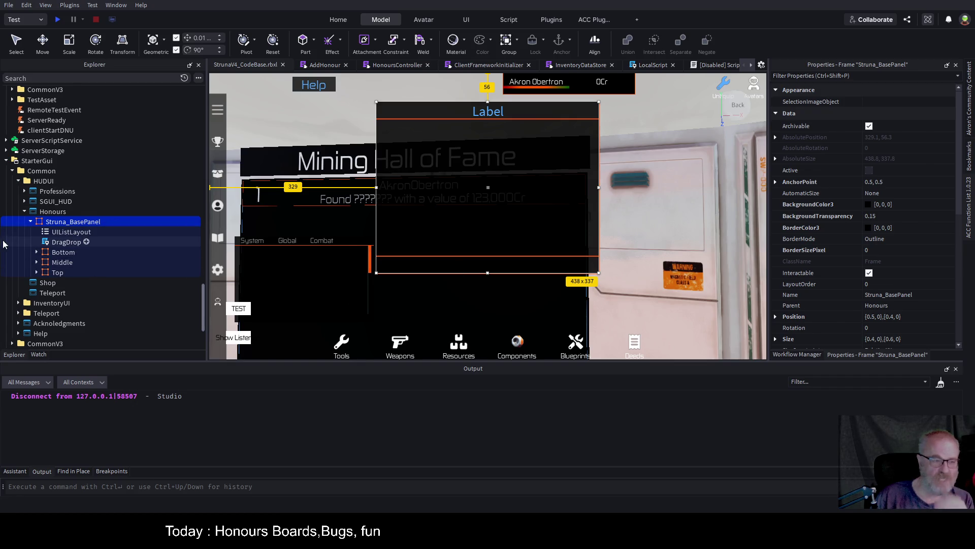
left_click(31, 223)
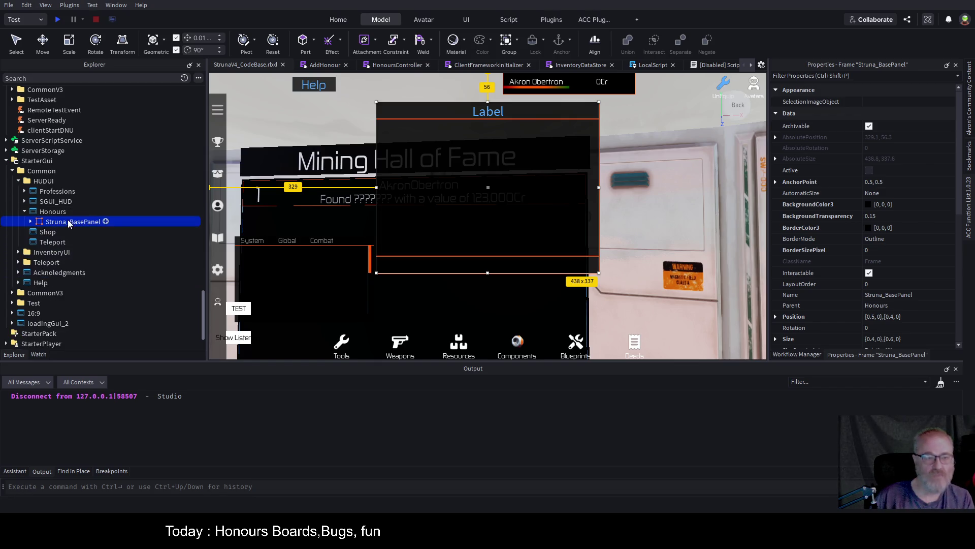
left_click(396, 66)
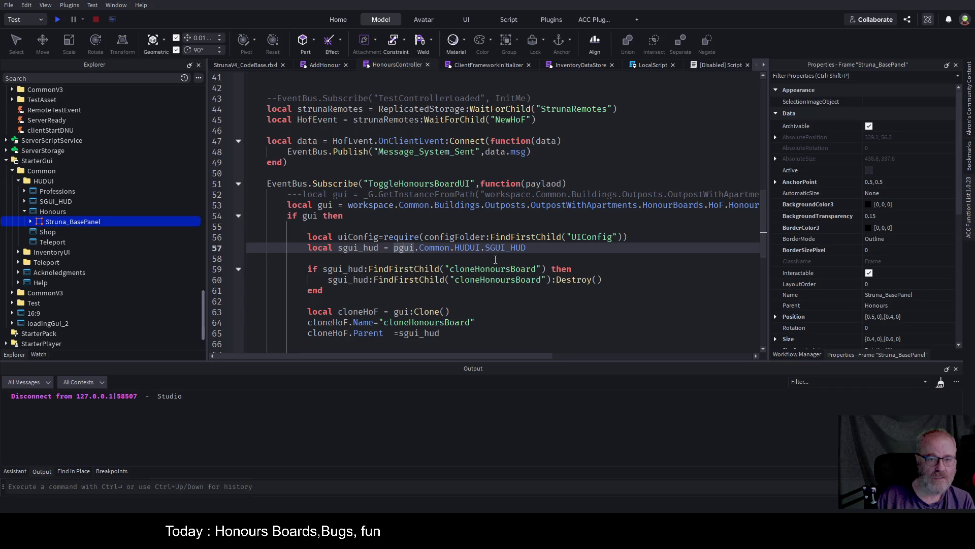
- Review how HonoursController looks up workspace and the Config folder, then move to InventoryDataStore
scroll(532, 195, "down", 3)
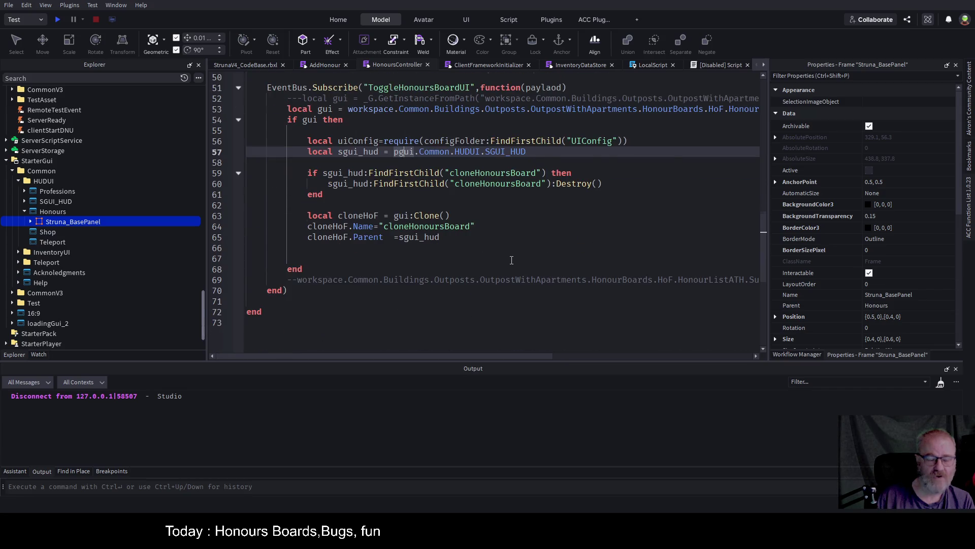
scroll(512, 260, "up", 4)
double_click(386, 238)
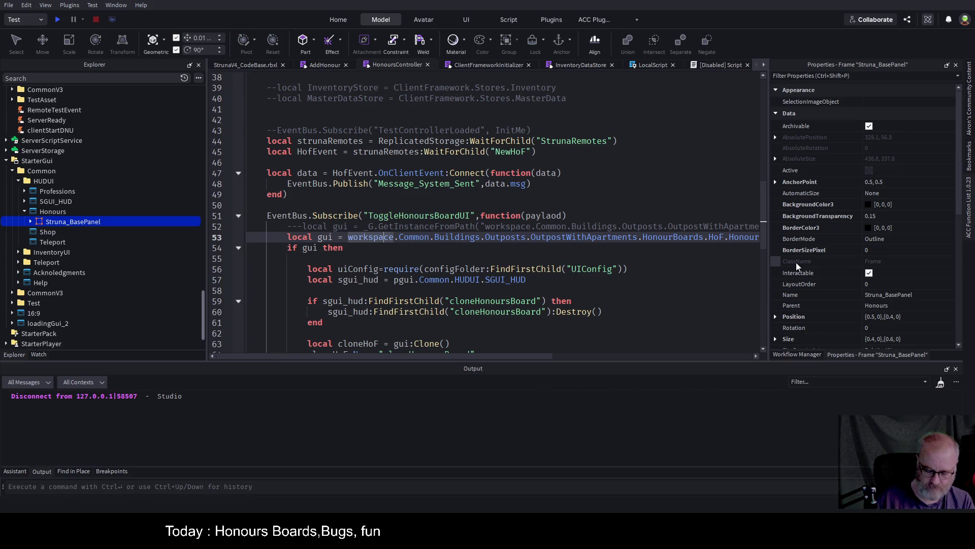
scroll(449, 142, "up", 7)
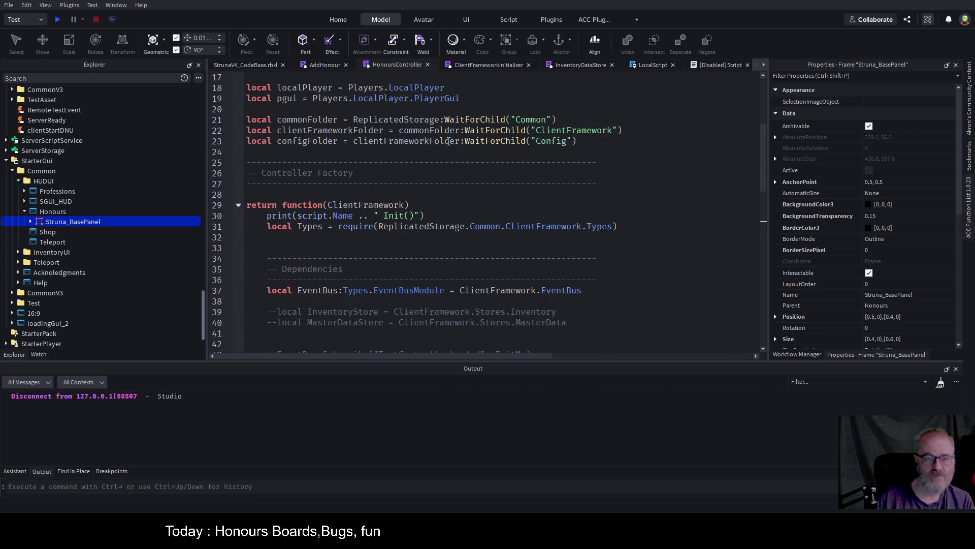
double_click(551, 141)
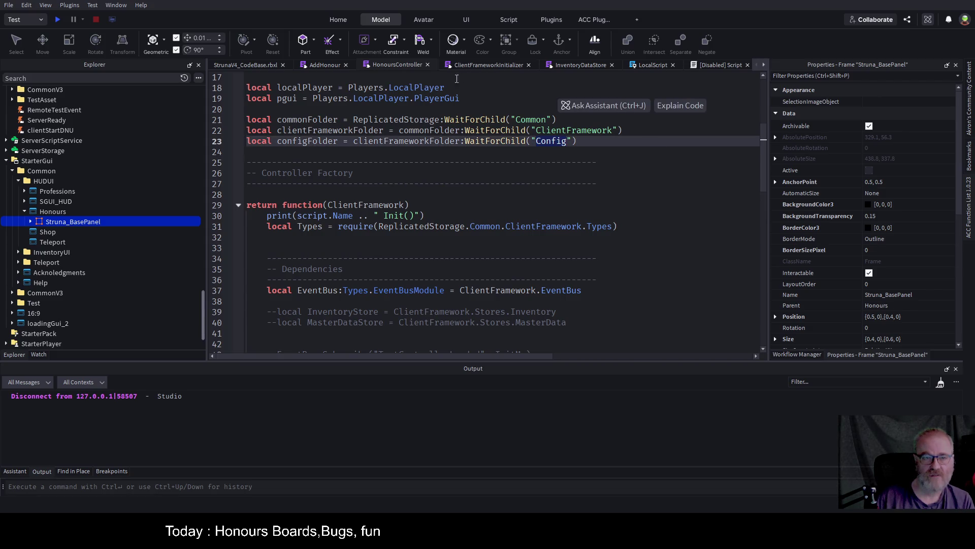
left_click(566, 66)
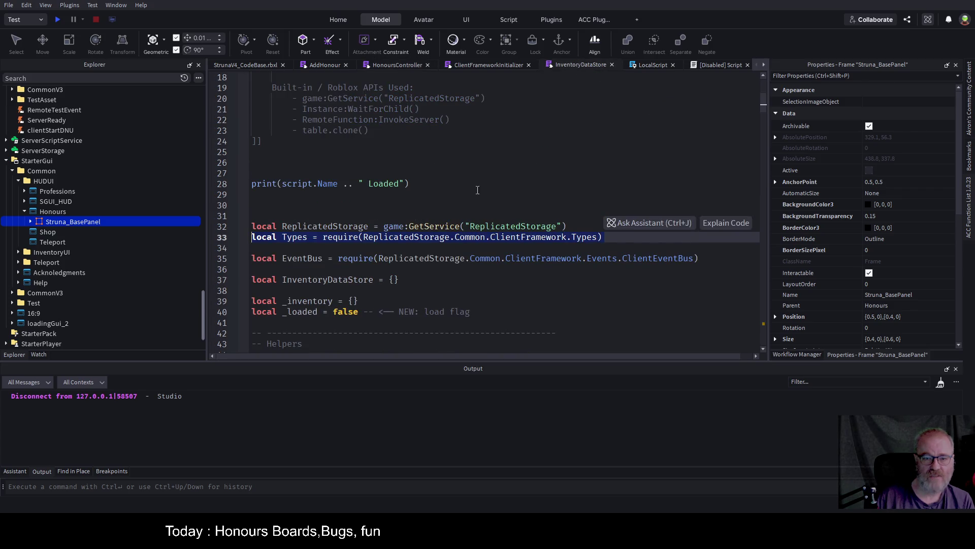
- Scroll through the InventoryDataStore script and fold away the ShopItemMap function
double_click(387, 225)
scroll(387, 225, "up", 6)
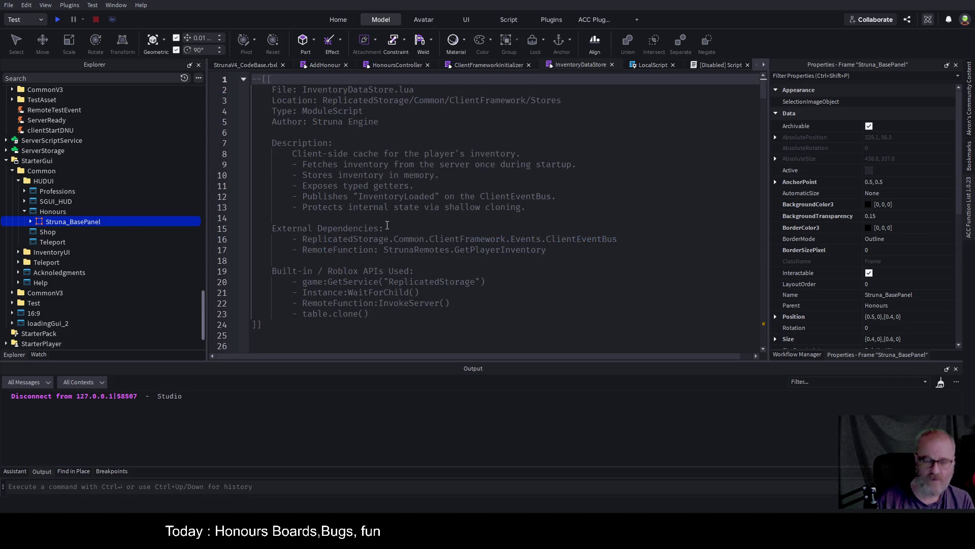
scroll(387, 225, "down", 10)
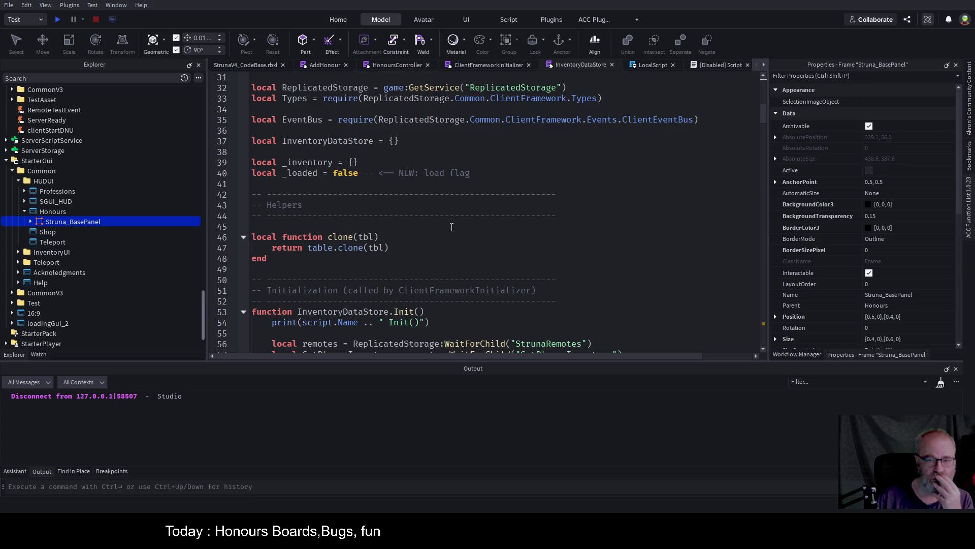
scroll(451, 227, "down", 3)
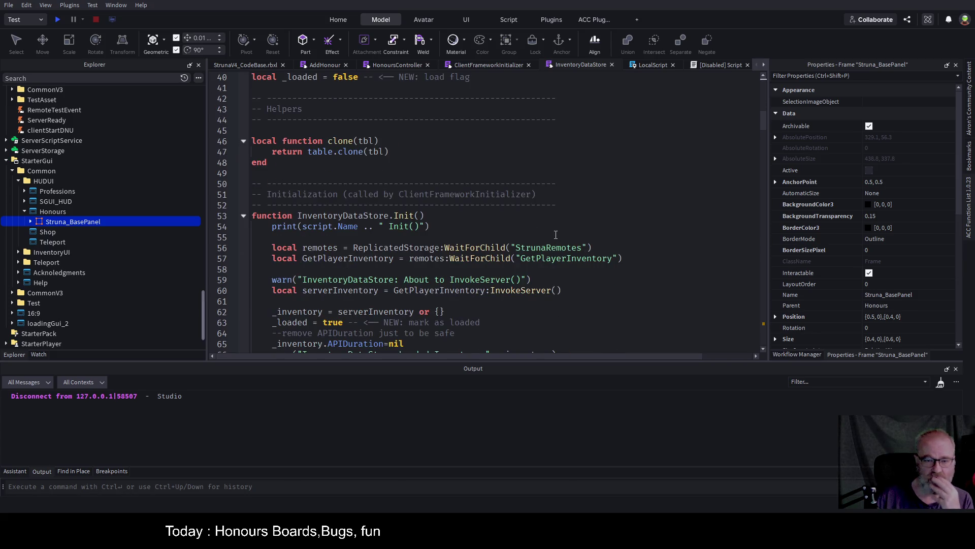
scroll(538, 224, "down", 2)
scroll(477, 221, "down", 3)
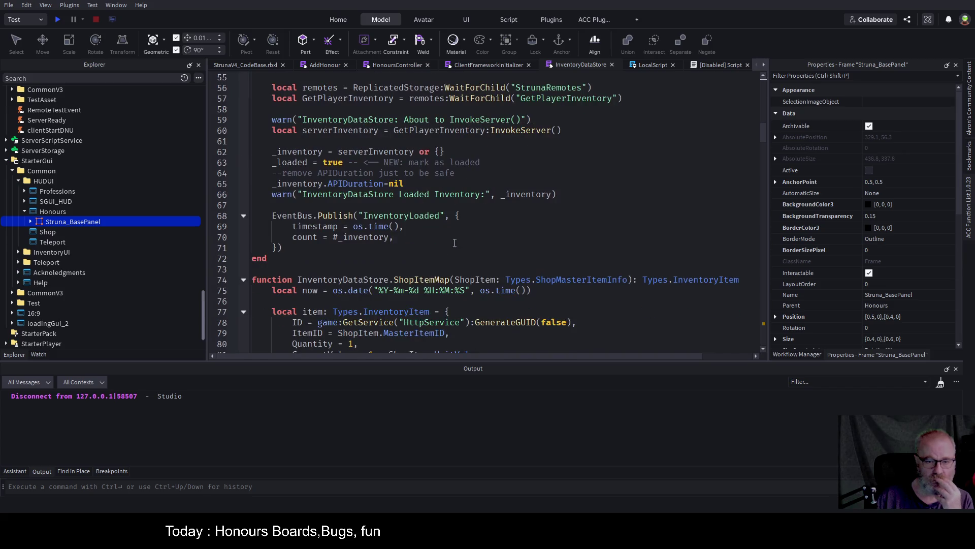
left_click(243, 280)
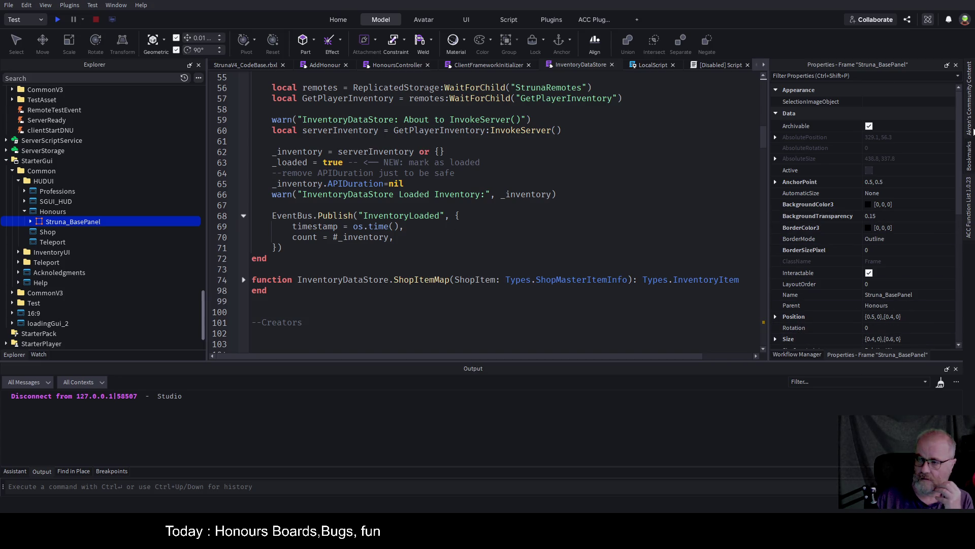
- Pin the ACC Function List open, jump to ShopItemMap and Init, then close the script
left_click(971, 226)
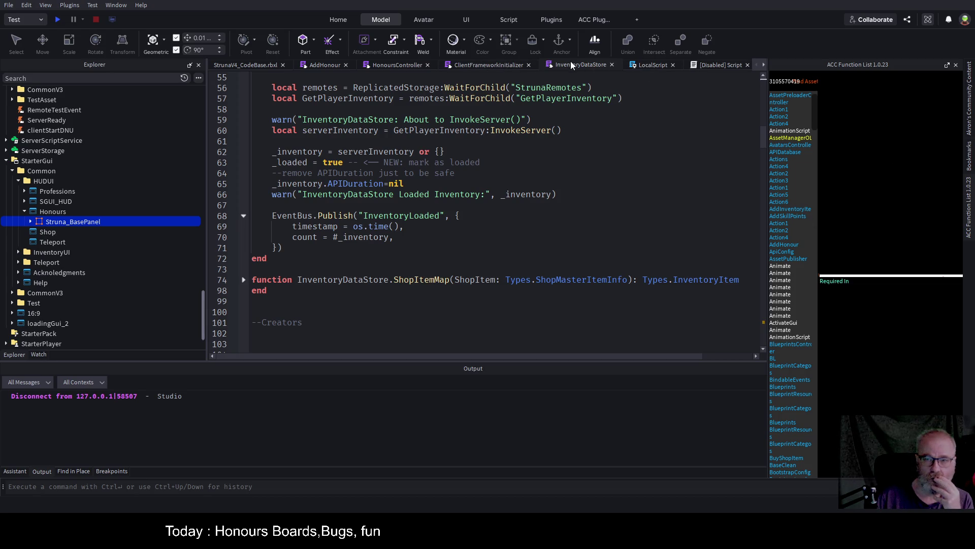
left_click(623, 86)
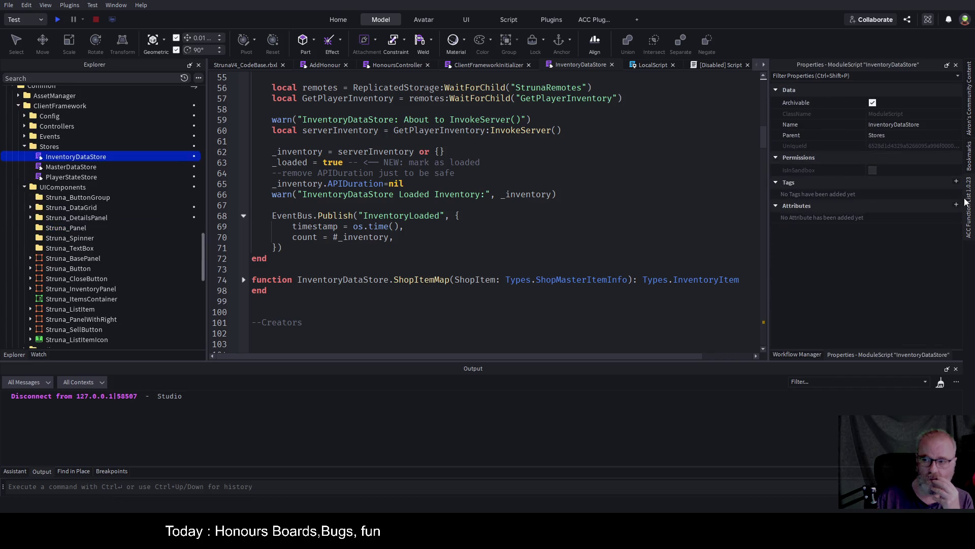
left_click(972, 226)
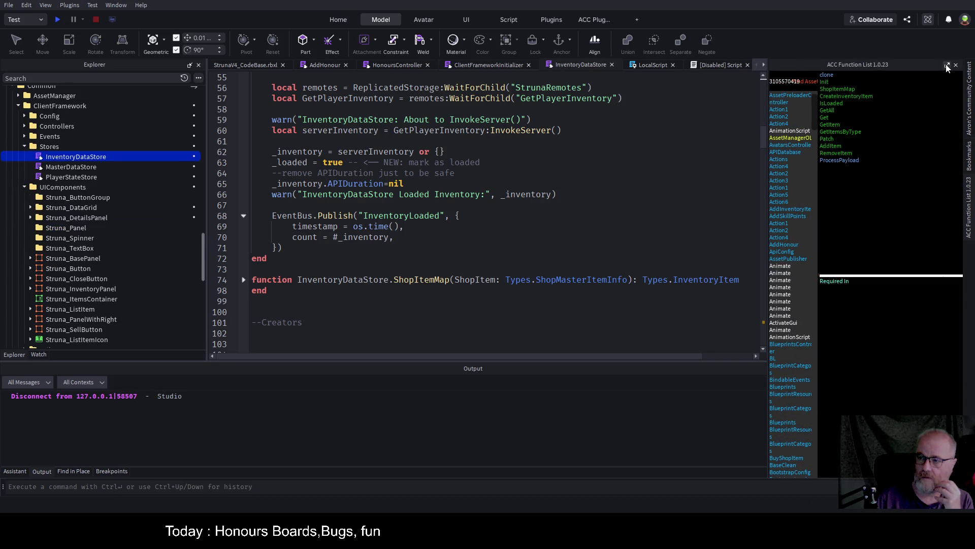
left_click(947, 66)
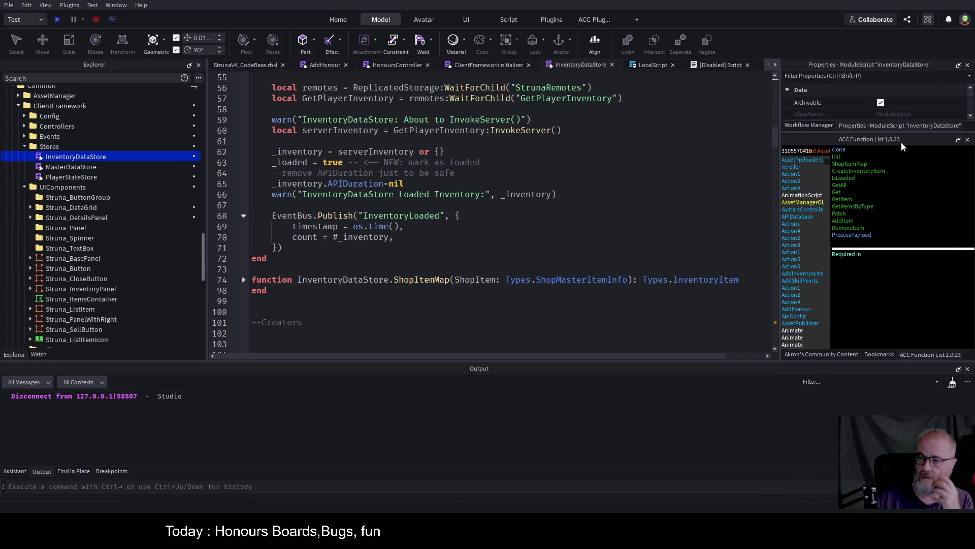
left_click(860, 166)
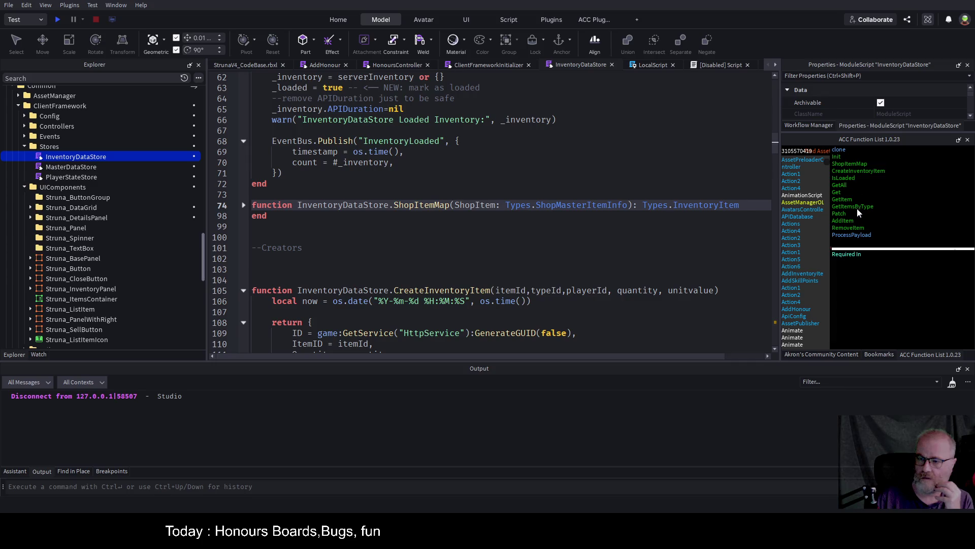
left_click(843, 157)
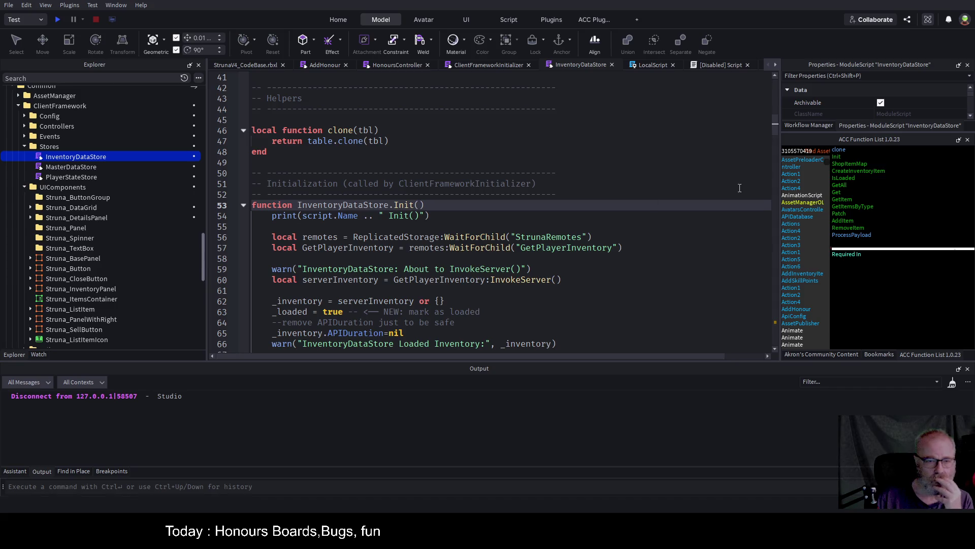
scroll(518, 237, "down", 5)
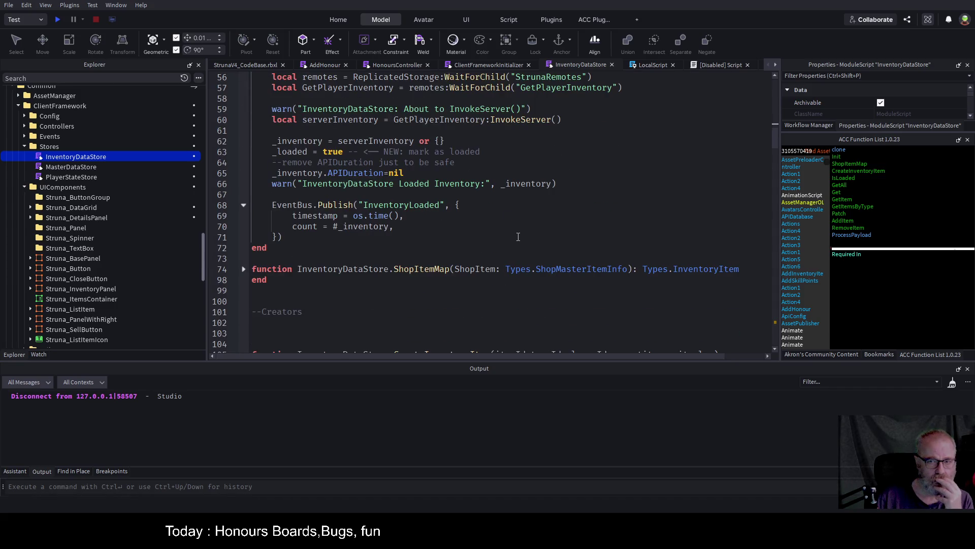
left_click(611, 65)
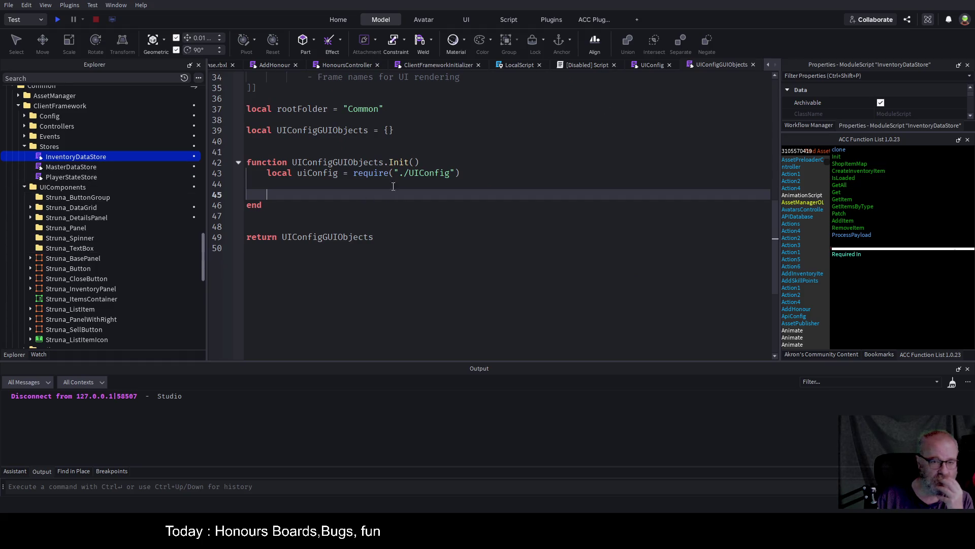
left_click(24, 126)
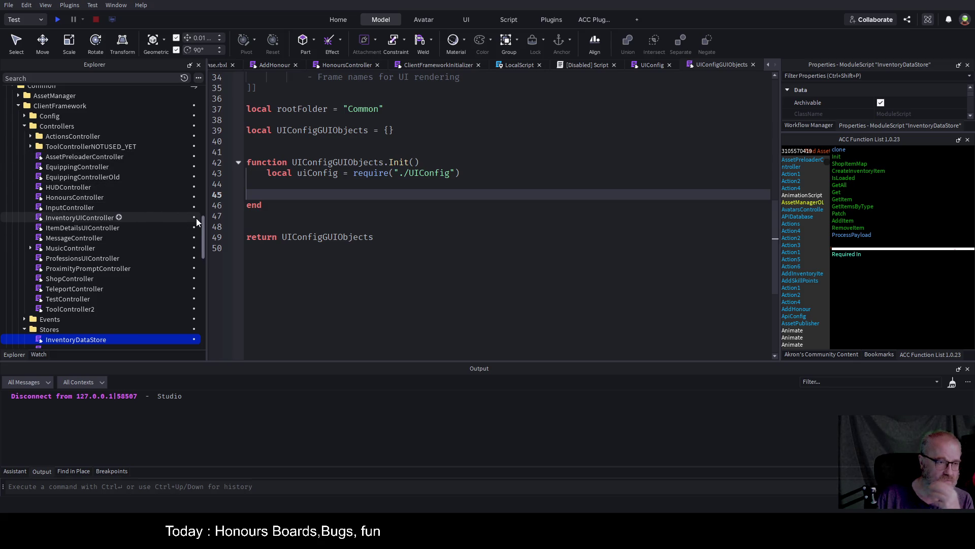
left_click(64, 188)
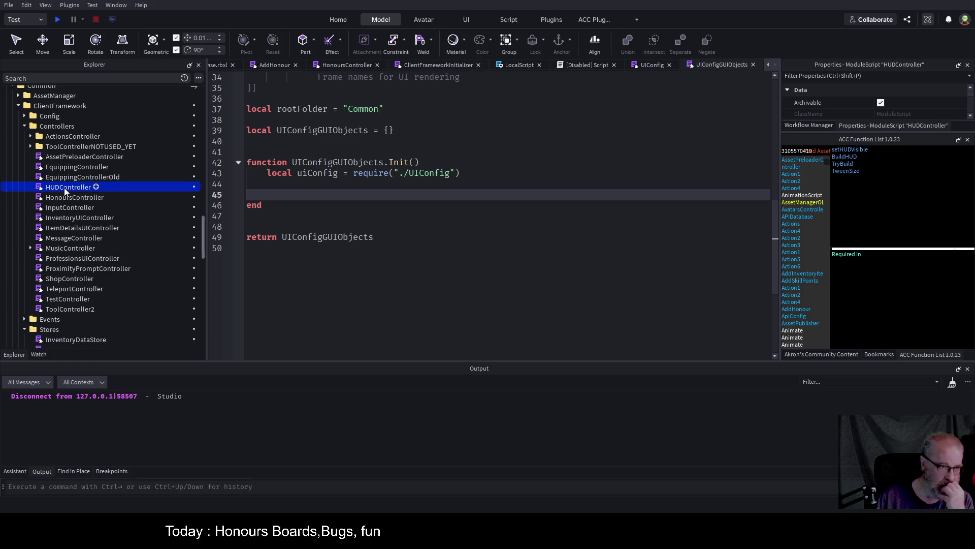
left_click(852, 157)
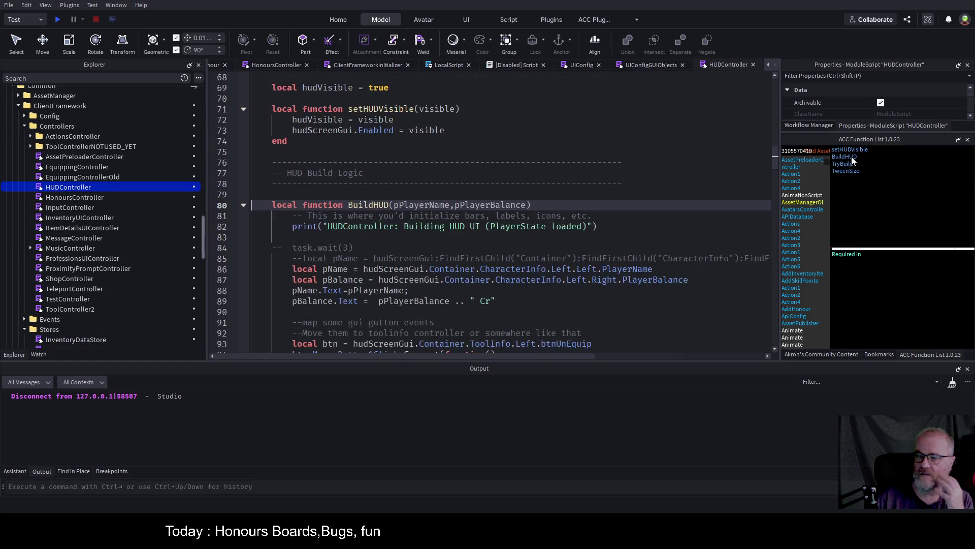
scroll(505, 163, "down", 2)
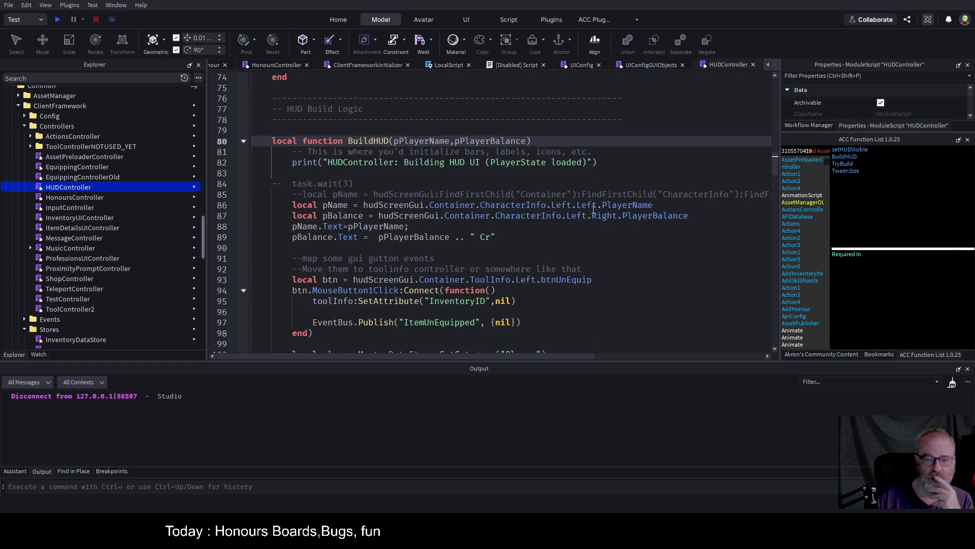
scroll(491, 243, "down", 2)
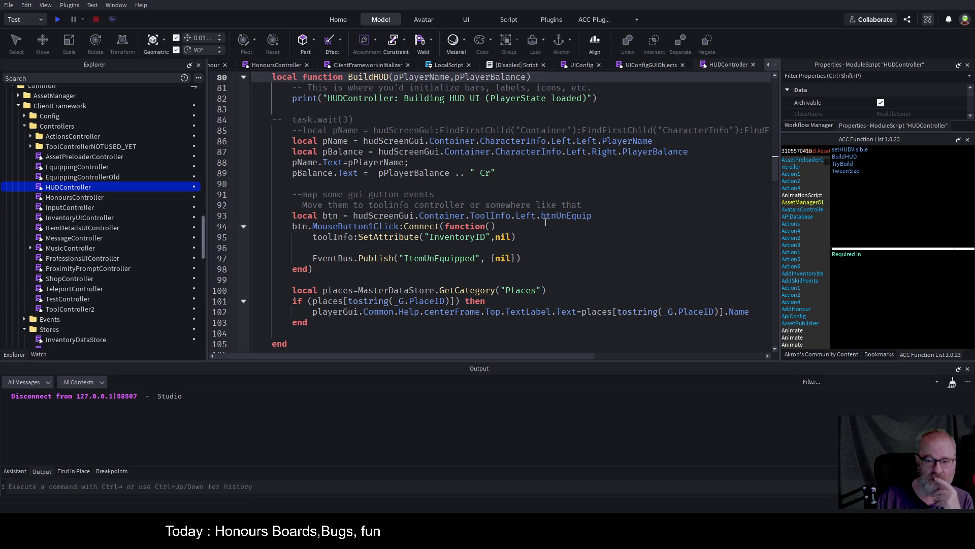
scroll(539, 222, "down", 4)
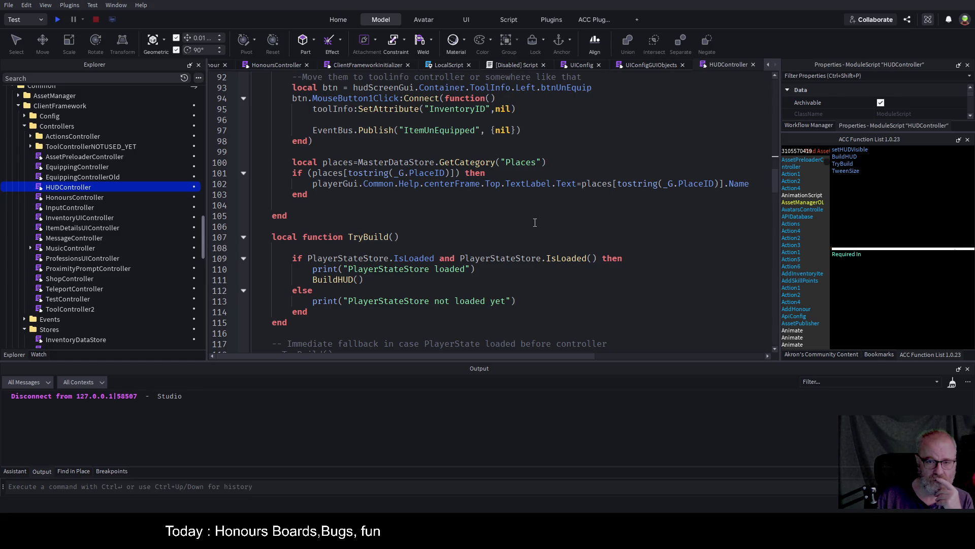
left_click(345, 280)
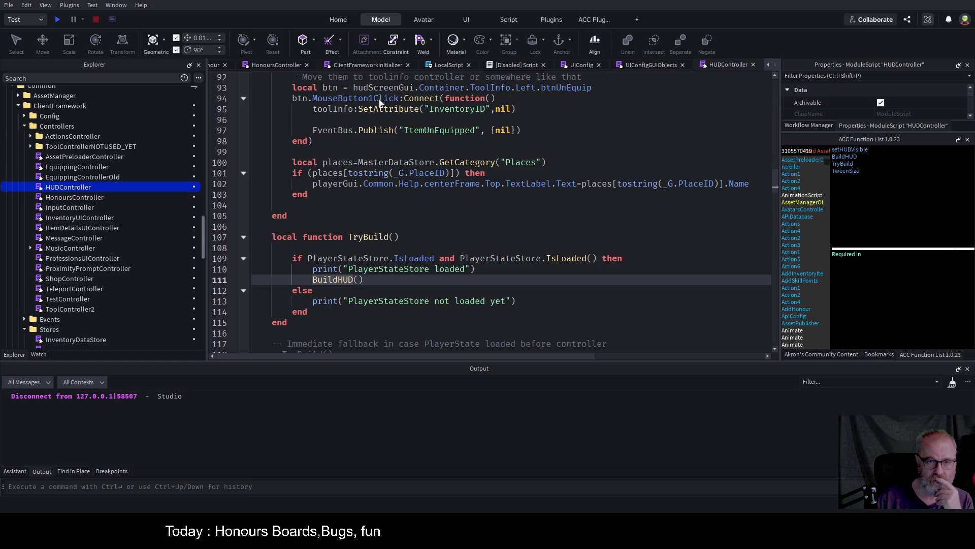
key("F12")
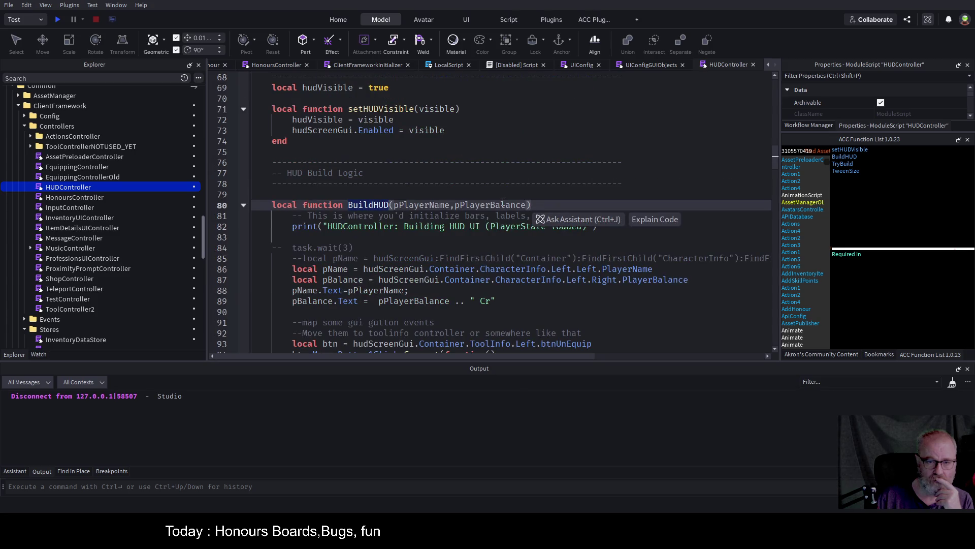
scroll(392, 250, "down", 4)
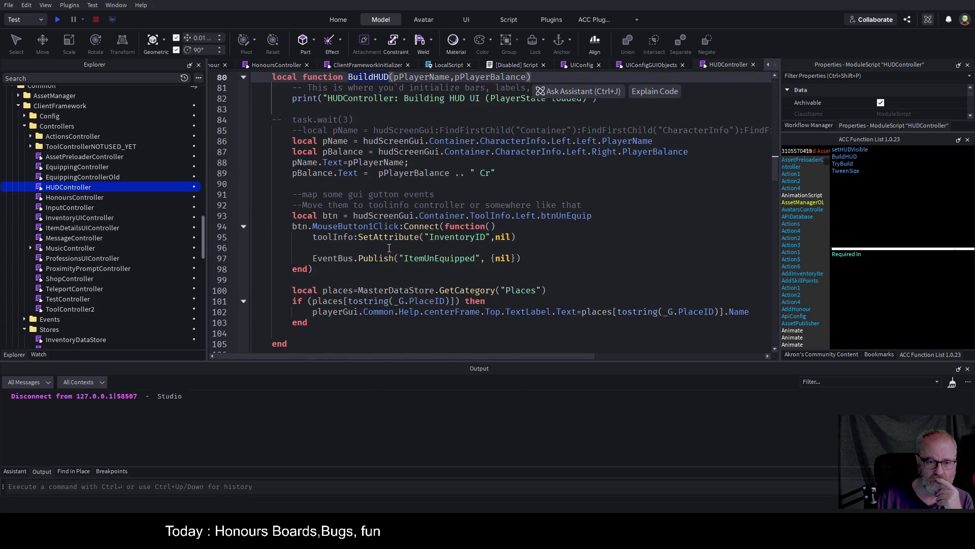
scroll(389, 248, "down", 4)
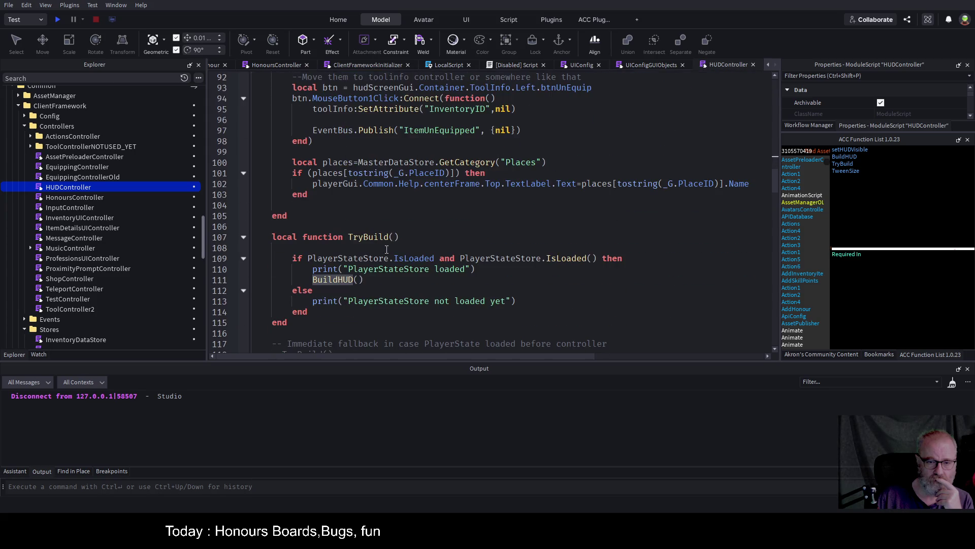
scroll(386, 249, "down", 10)
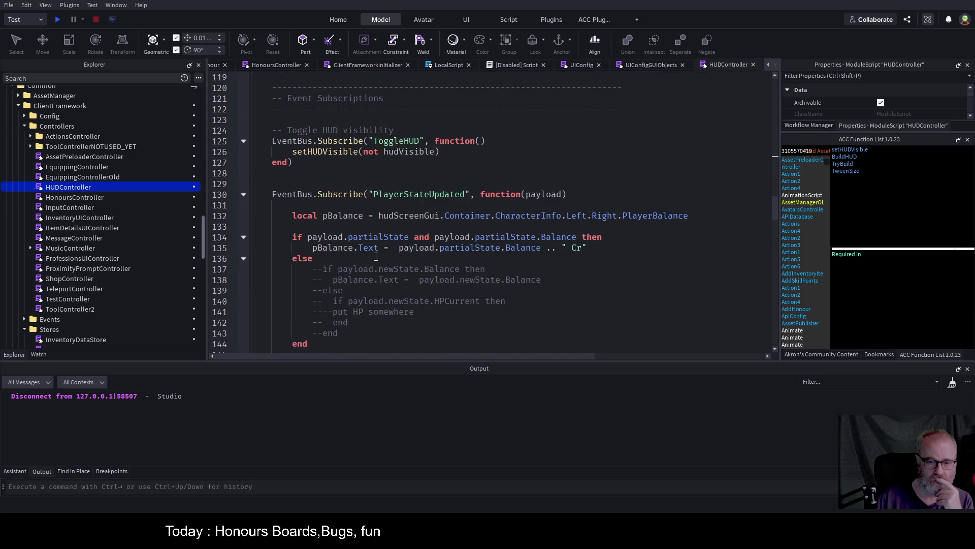
scroll(509, 241, "down", 13)
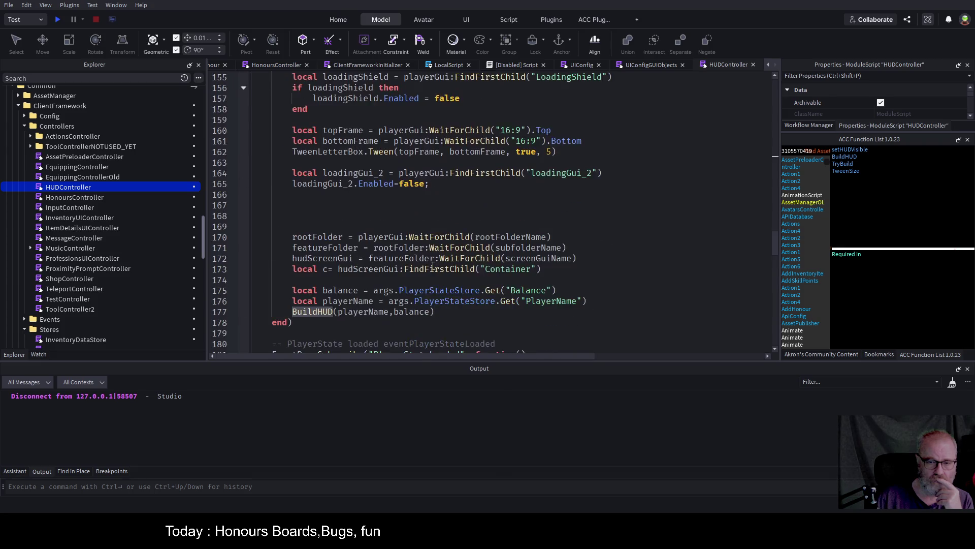
scroll(447, 153, "up", 3)
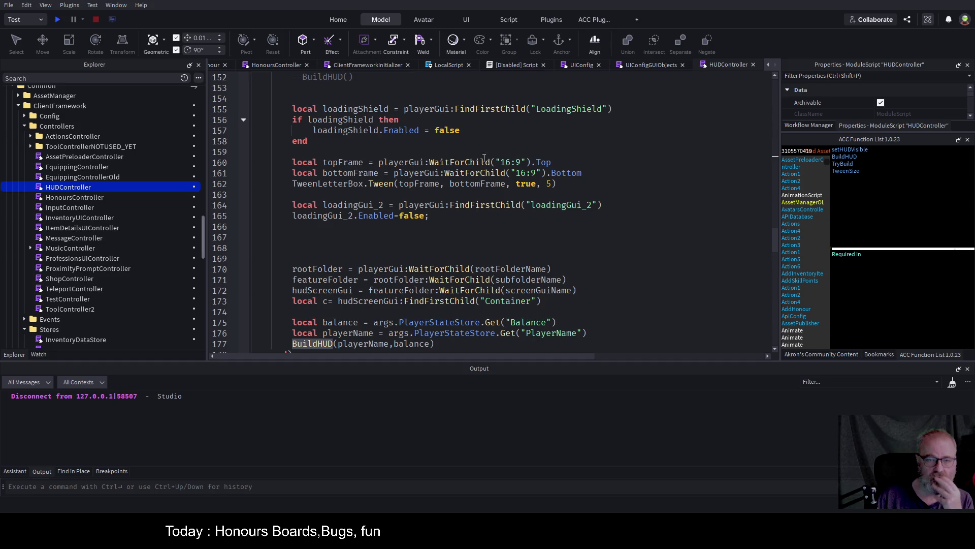
scroll(527, 204, "down", 3)
scroll(518, 211, "down", 2)
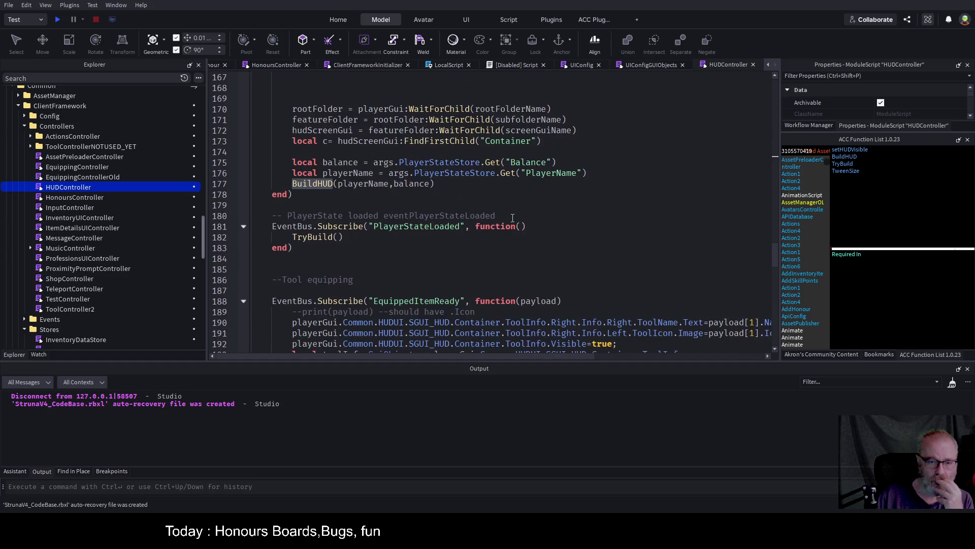
scroll(513, 218, "down", 2)
scroll(513, 219, "down", 2)
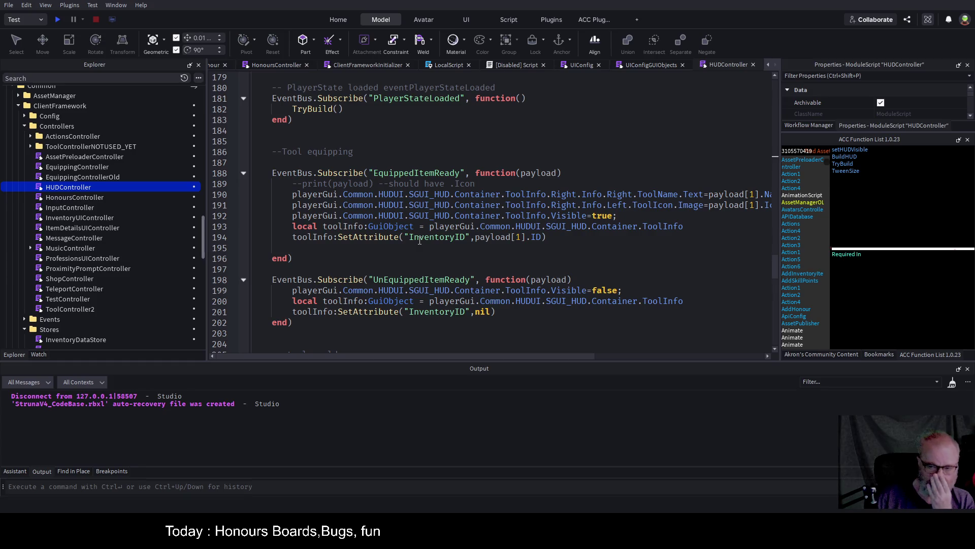
scroll(586, 239, "down", 12)
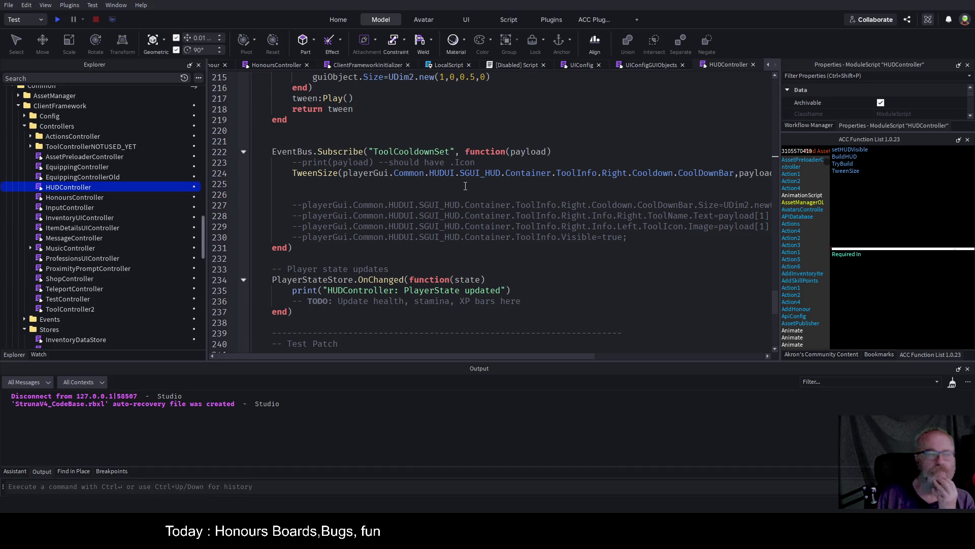
double_click(704, 173)
double_click(639, 173)
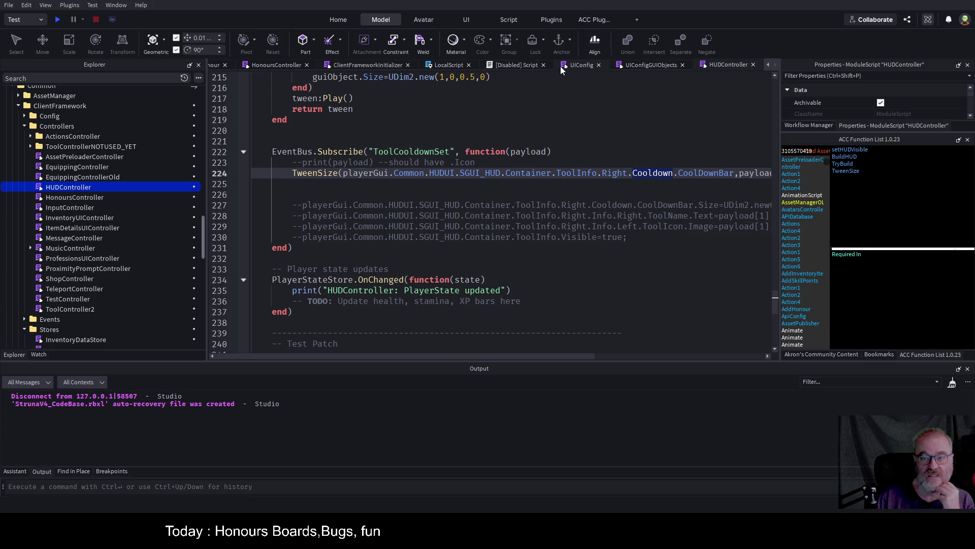
left_click(580, 65)
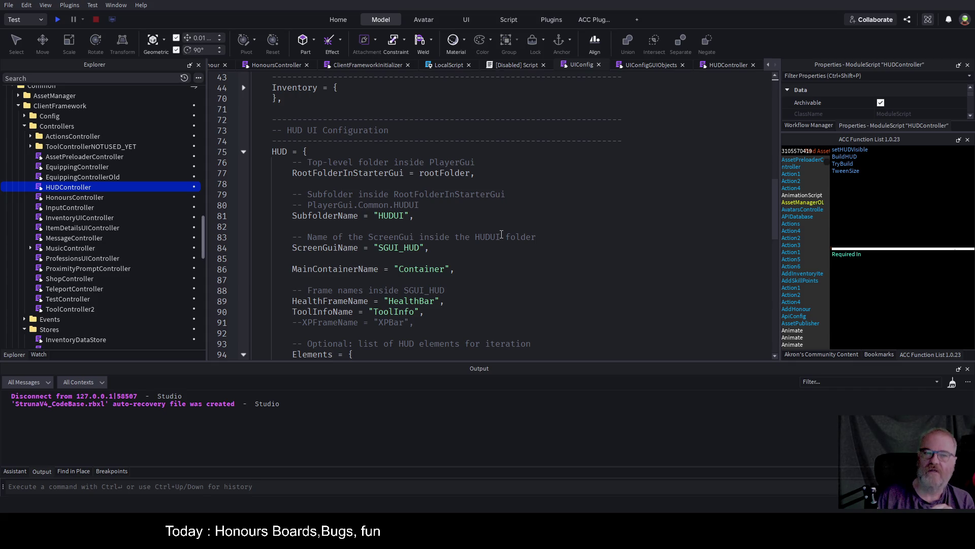
- Scroll through the UIConfig script to review its HUD table
scroll(468, 196, "up", 5)
scroll(399, 217, "down", 5)
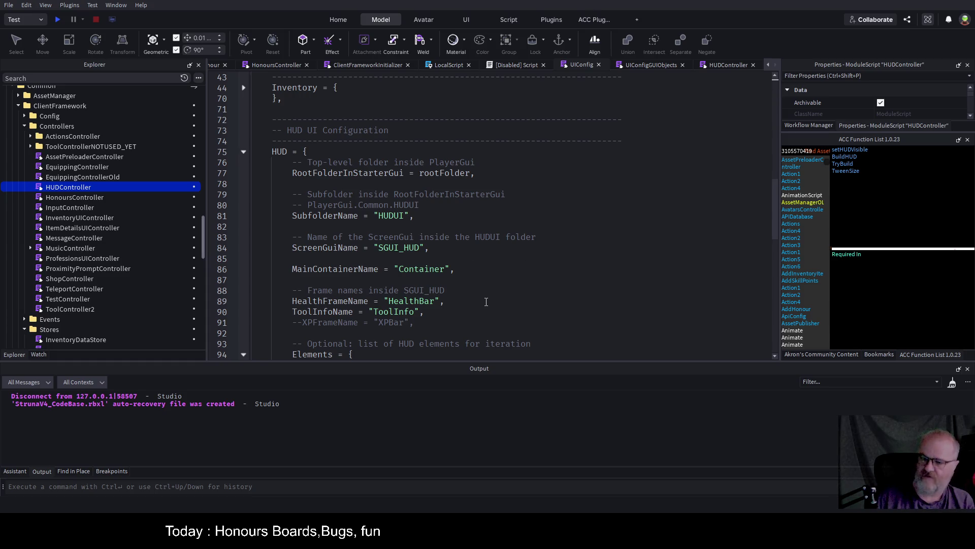
scroll(503, 270, "down", 3)
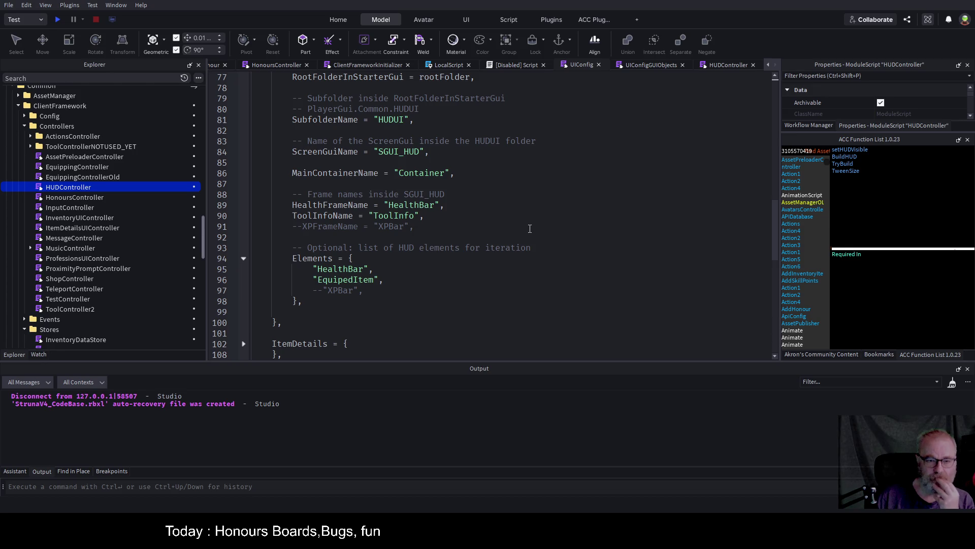
scroll(518, 216, "down", 4)
scroll(509, 239, "down", 3)
scroll(503, 240, "up", 10)
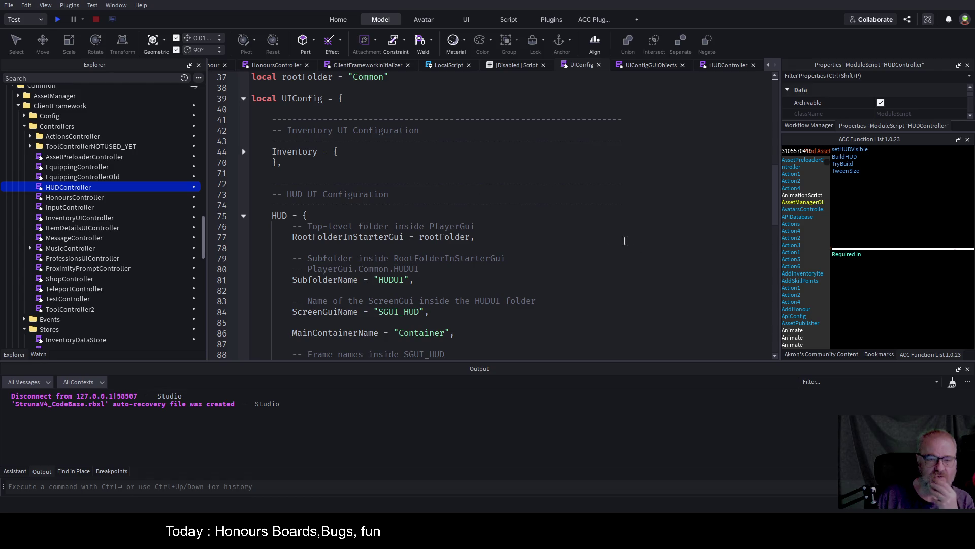
scroll(457, 244, "up", 8)
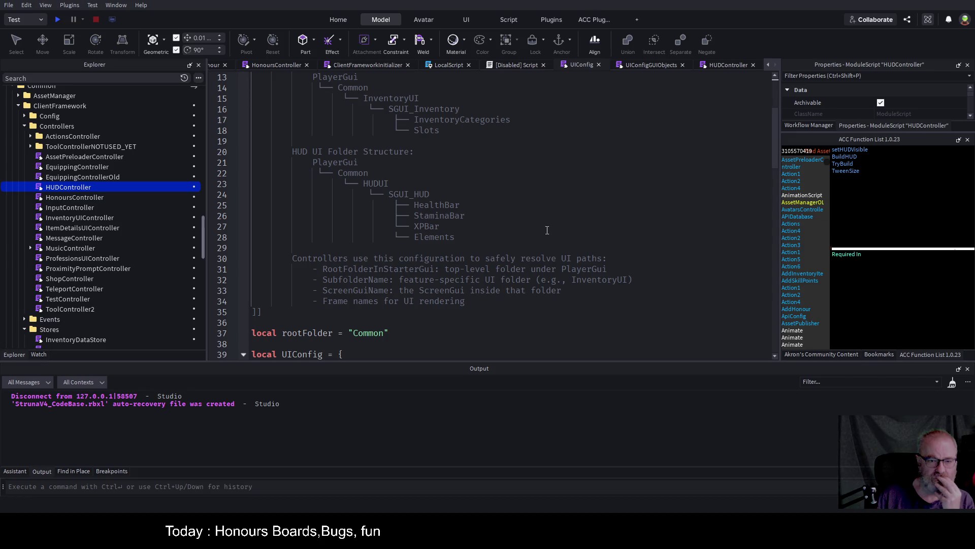
scroll(546, 232, "up", 4)
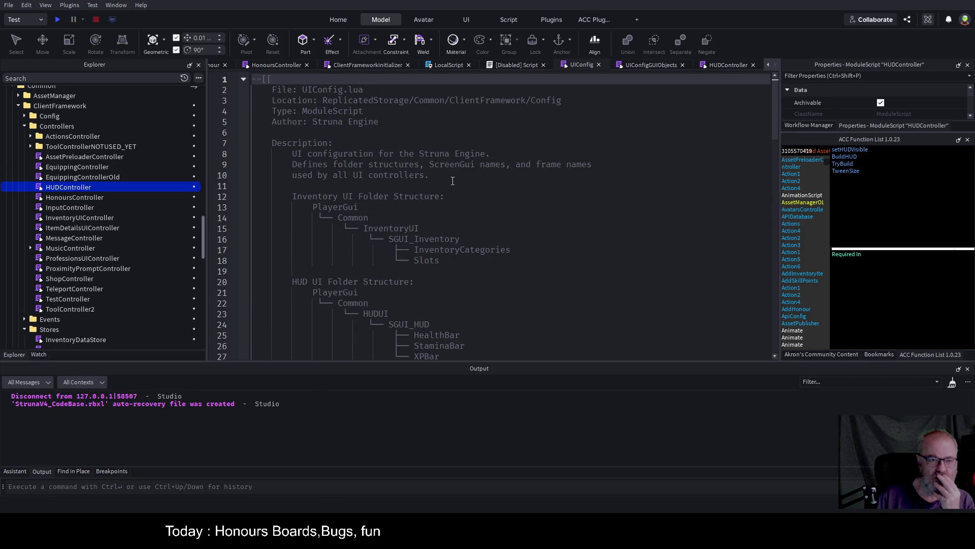
scroll(452, 181, "down", 2)
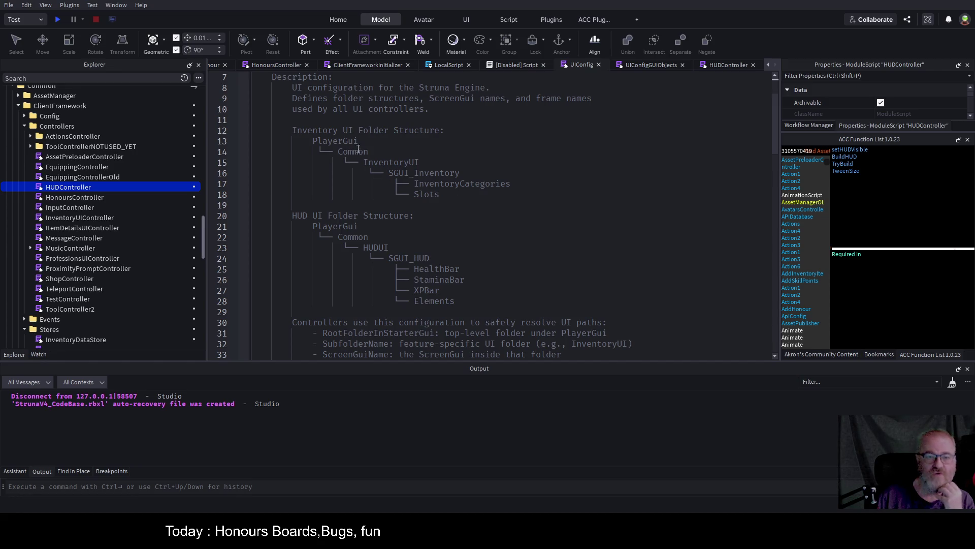
- Pick out Common, PlayerGui and SGUI_Inventory in the folder-structure comment
double_click(335, 141)
double_click(356, 152)
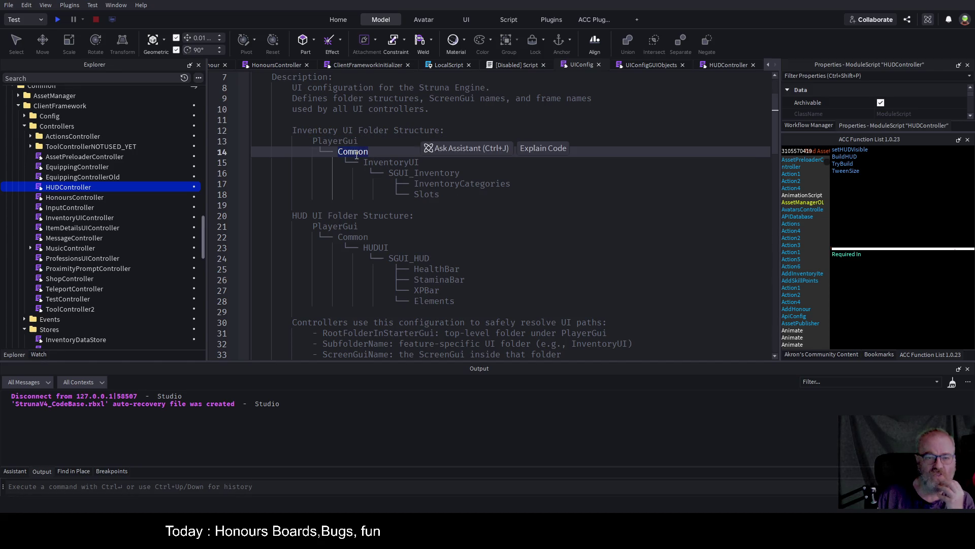
left_click(387, 162)
double_click(344, 142)
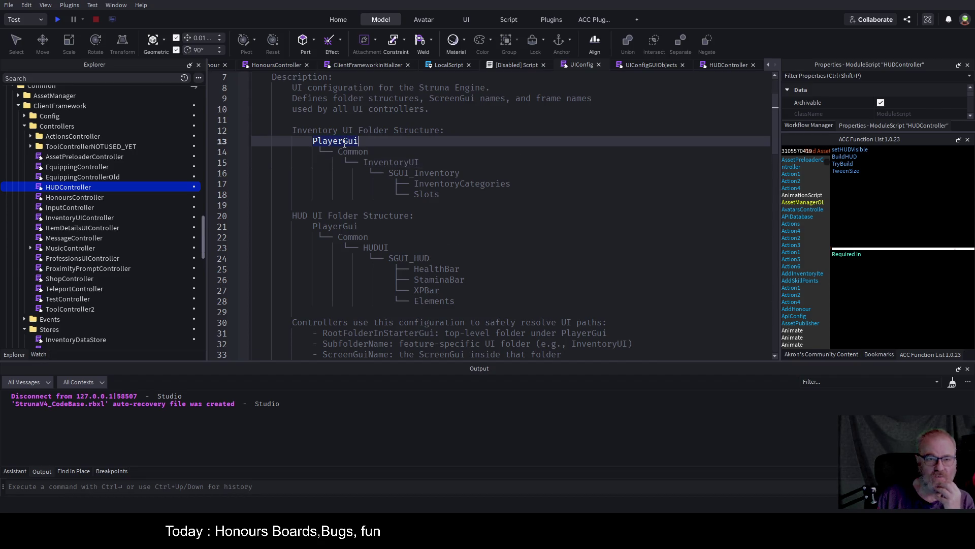
double_click(425, 174)
scroll(502, 229, "down", 20)
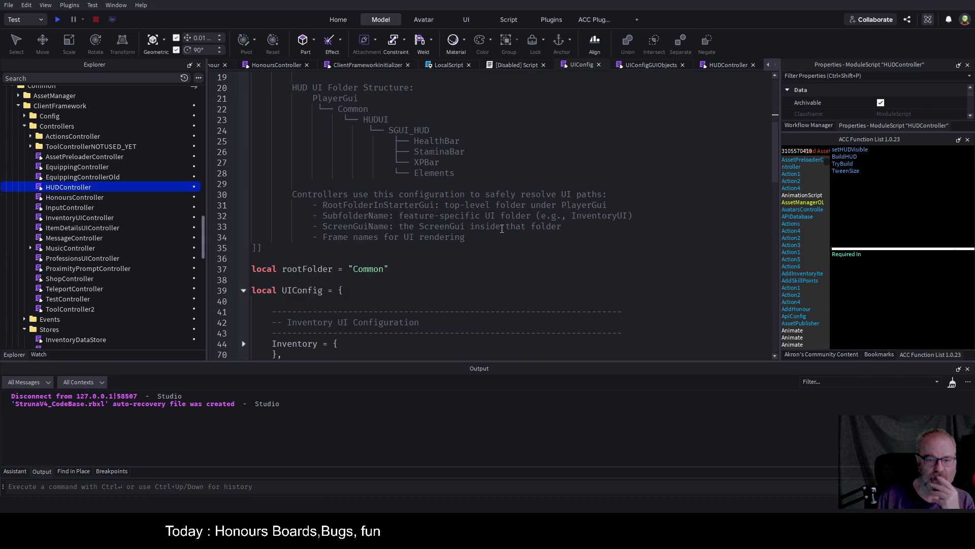
scroll(503, 233, "up", 20)
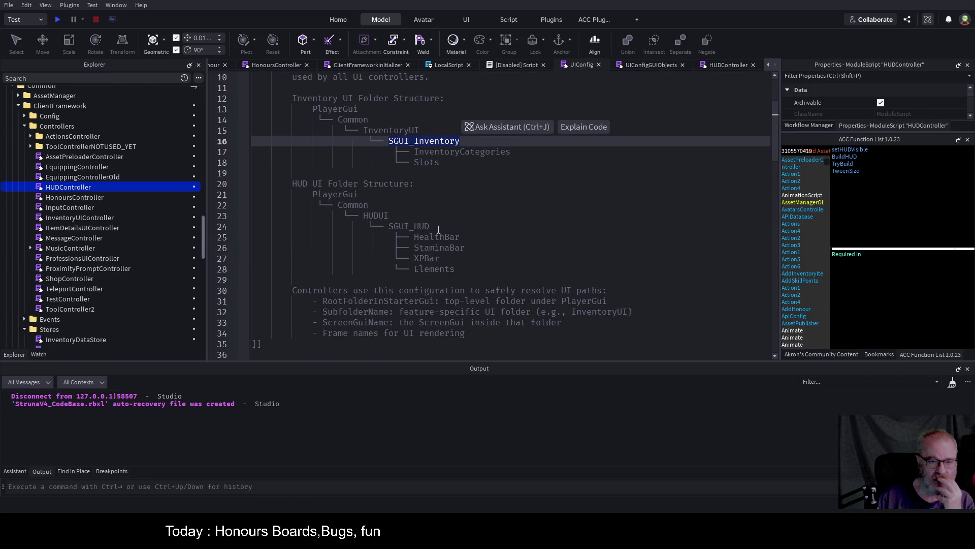
- Locate HUDUI and SGUI_HUD in the comment and the SGUI_HUD value on line 84
left_click(380, 216)
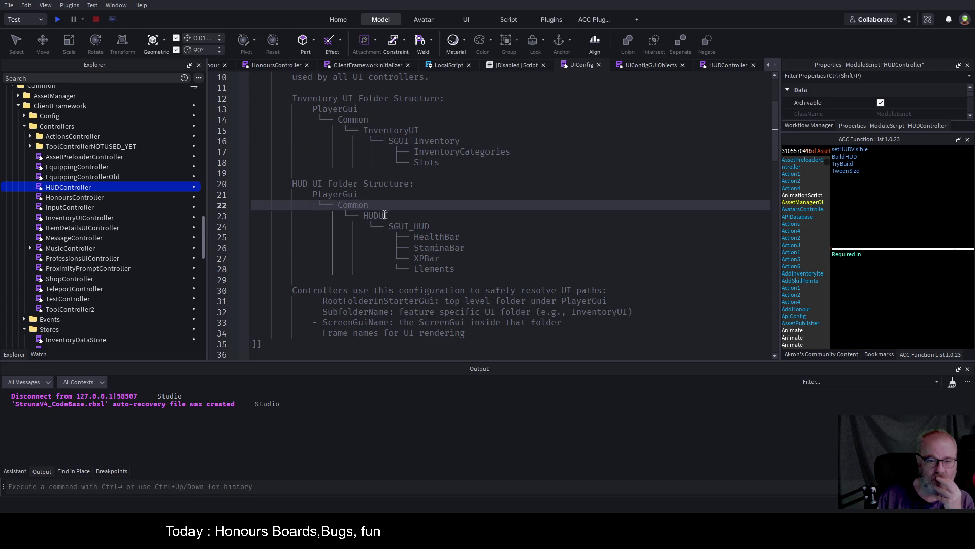
left_click(427, 224)
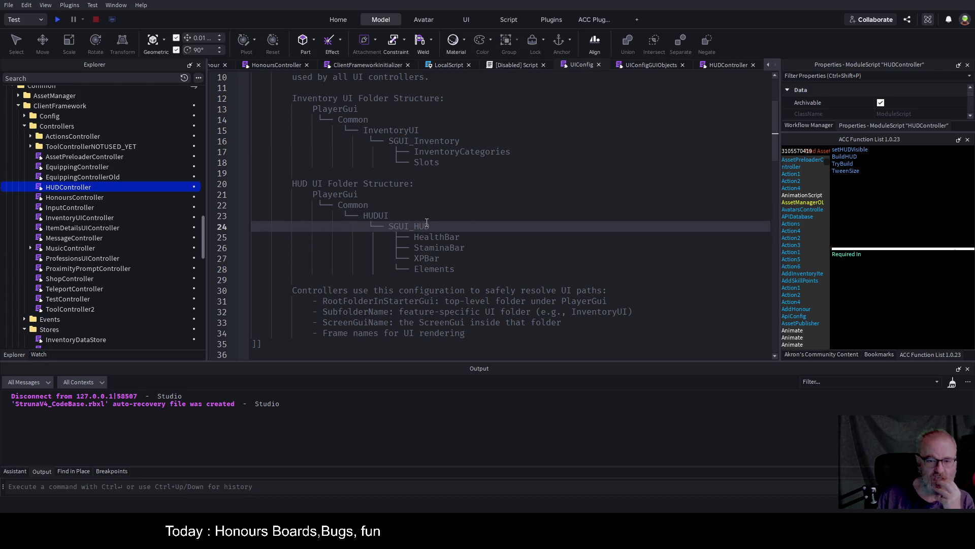
scroll(517, 187, "down", 10)
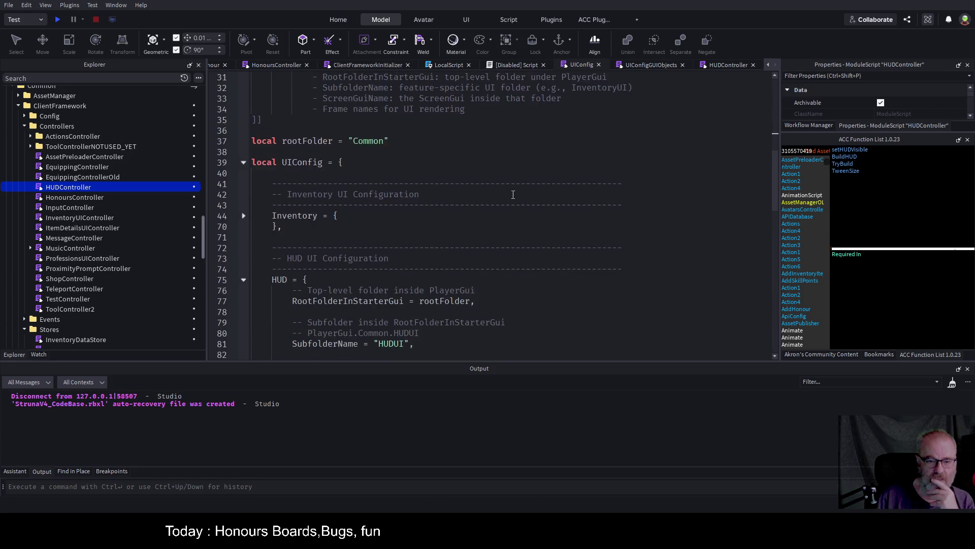
double_click(399, 279)
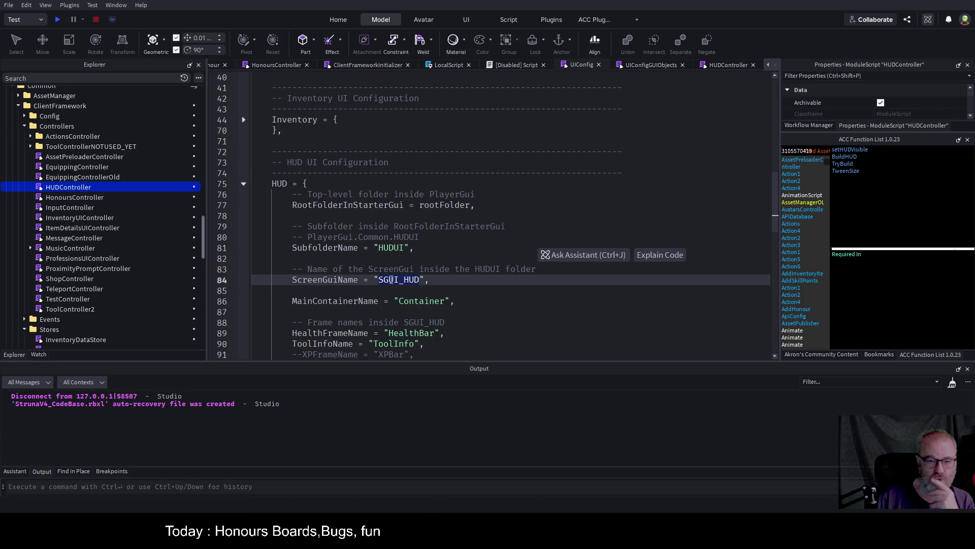
scroll(104, 218, "down", 15)
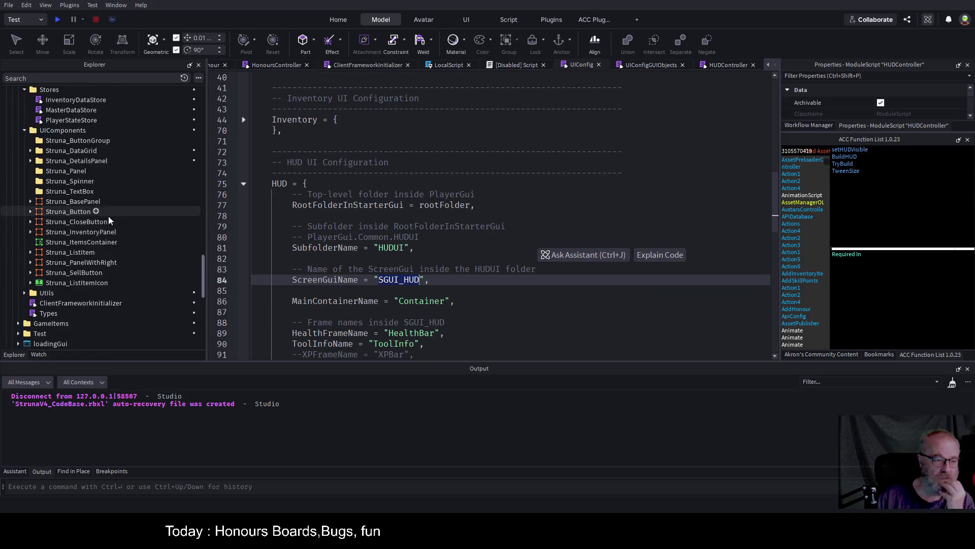
scroll(106, 231, "down", 8)
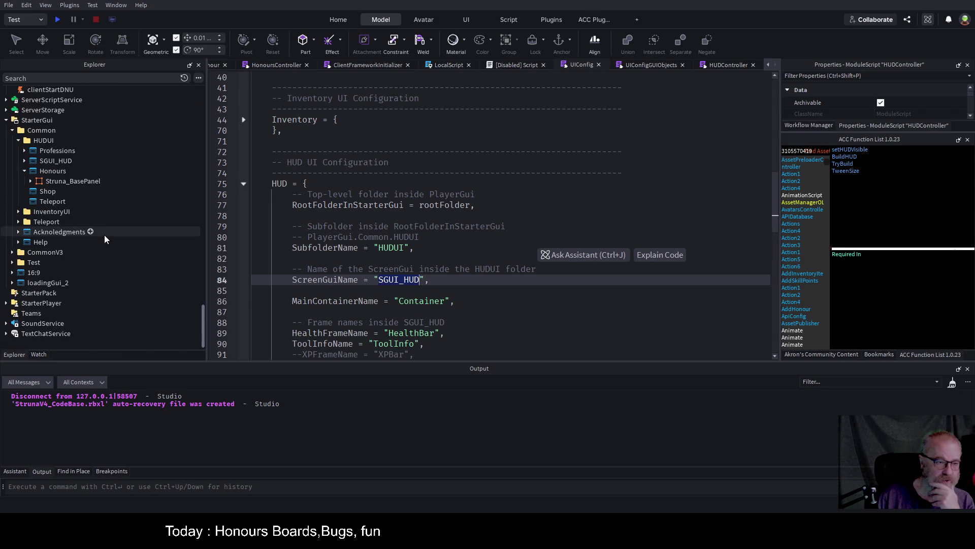
- Select the SGUI_HUD ScreenGui and compare it with the HUD entry's ScreenGuiName and HUDUI values
left_click(65, 161)
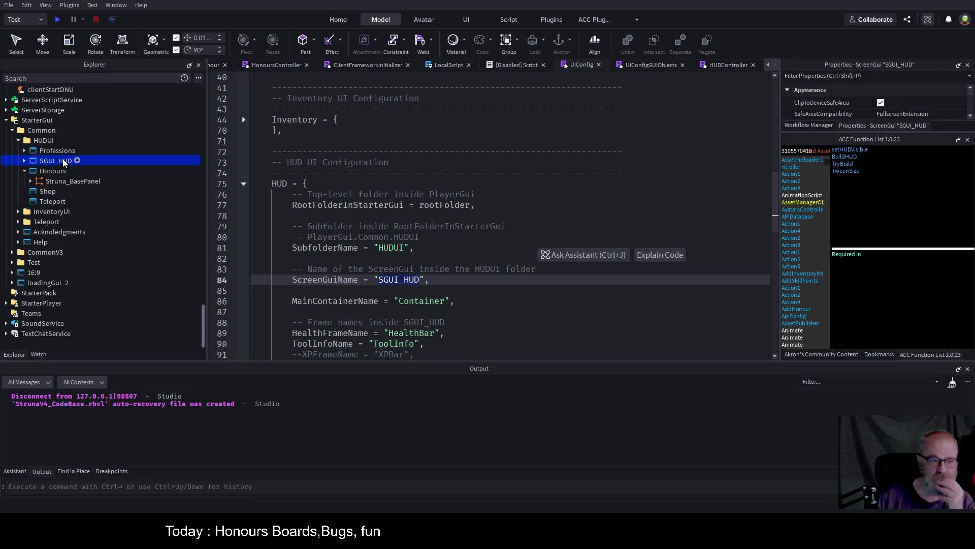
double_click(327, 279)
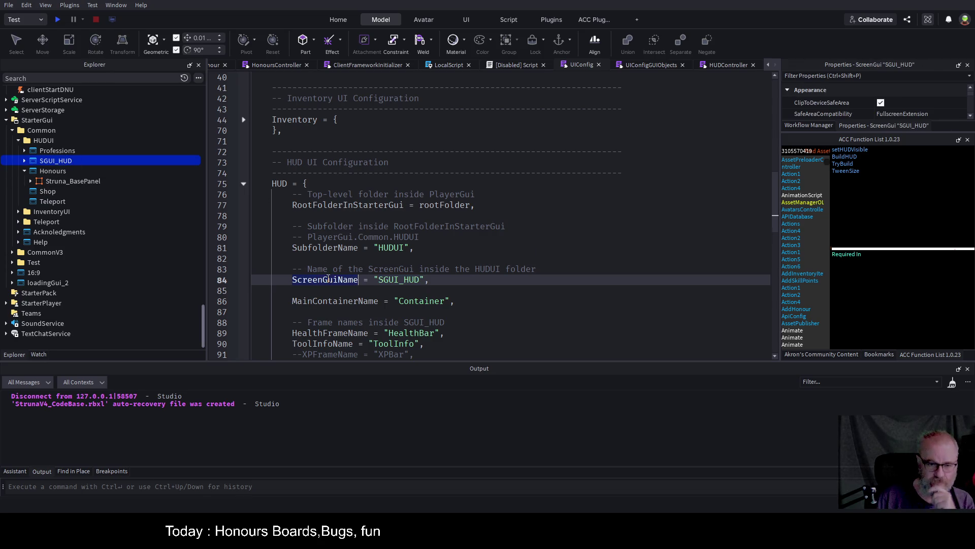
double_click(394, 249)
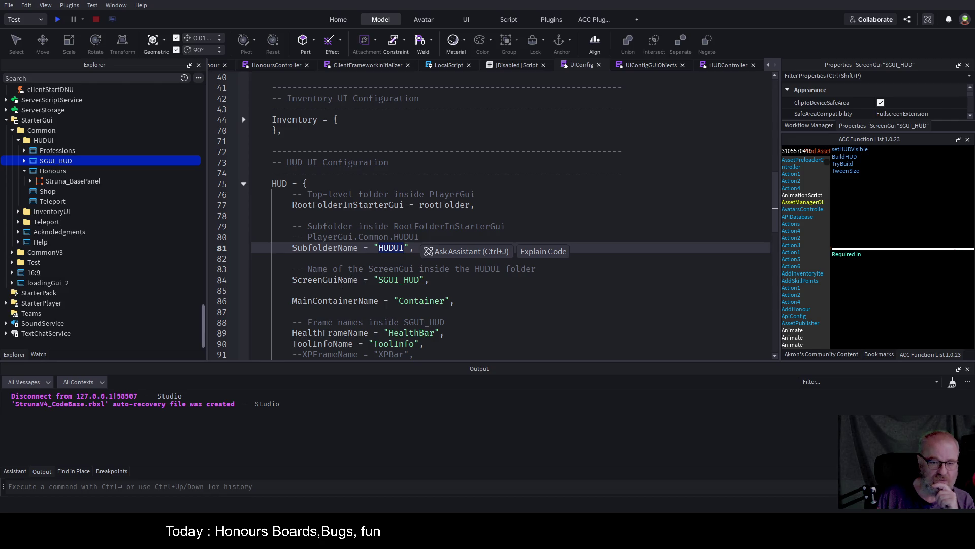
double_click(391, 280)
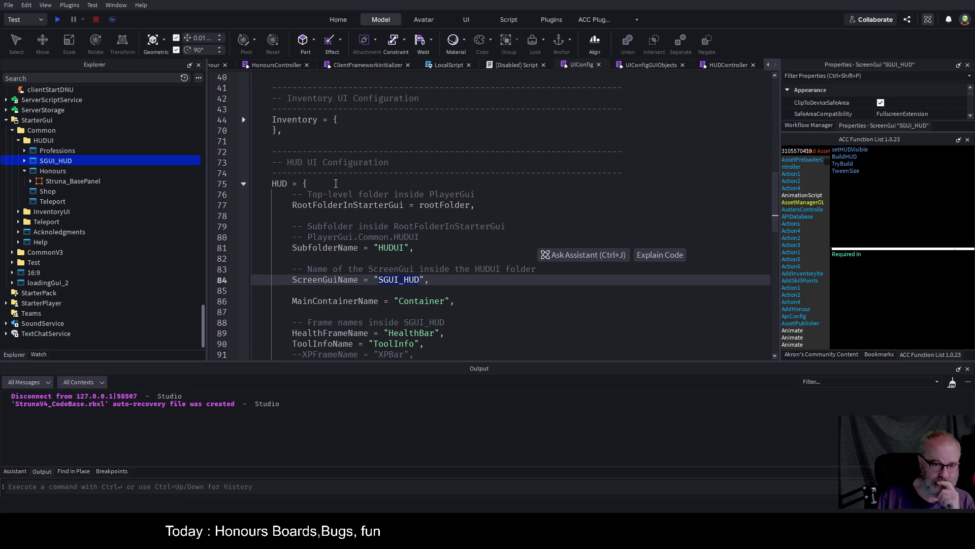
scroll(401, 223, "down", 2)
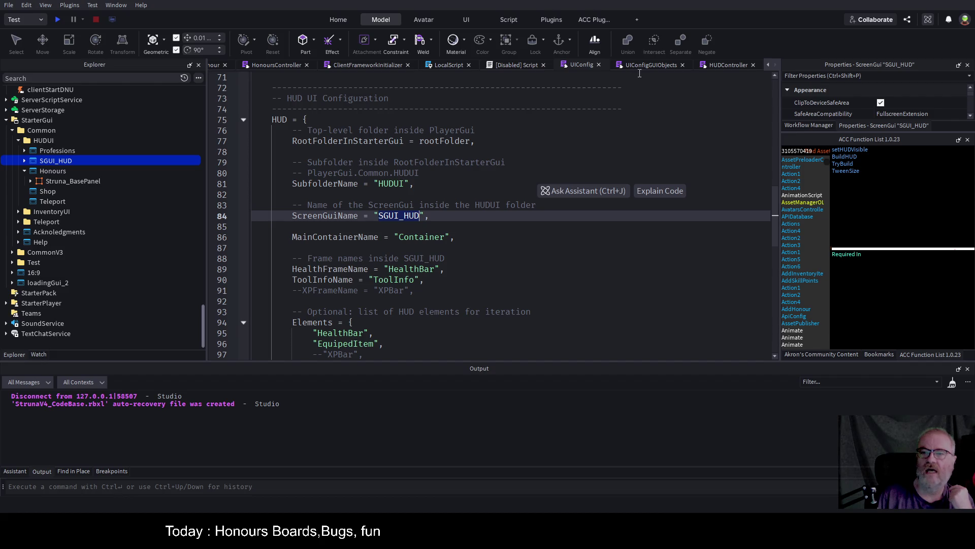
left_click(653, 66)
- Check the lines around Init in UIConfigGUIObjects and glance over the UIConfig entries
key("Down")
key("Down")
key("Down")
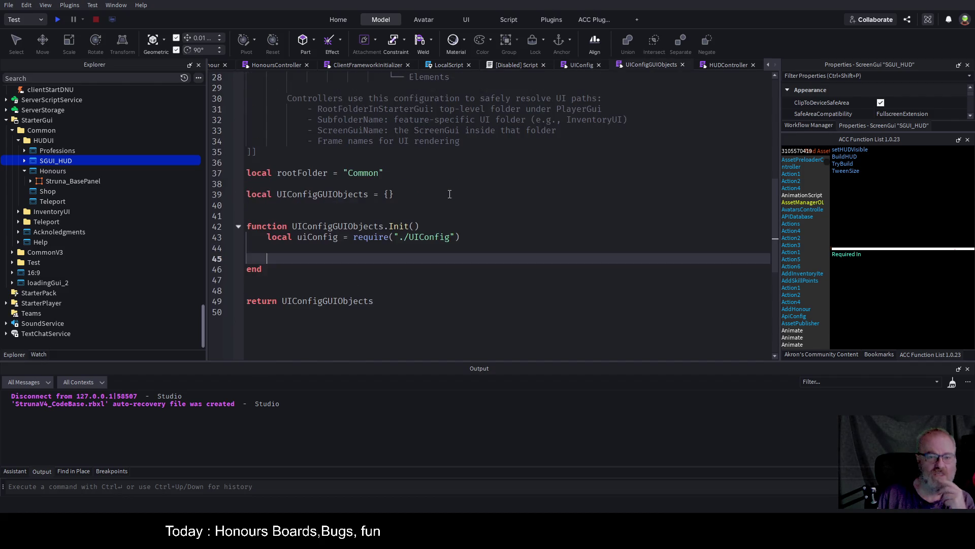
left_click(412, 226)
key("Up")
key("Up")
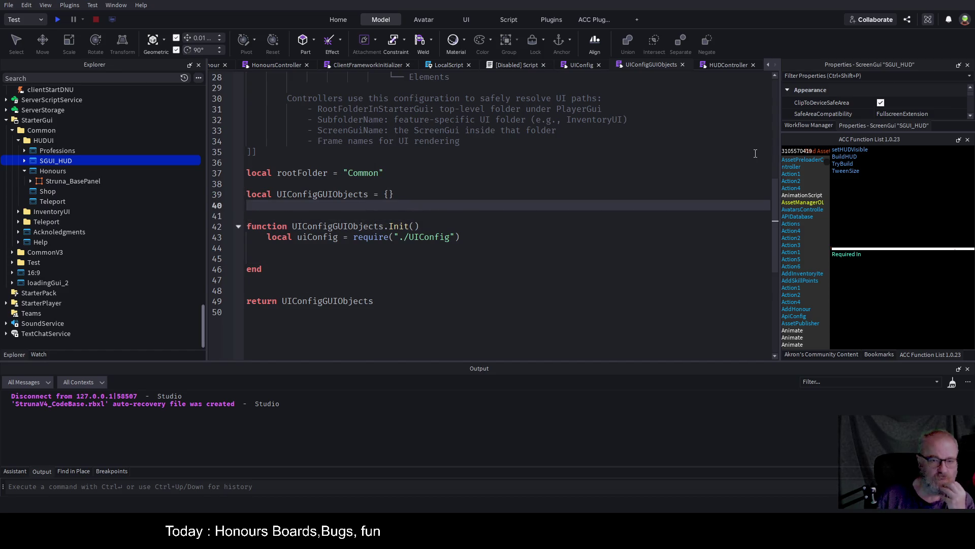
left_click(579, 65)
scroll(387, 118, "down", 2)
scroll(387, 118, "down", 2)
scroll(406, 193, "up", 3)
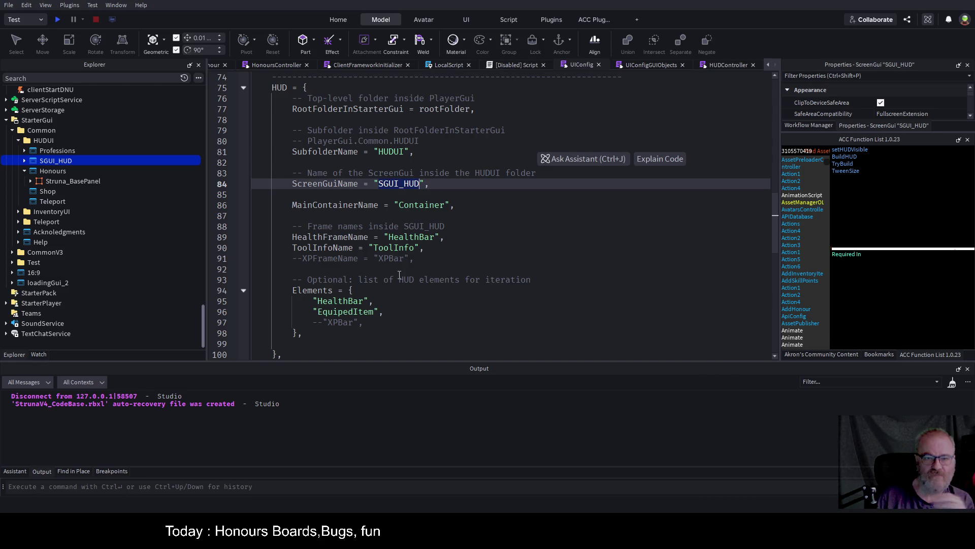
- Recheck Init's require line, then scroll UIConfig to its end and select the Honours ScreenGui
left_click(655, 66)
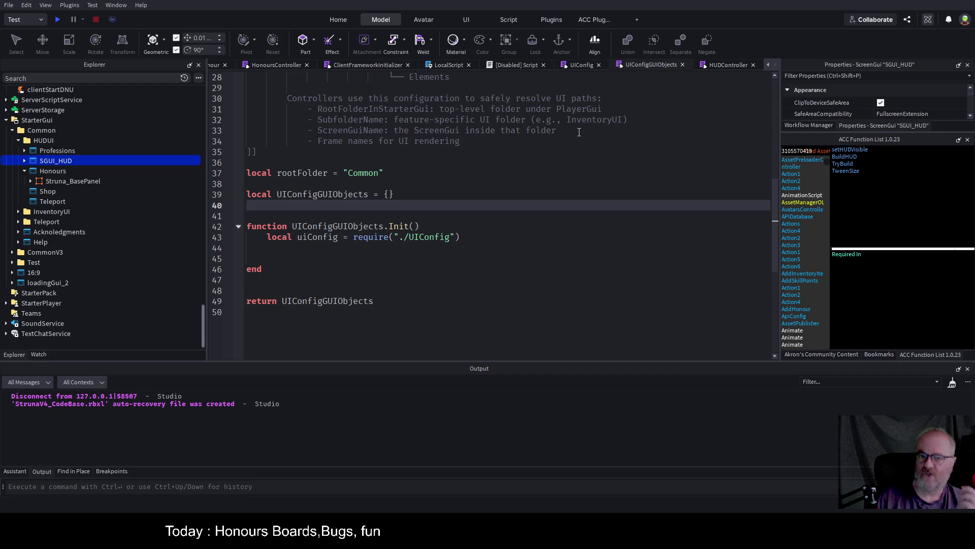
left_click(444, 224)
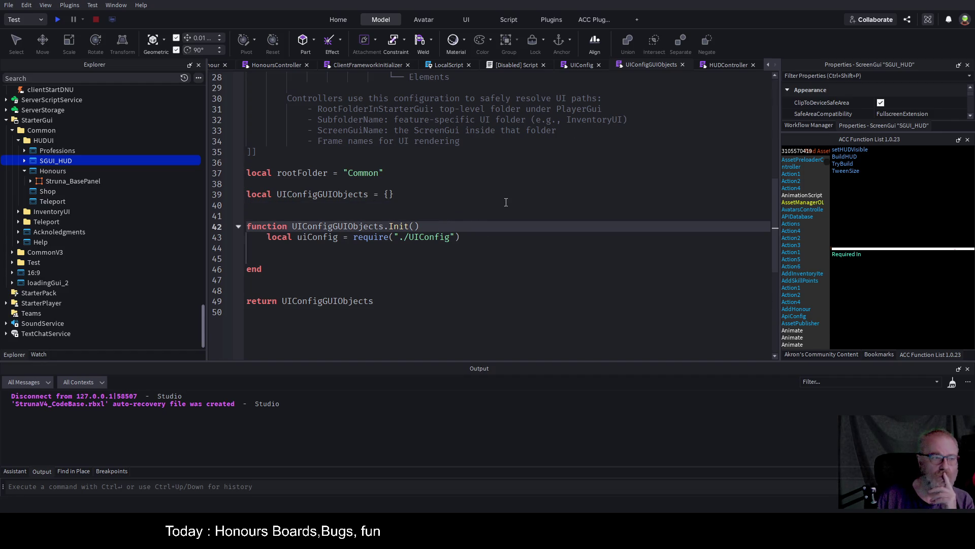
left_click(467, 238)
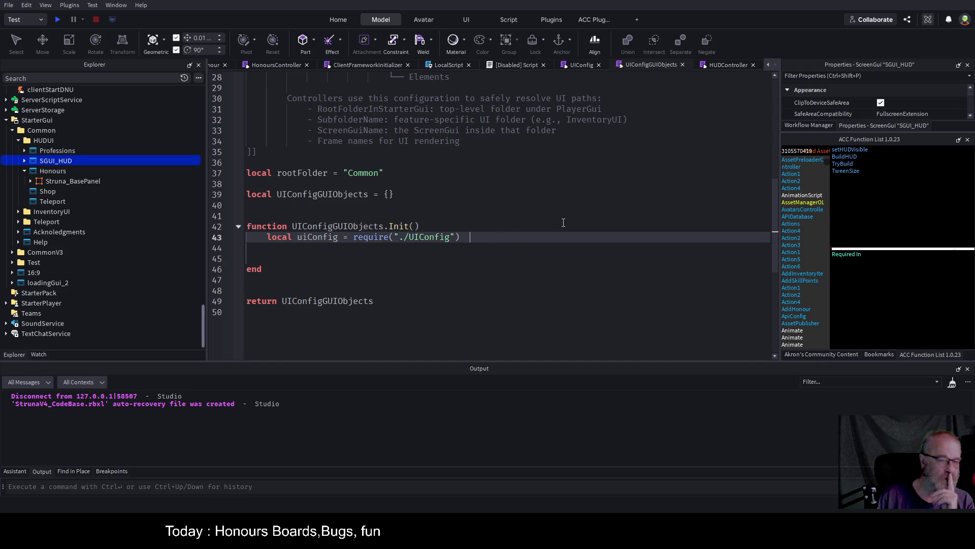
left_click(580, 66)
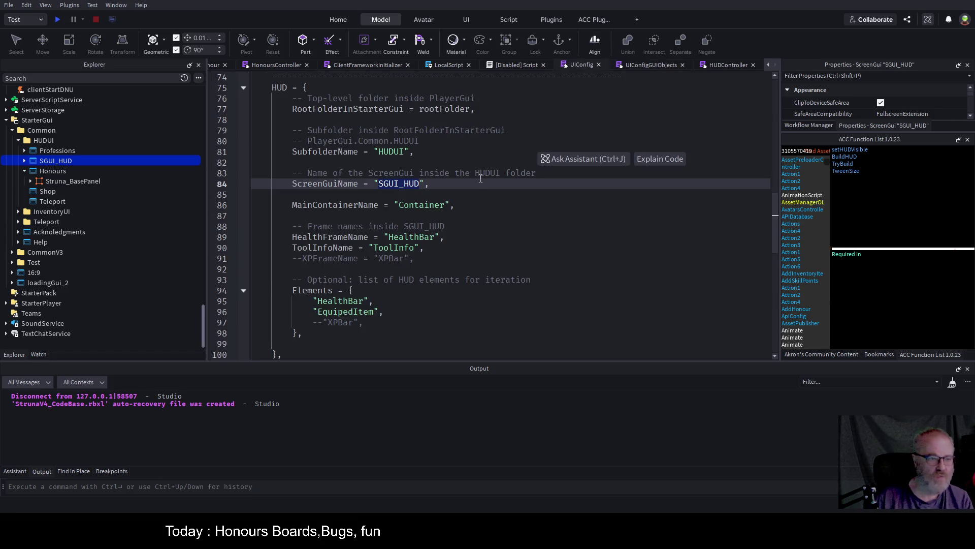
scroll(470, 180, "down", 5)
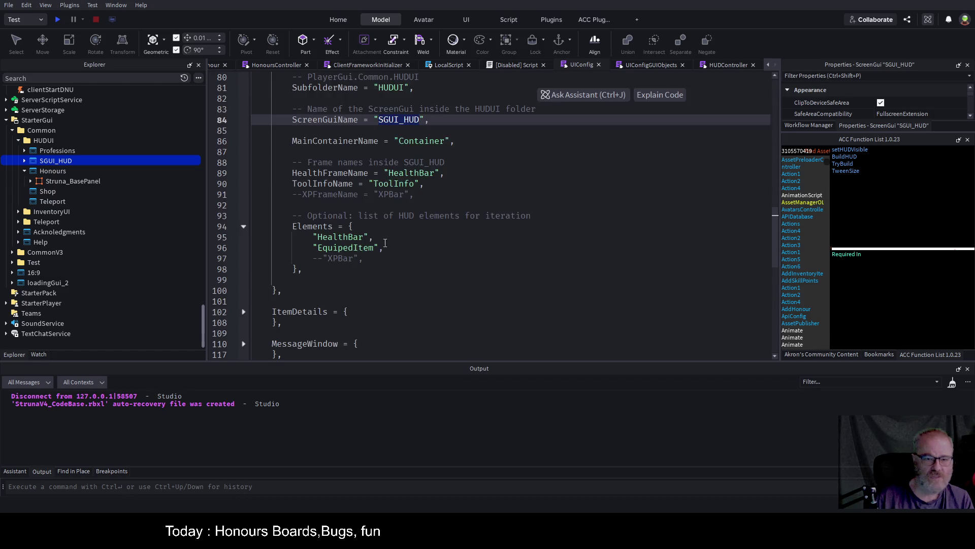
left_click(53, 169)
- Open a new HonoursWindow = { table after the TeleportWindow block
left_click(365, 224)
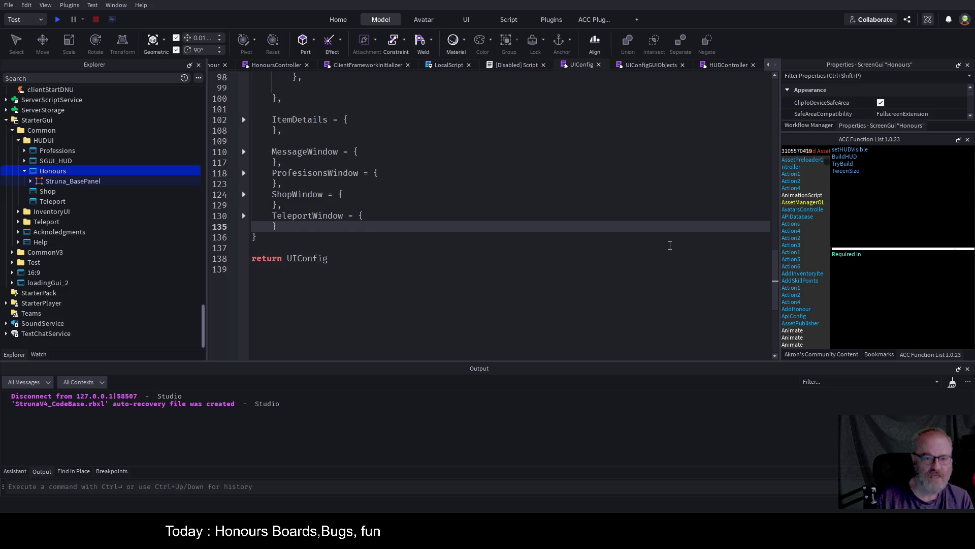
key("Return")
key("Return")
type("hou")
key("Up")
key("Up")
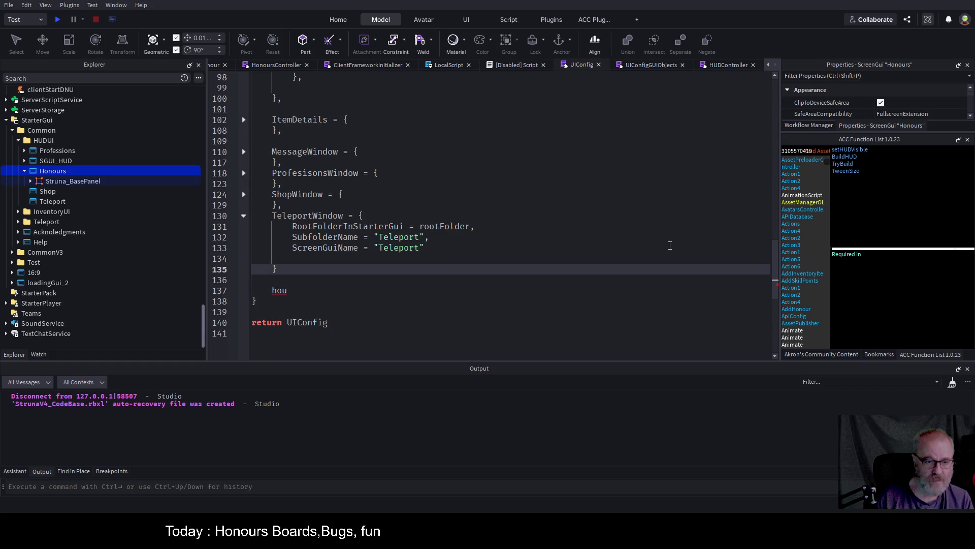
key("Down")
key("Down")
key("BackSpace")
key("BackSpace")
key("BackSpace")
type("HonoursWindow = {")
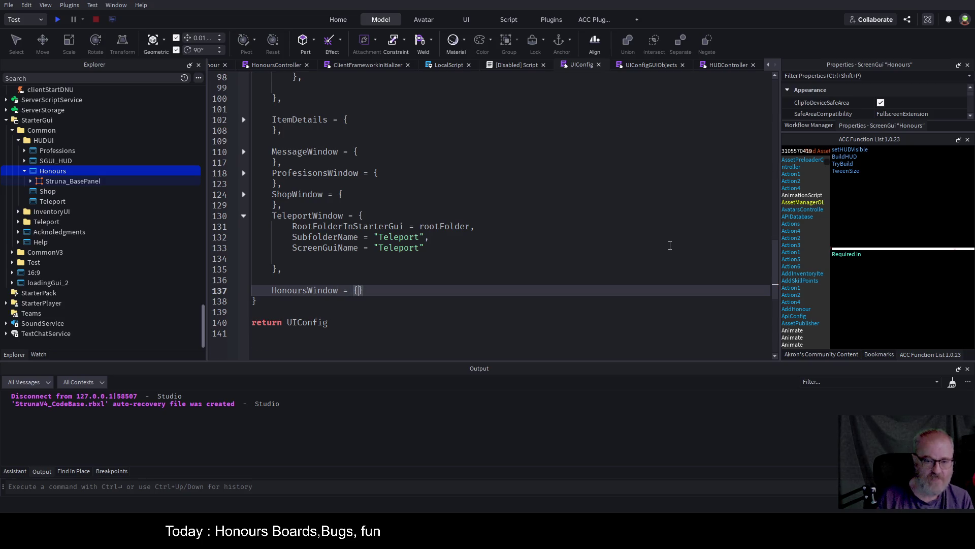
key("Return")
key("Return")
key("Up")
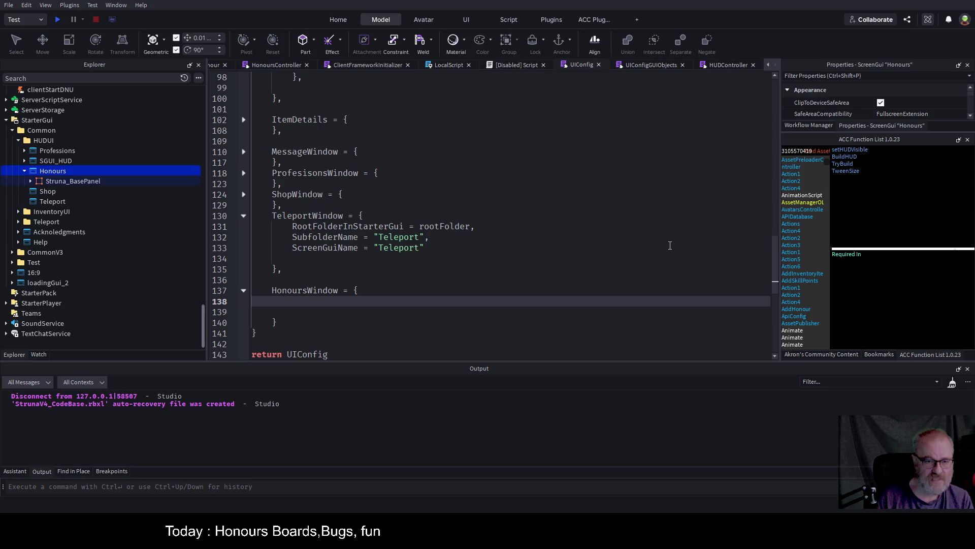
- Add RootFolderInStarterGui = rootFolder to HonoursWindow and save the place
type("Ro")
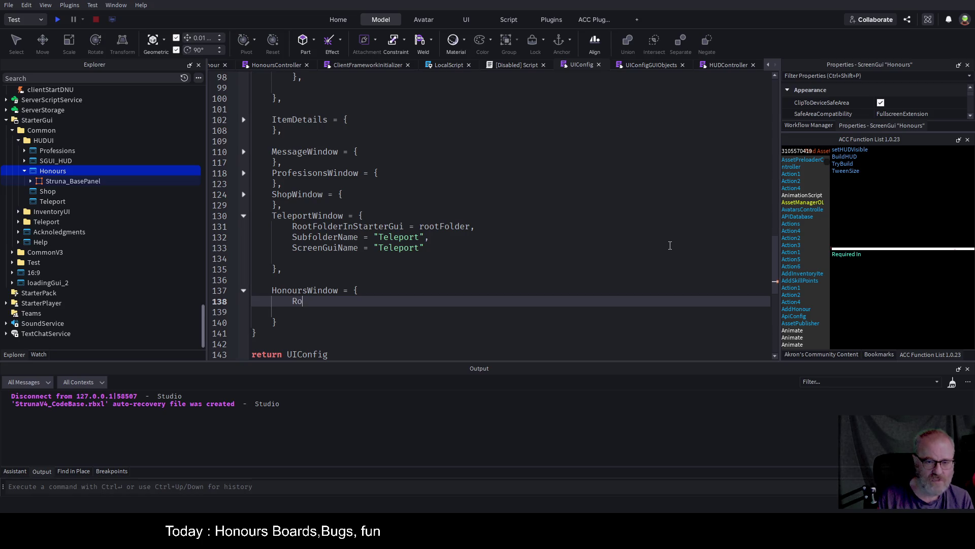
type("ot")
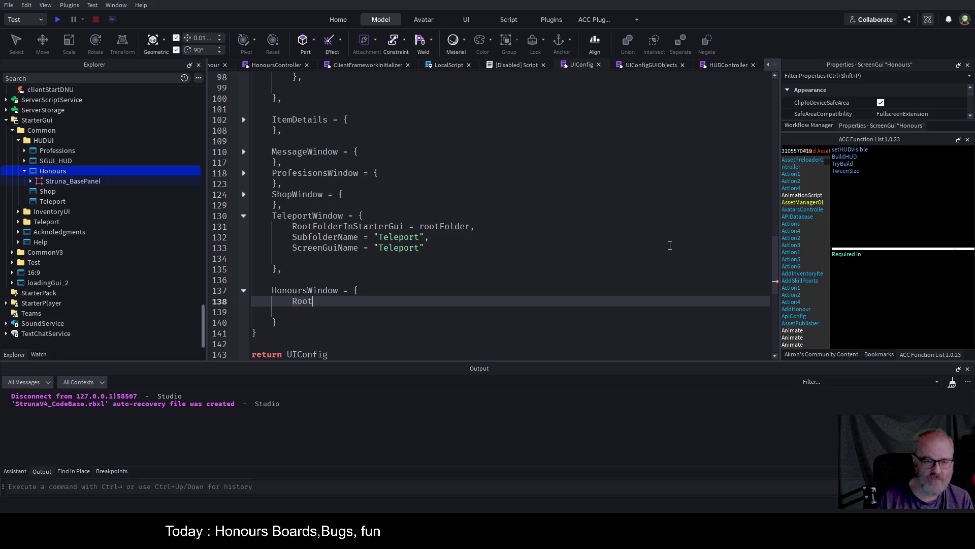
type("Foldere")
key("BackSpace")
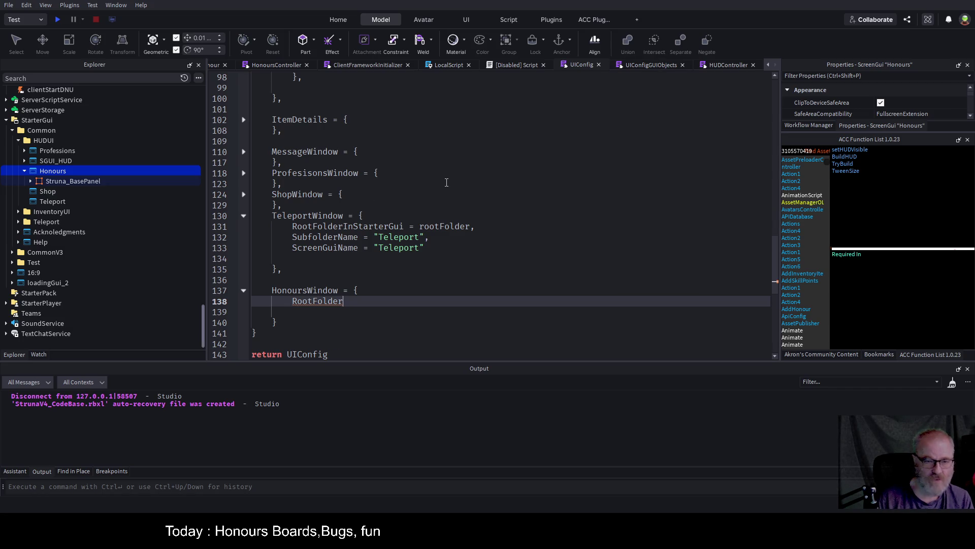
type("InStarterG")
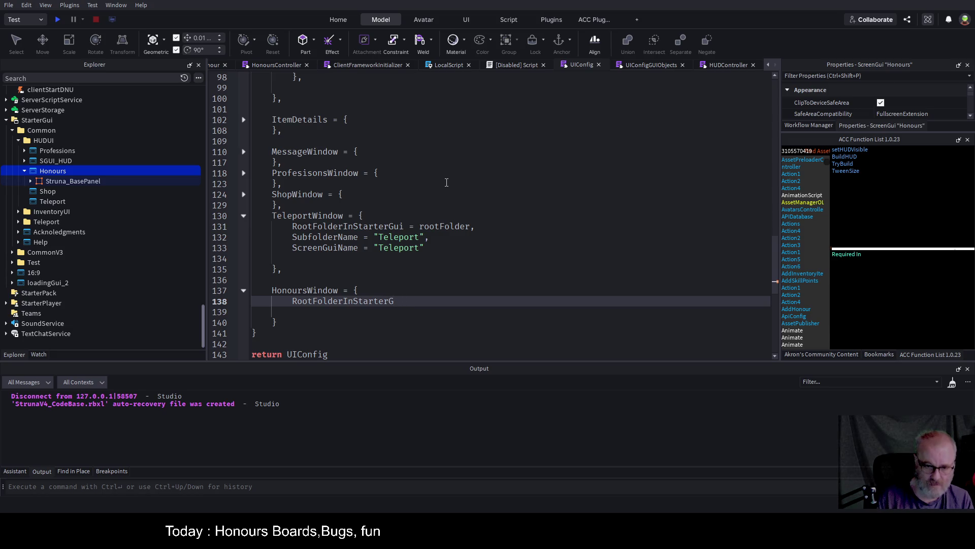
type("ui = r")
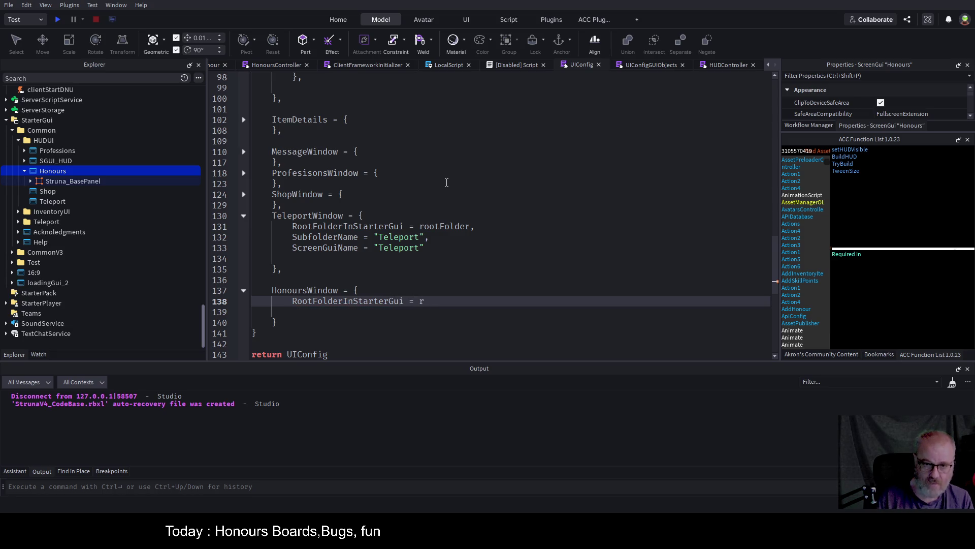
type("oo")
key("Tab")
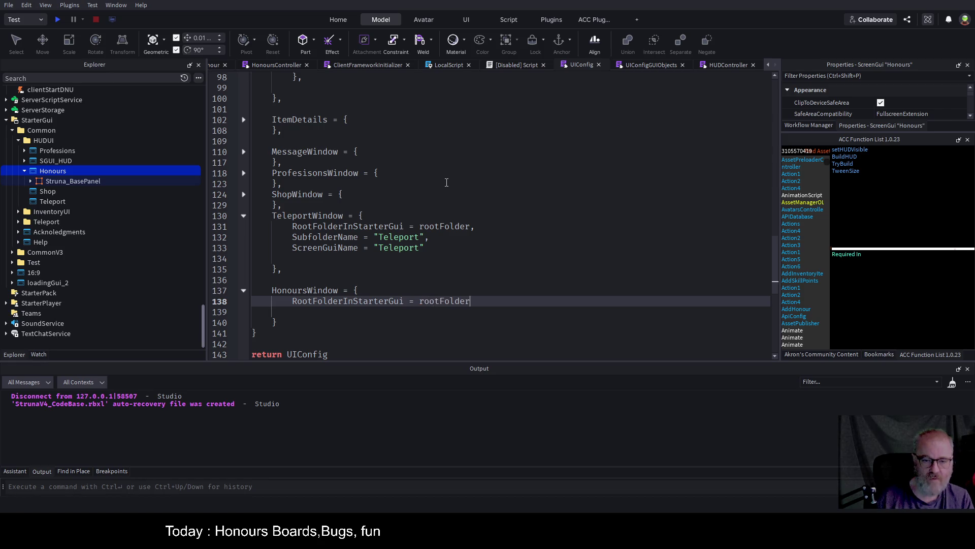
key("ctrl+s")
- Confirm the rootFolder definition, then add a comma and begin a SubfolderName=" line
scroll(355, 169, "up", 15)
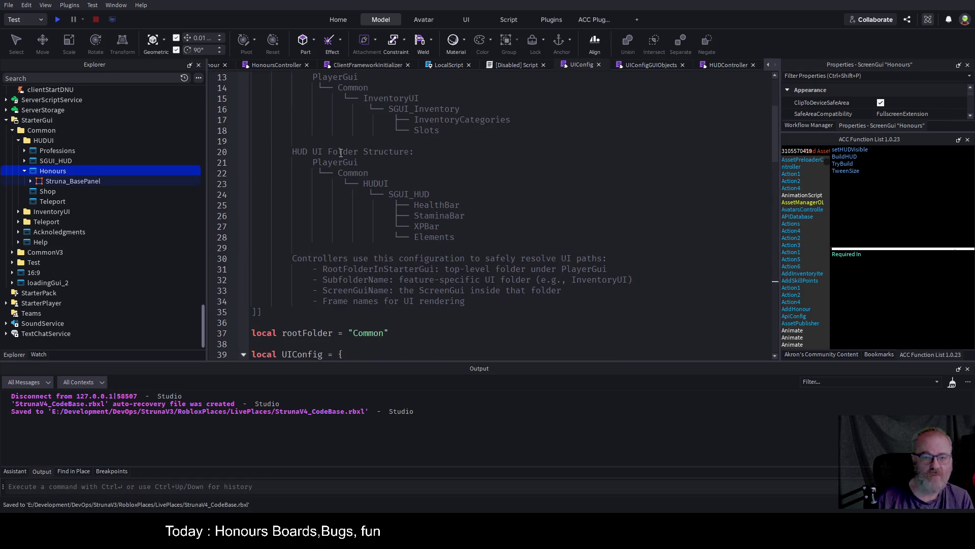
left_click(373, 237)
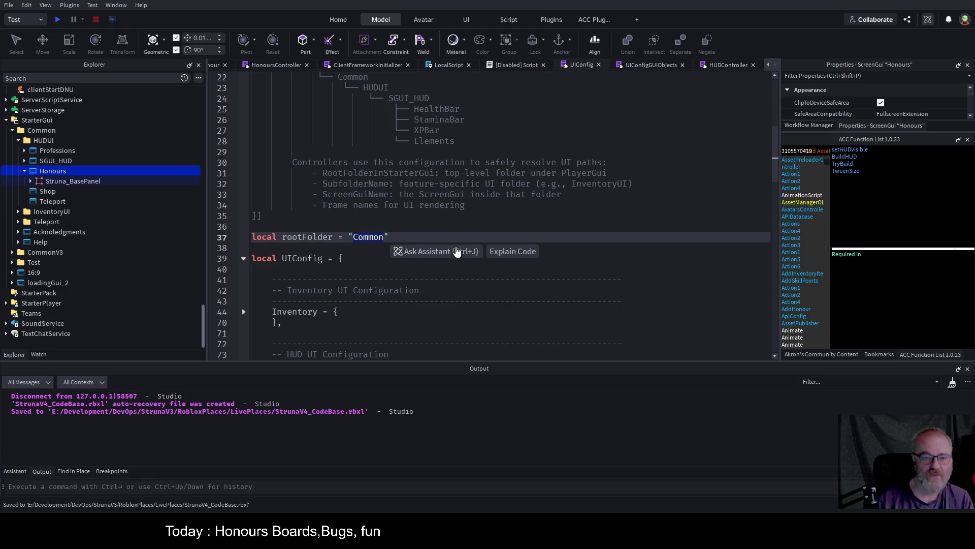
scroll(357, 163, "down", 3)
scroll(375, 183, "down", 20)
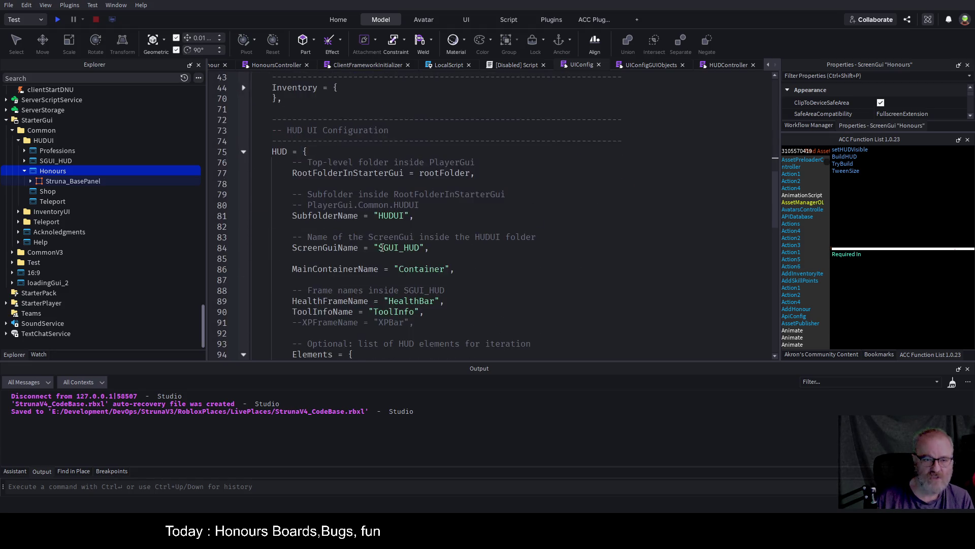
scroll(405, 281, "down", 2)
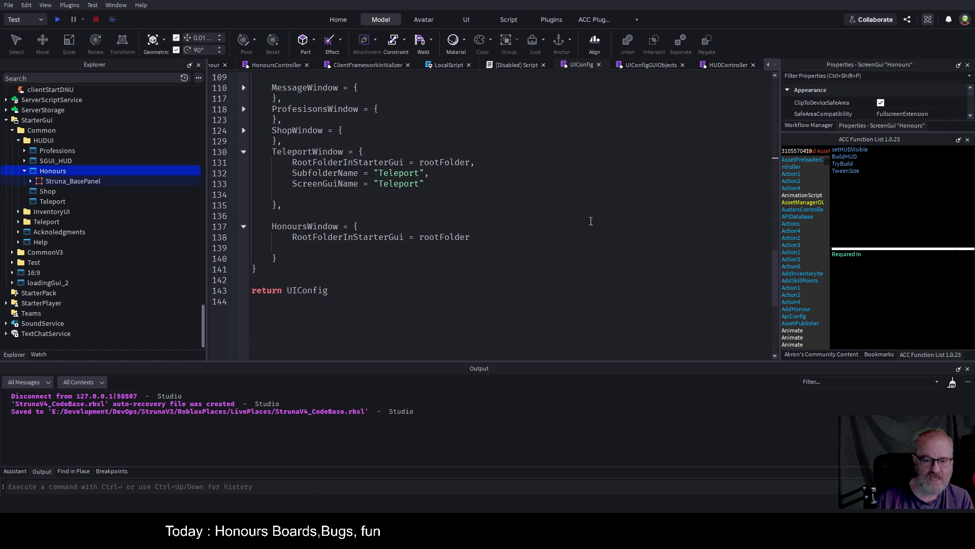
left_click(556, 235)
type(",")
key("Return")
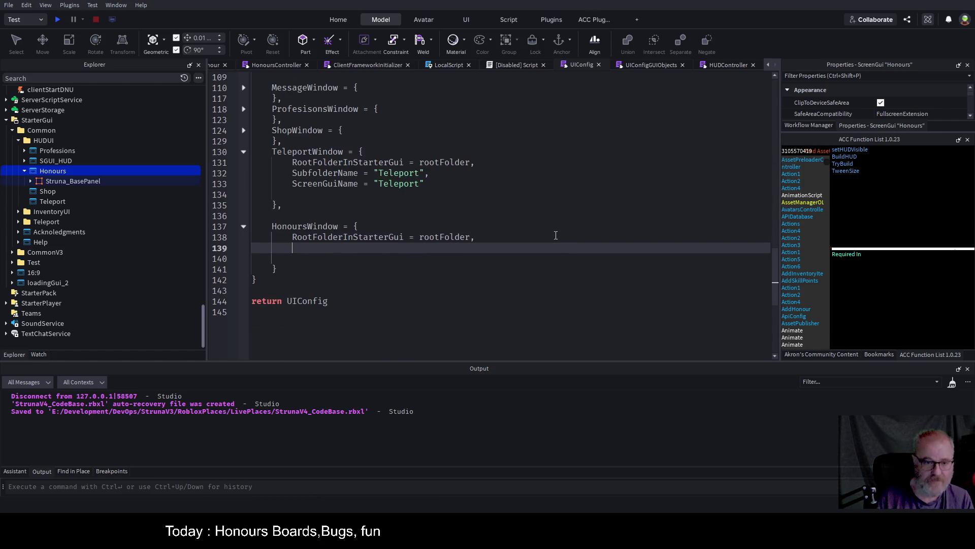
key("Up")
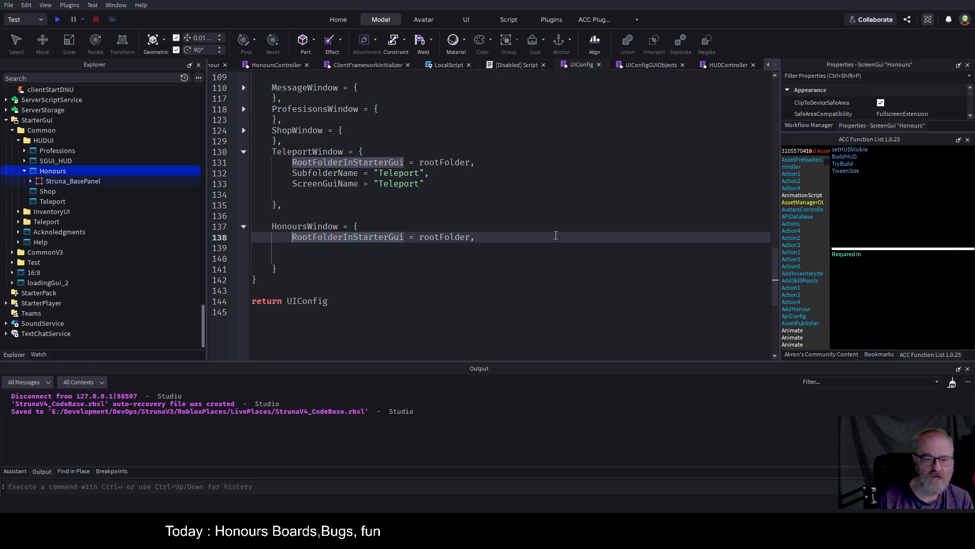
key("Down")
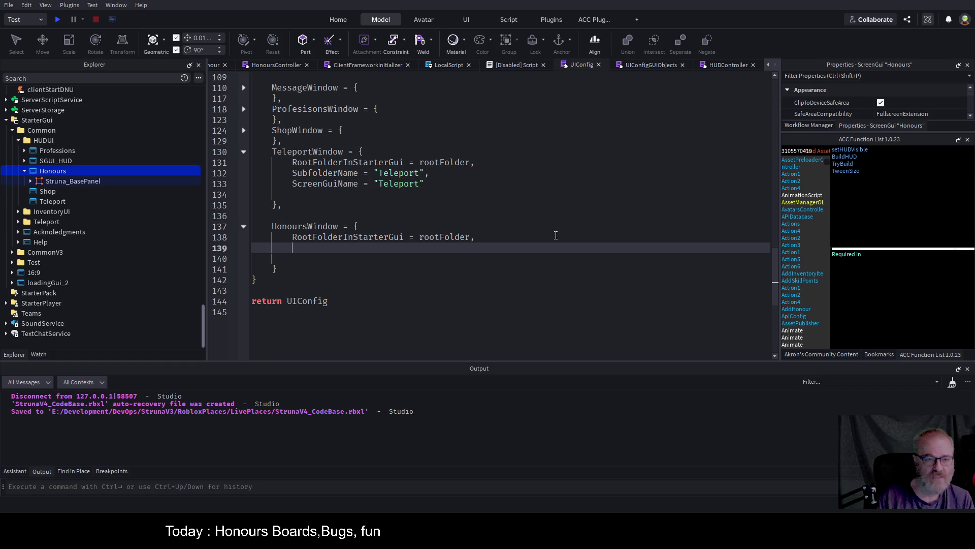
type("Subf")
type("olderName=")
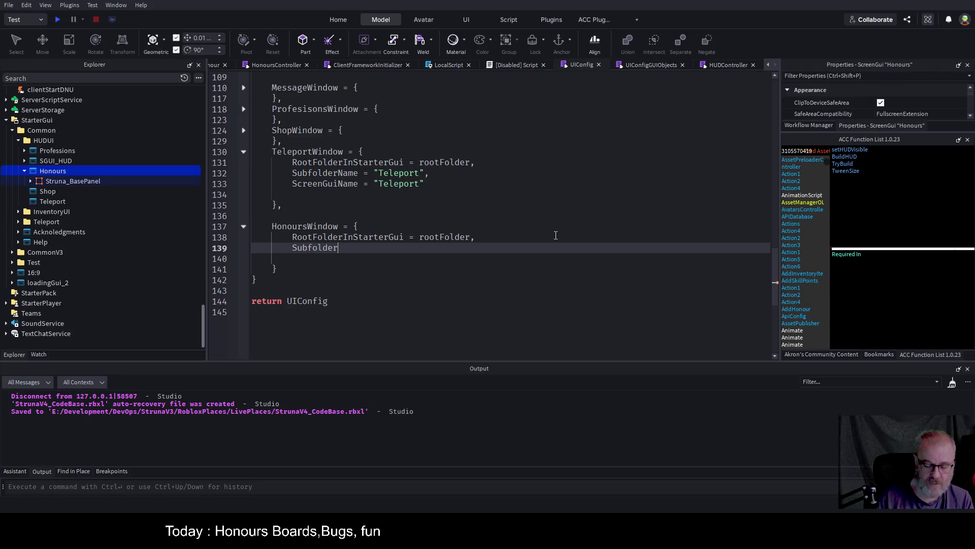
type("\"HUDUI")
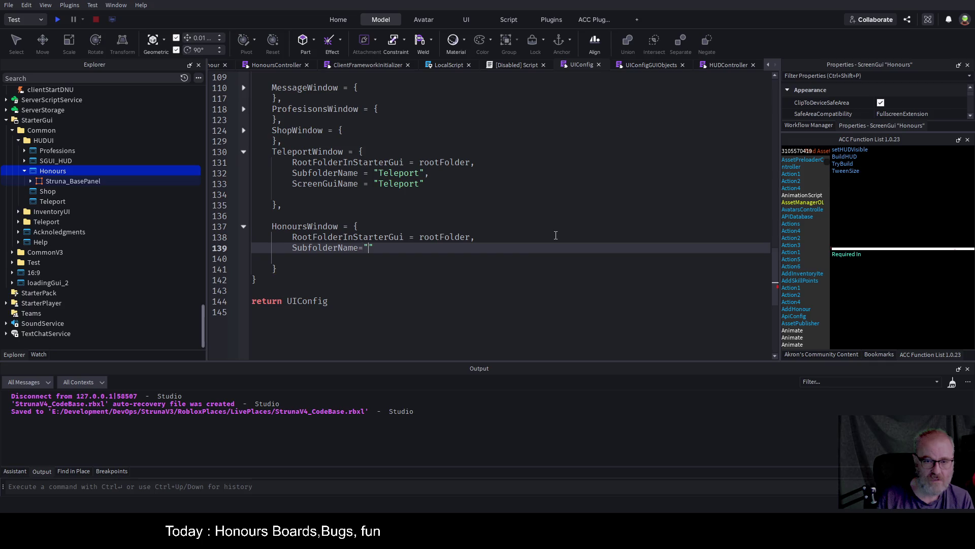
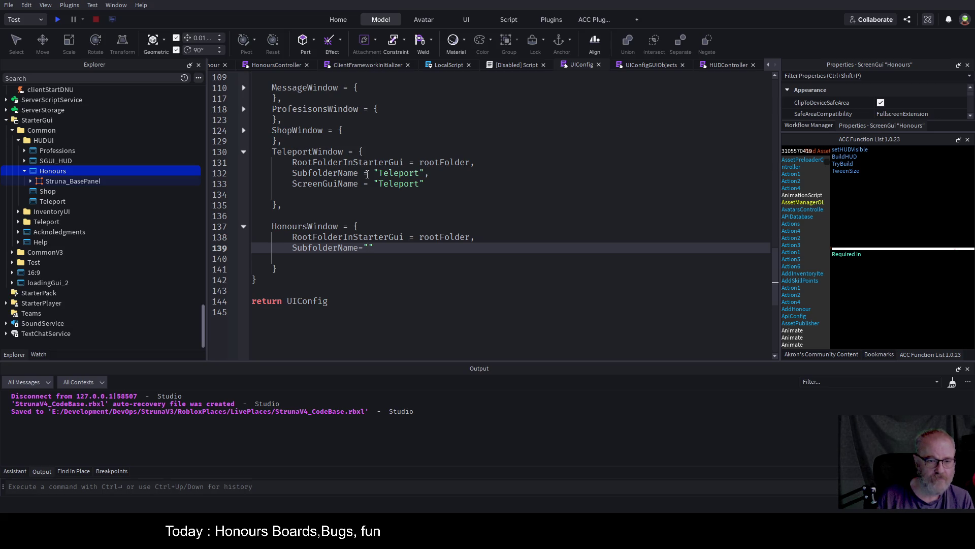
- Give HonoursWindow SubfolderName="HUDUI" and ScreenGuiName="Honours", then save the place
type("HUD")
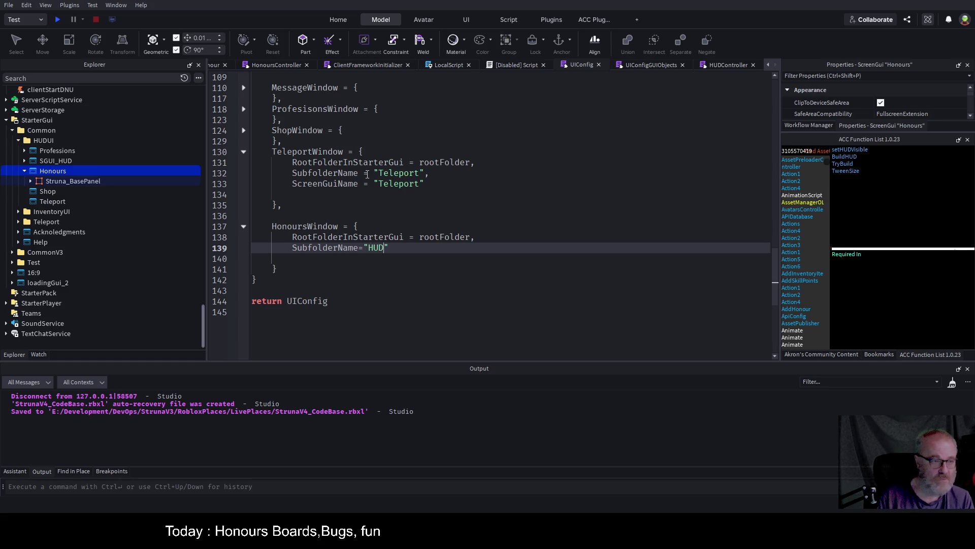
type("UI\"")
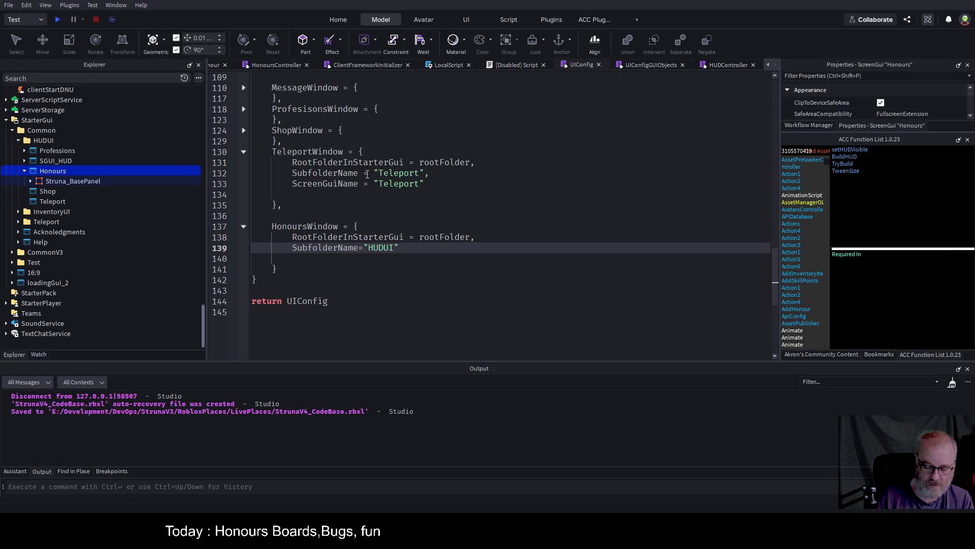
type(",")
key("Return")
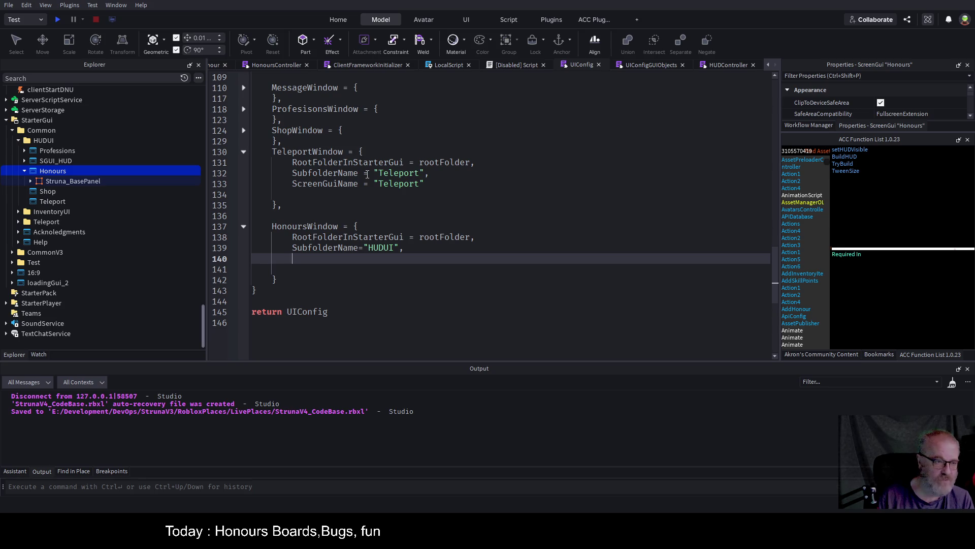
type("Sc")
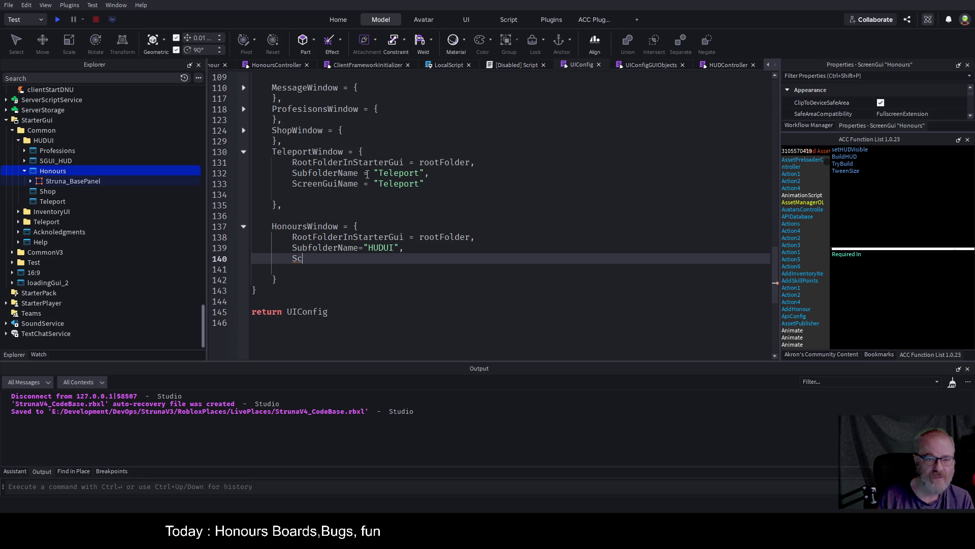
type("reen")
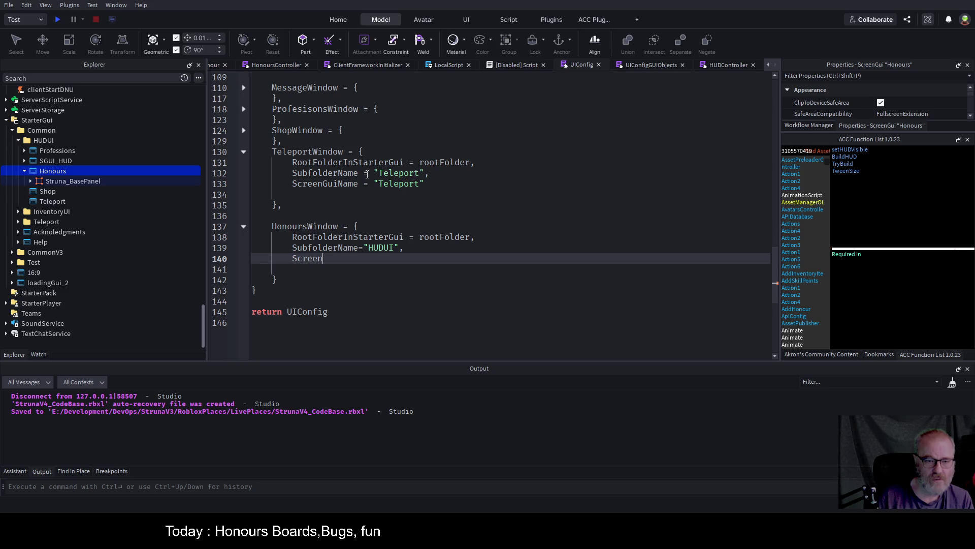
type("GuiNBa")
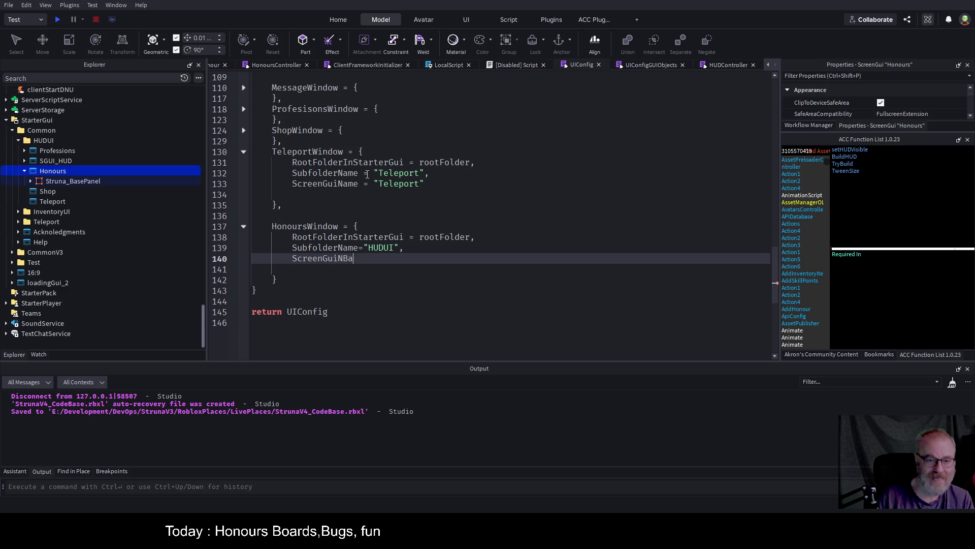
key("BackSpace")
key("BackSpace")
type("ame=")
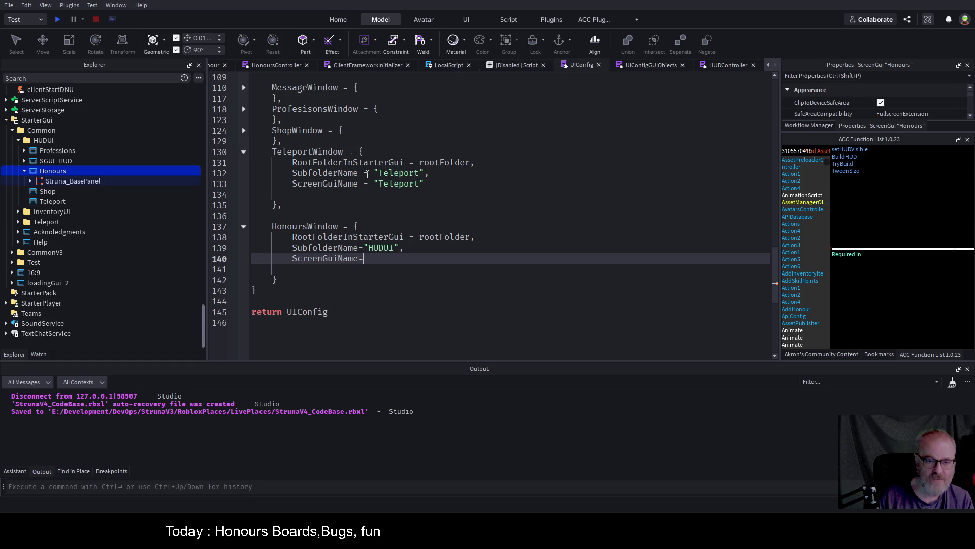
type("\"Honours")
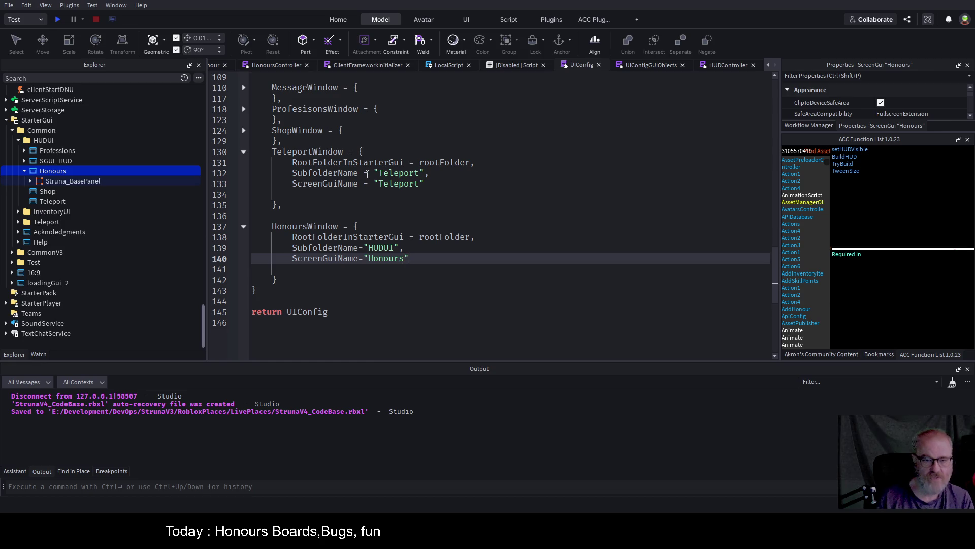
key("ctrl+s")
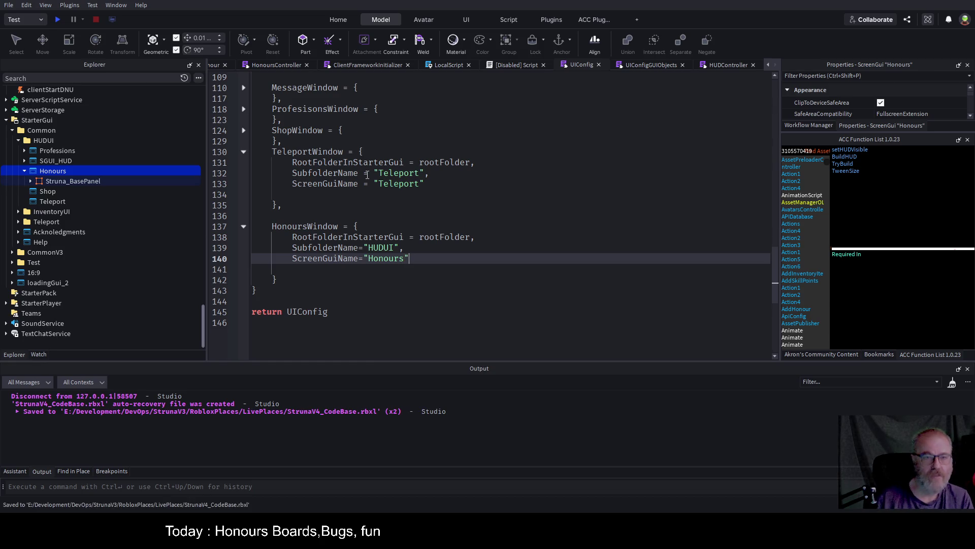
- In UIConfigGUIObjects, add a uiConfig.HonoursWindow.RootFolderInStarterGui line inside Init
left_click(662, 64)
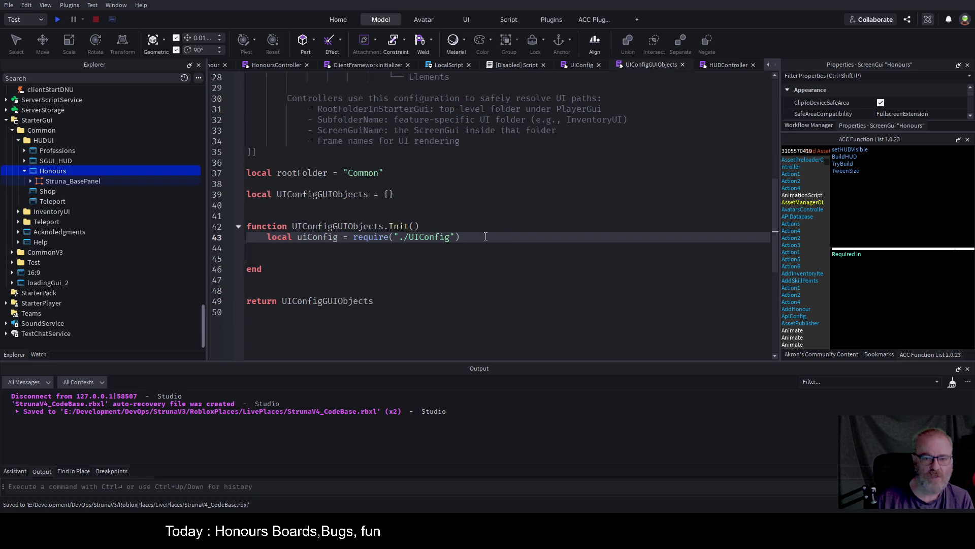
key("Down")
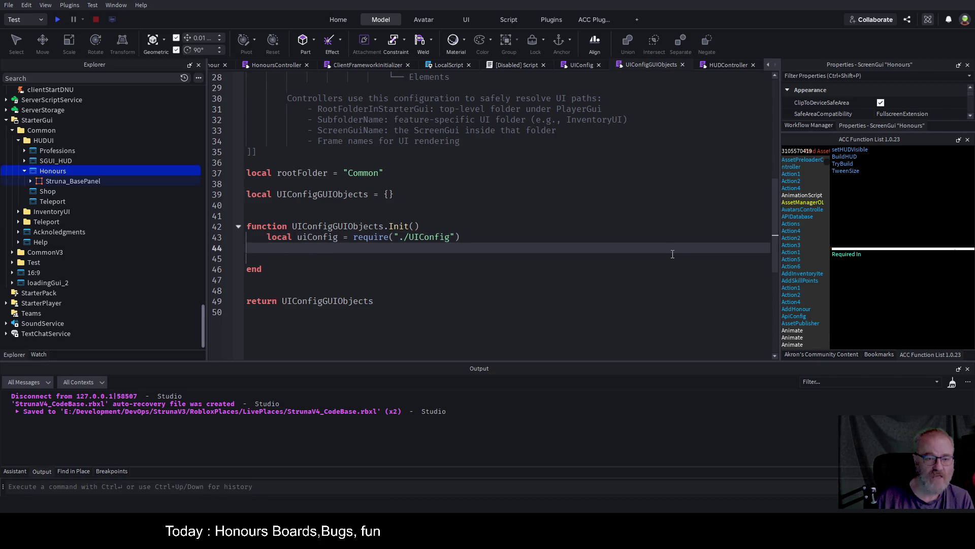
key("Return")
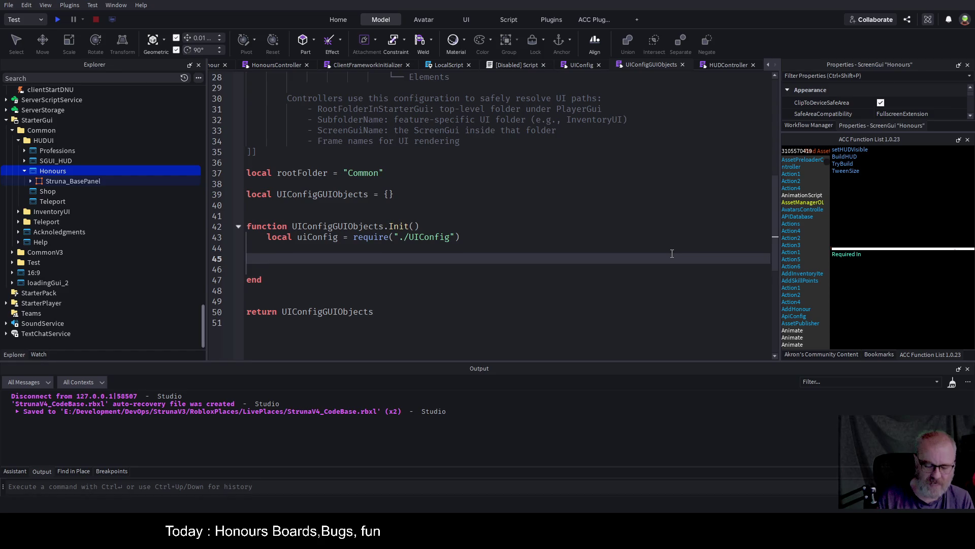
type("uiC")
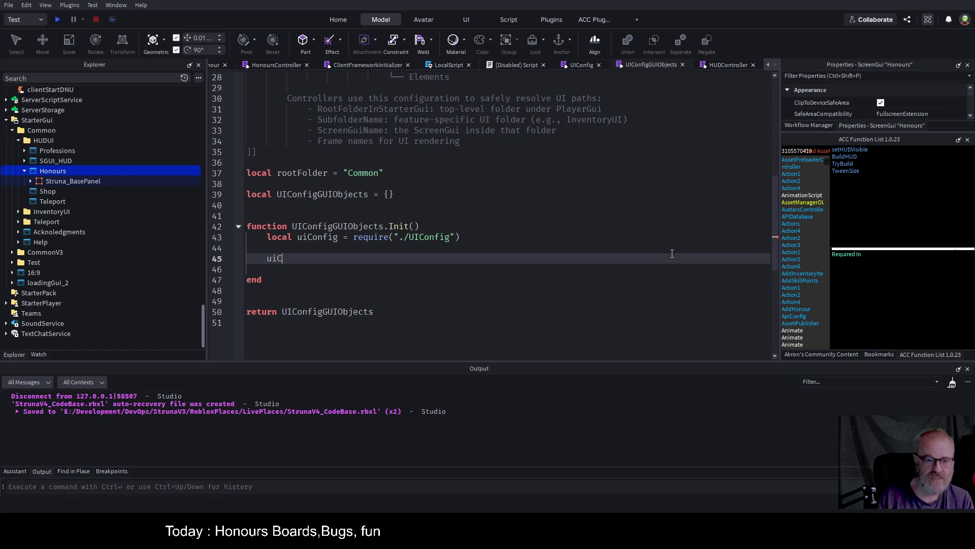
type("onfig.Ho")
key("Tab")
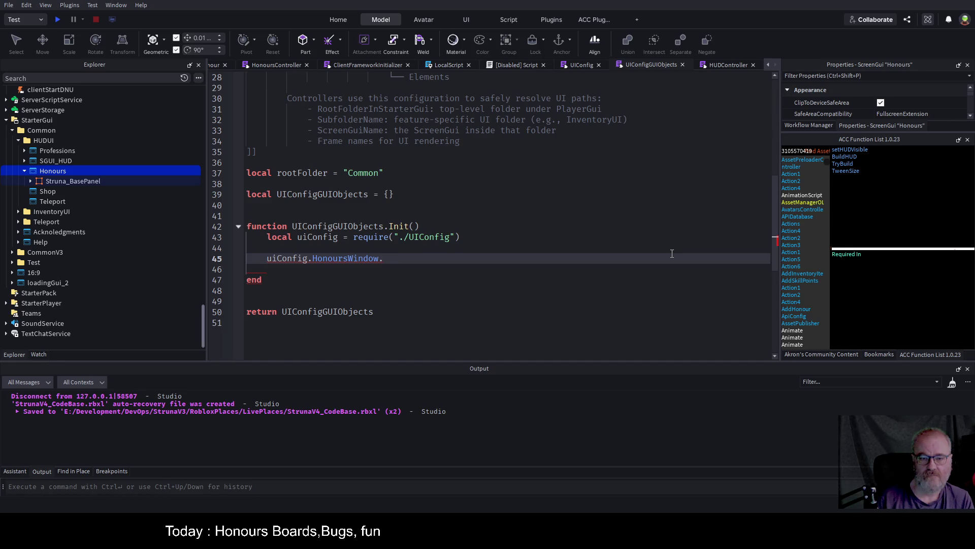
type("RootFolderInStarterGui")
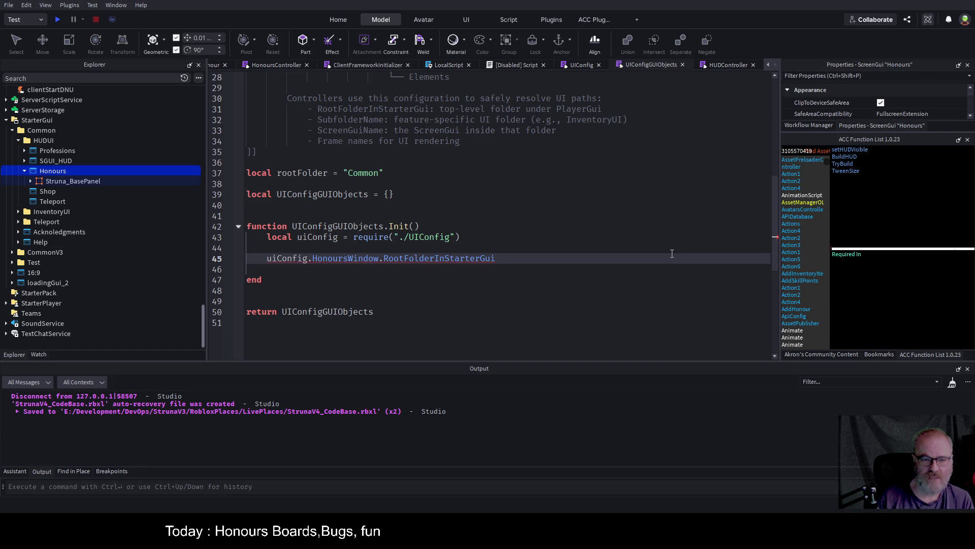
- Declare local pgui assigned to the local player's PlayerGui above the Init function
key("Up")
key("Up")
key("Up")
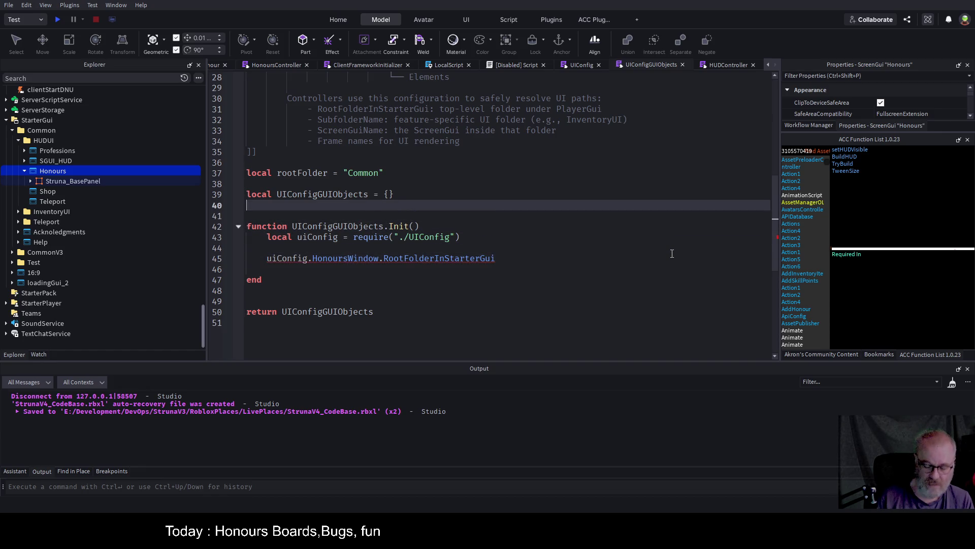
key("Return")
type("local")
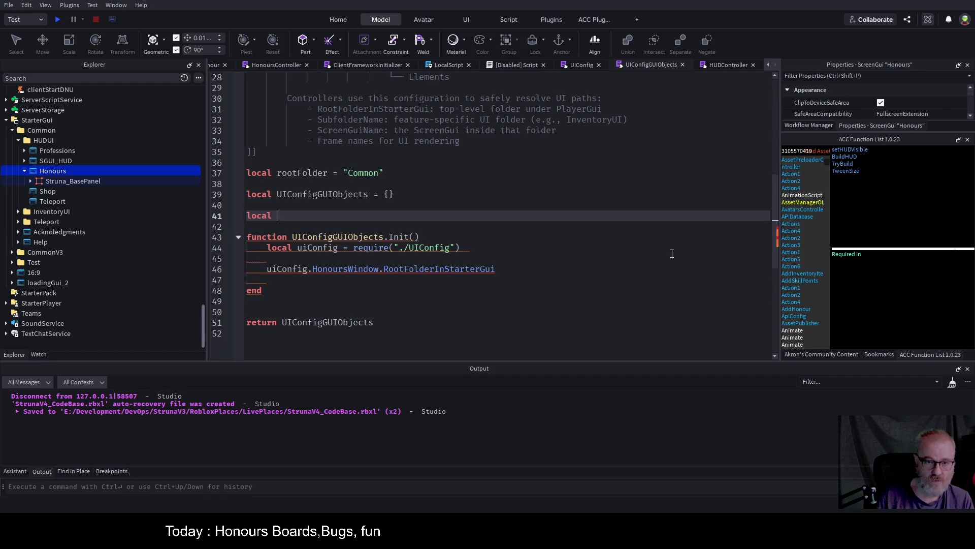
type(" pgui =")
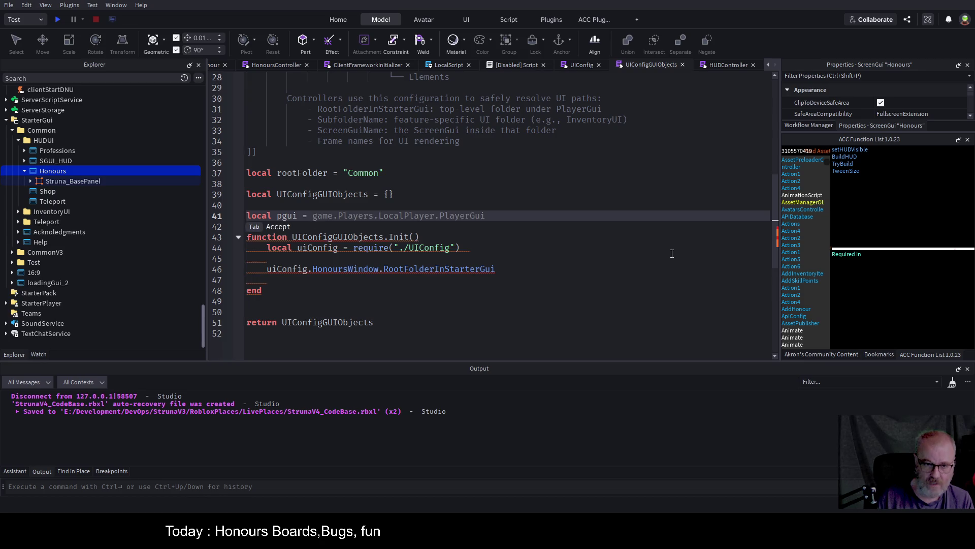
key("Tab")
key("Down")
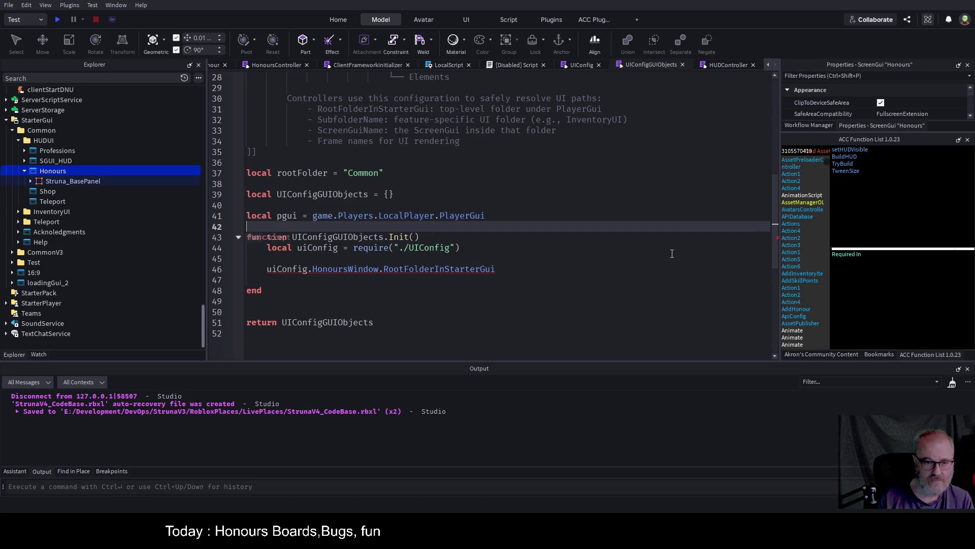
key("Up")
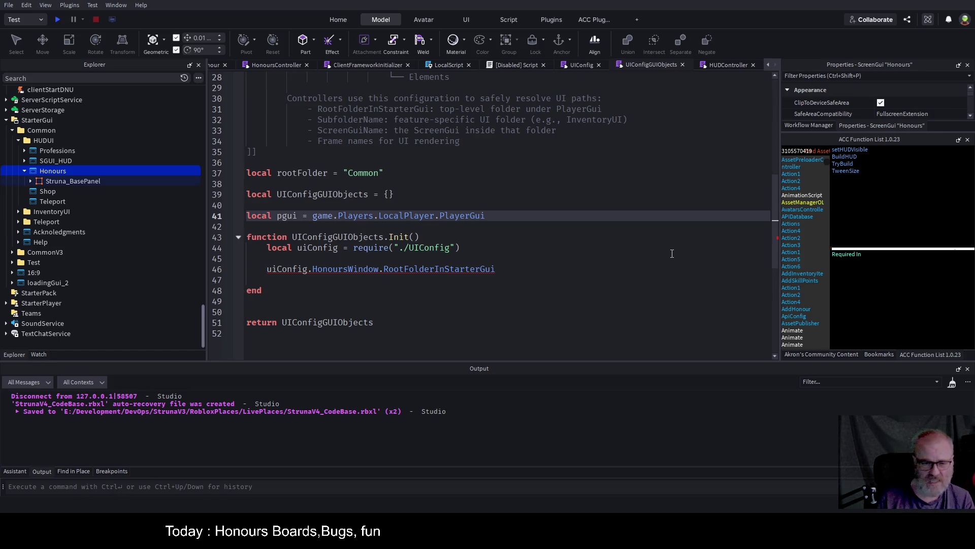
- Move the pgui PlayerGui line into Init, with blank lines around it
key("shift+Home")
key("ctrl+x")
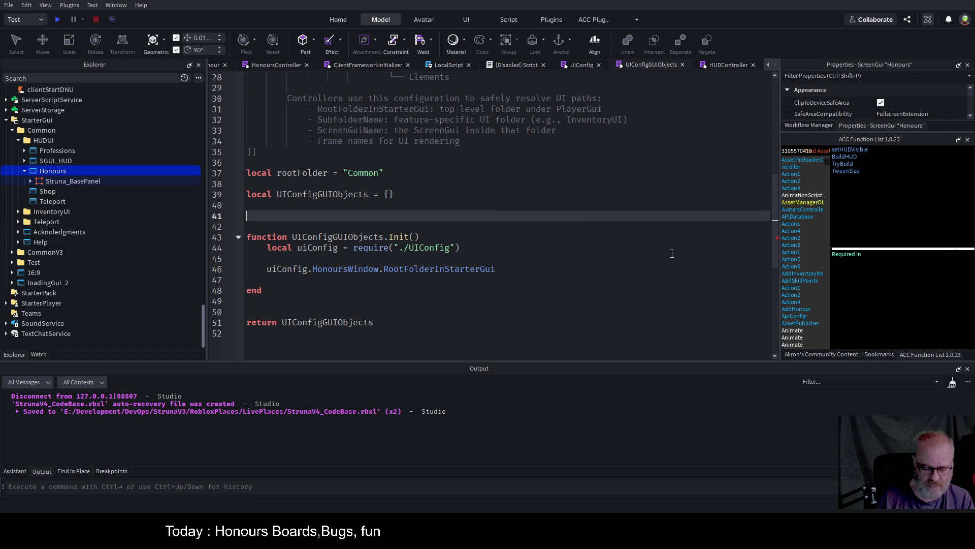
key("Down")
key("Down")
key("End")
key("Return")
key("ctrl+v")
key("Return")
key("Down")
key("Down")
key("Return")
key("Return")
key("Up")
key("Up")
key("Up")
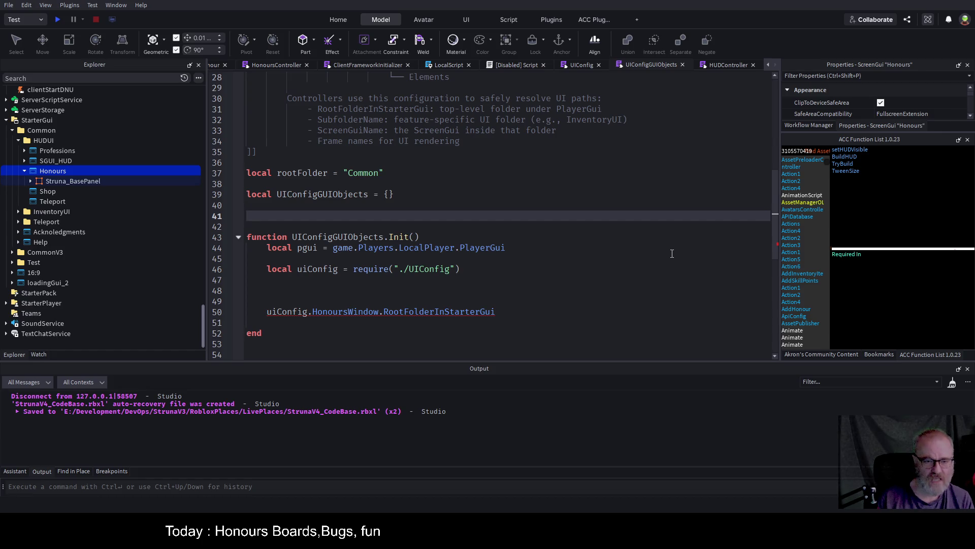
- Spread the empty UIConfigGUIObjects table braces onto separate lines
key("Up")
key("Up")
key("Left")
key("Return")
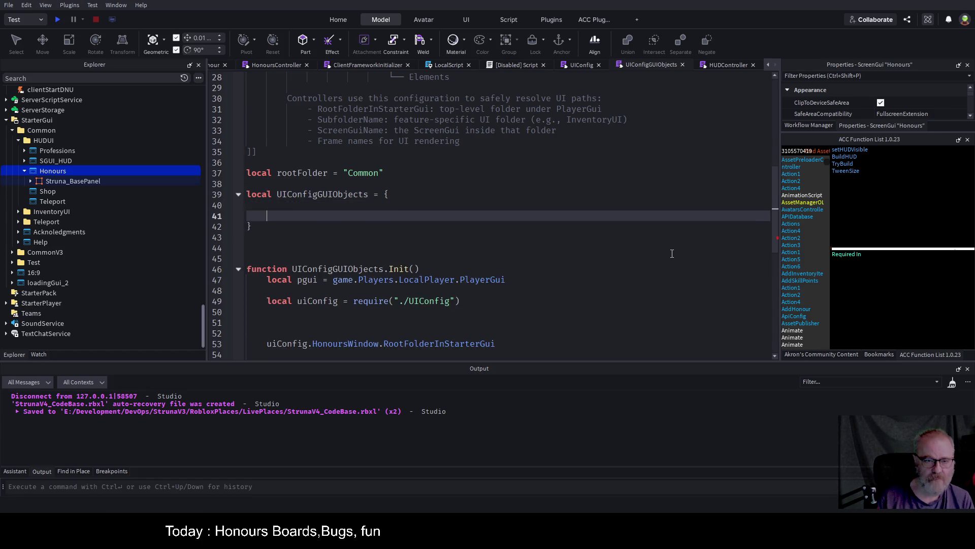
key("Return")
key("Up")
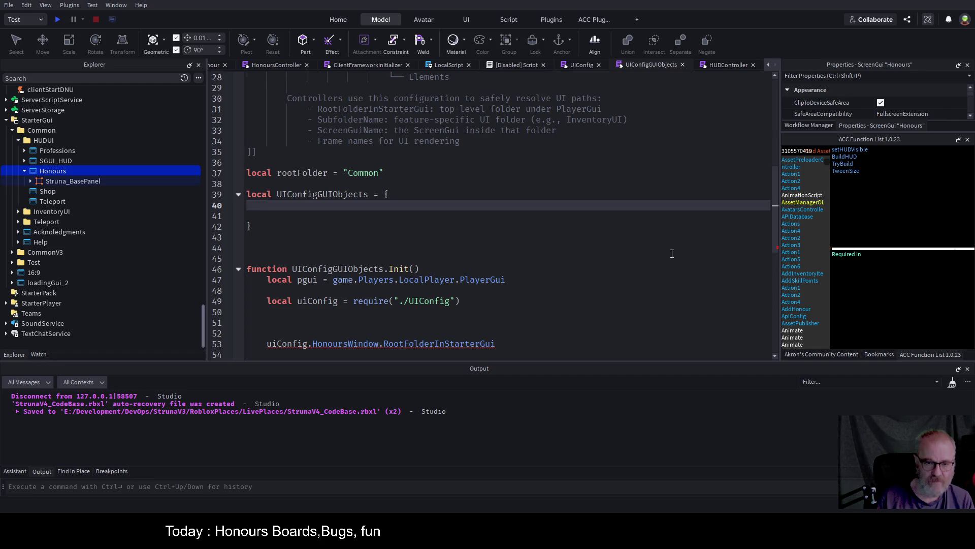
left_click(580, 65)
left_click(652, 65)
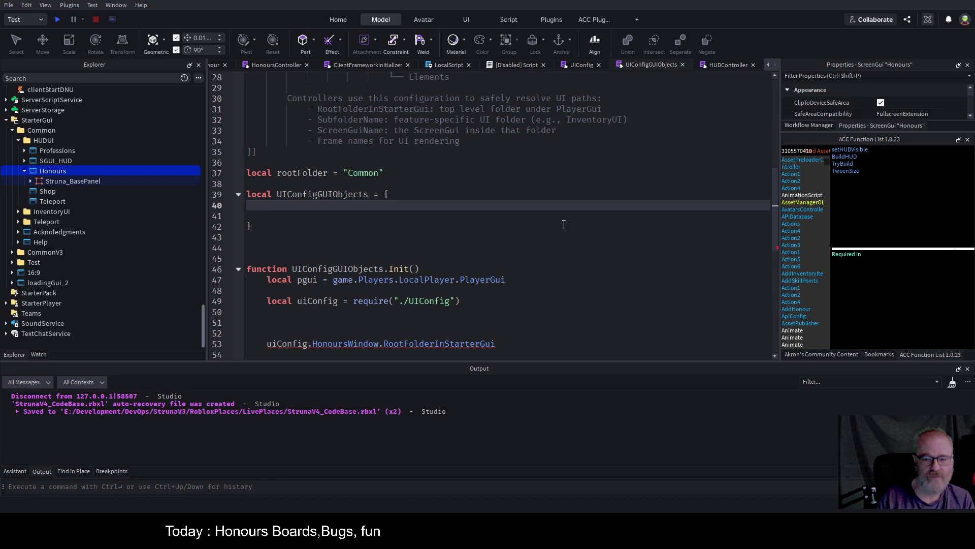
- Add an indented Honours={ entry inside the table, opened onto its own lines
key("Tab")
type("Honours={")
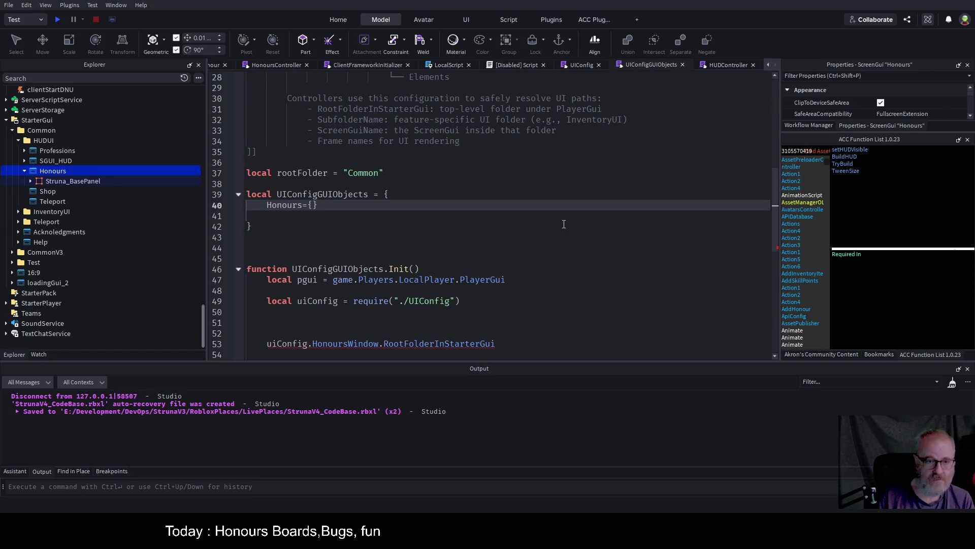
key("Return")
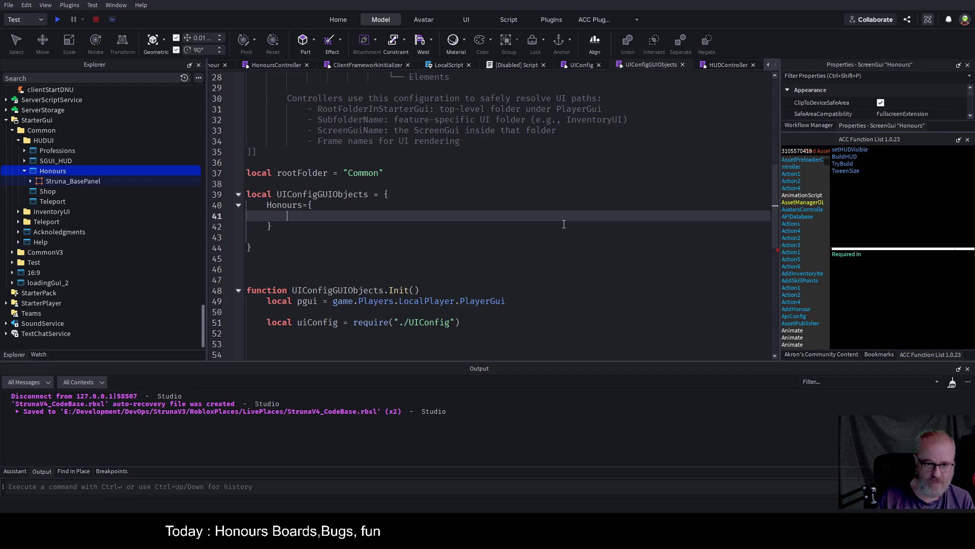
key("Up")
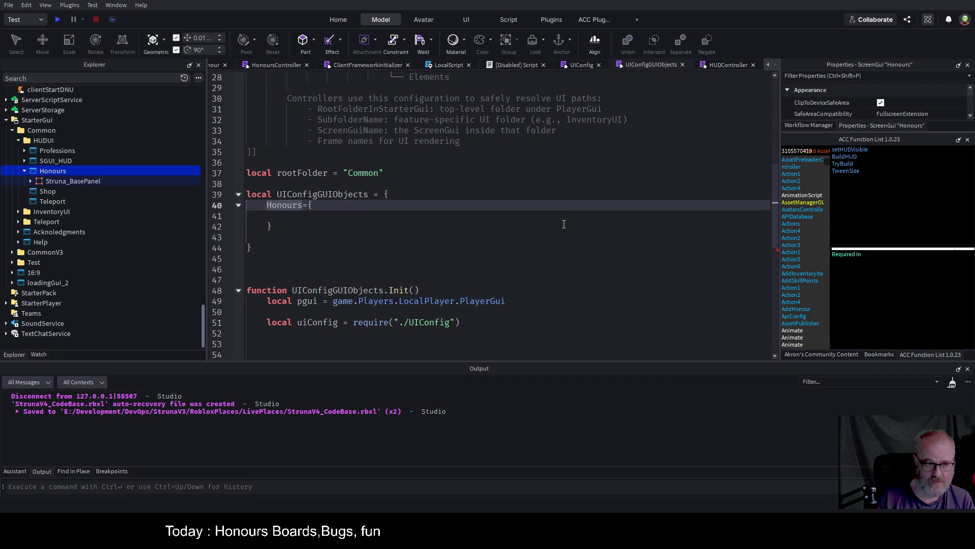
key("End")
key("Up")
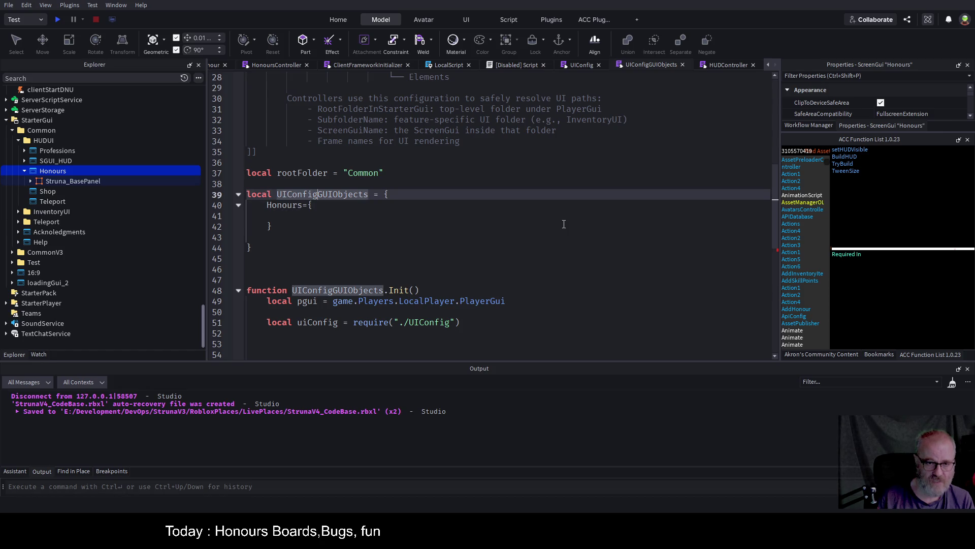
- Rename the config table from UIConfigScreenGuis to UIConfigObjects
key("Down")
key("Down")
key("Up")
key("Up")
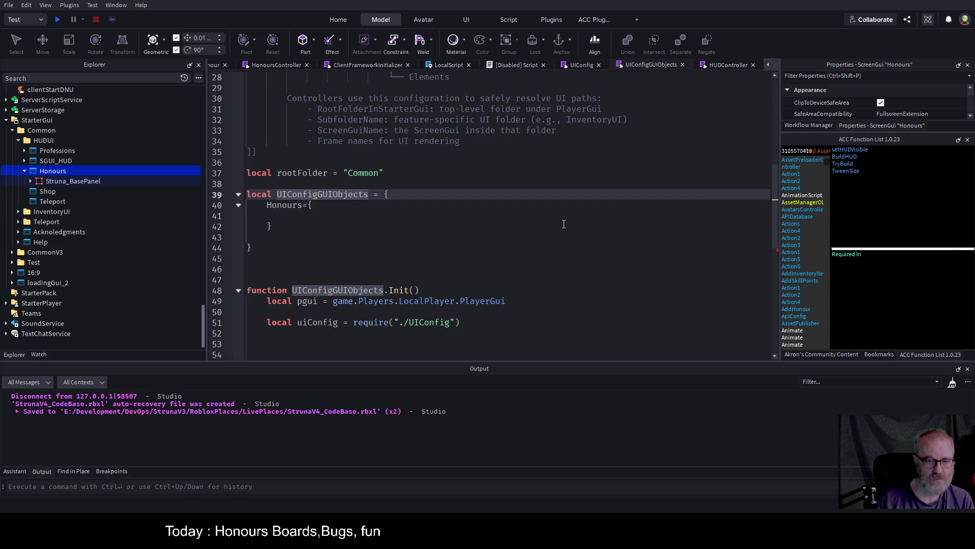
key("BackSpace")
key("BackSpace")
key("BackSpace")
key("Delete")
type("ScreenGuis")
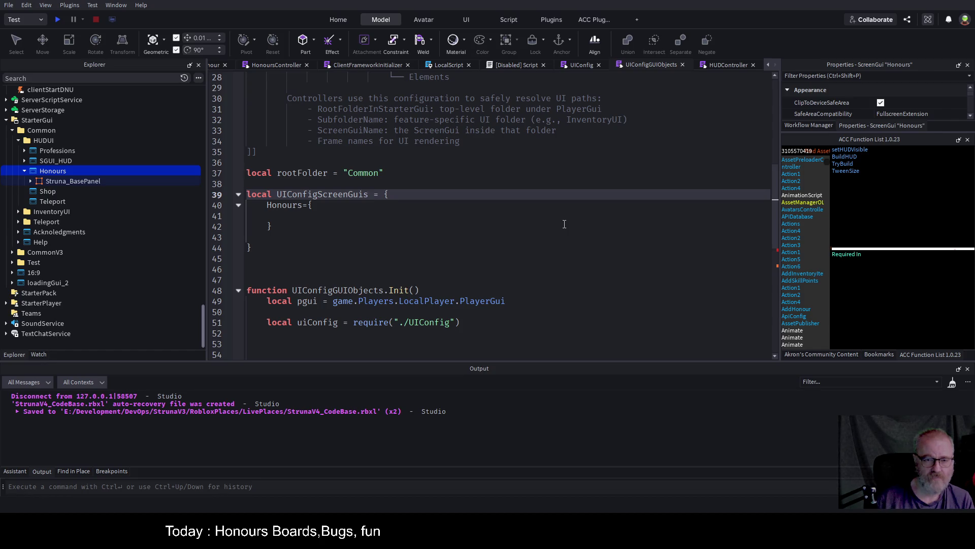
double_click(349, 195)
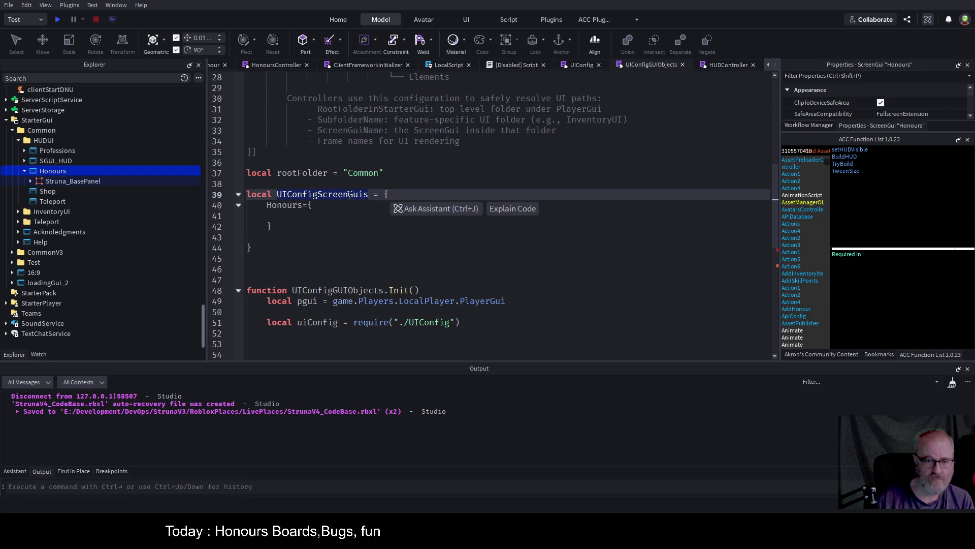
left_click(322, 194)
key("BackSpace")
key("Delete")
key("Delete")
key("Delete")
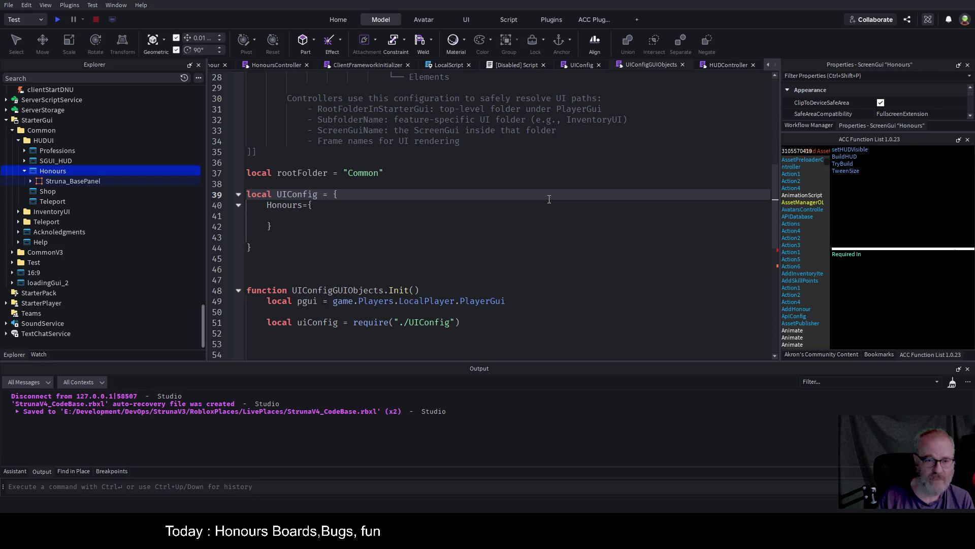
type("Objects")
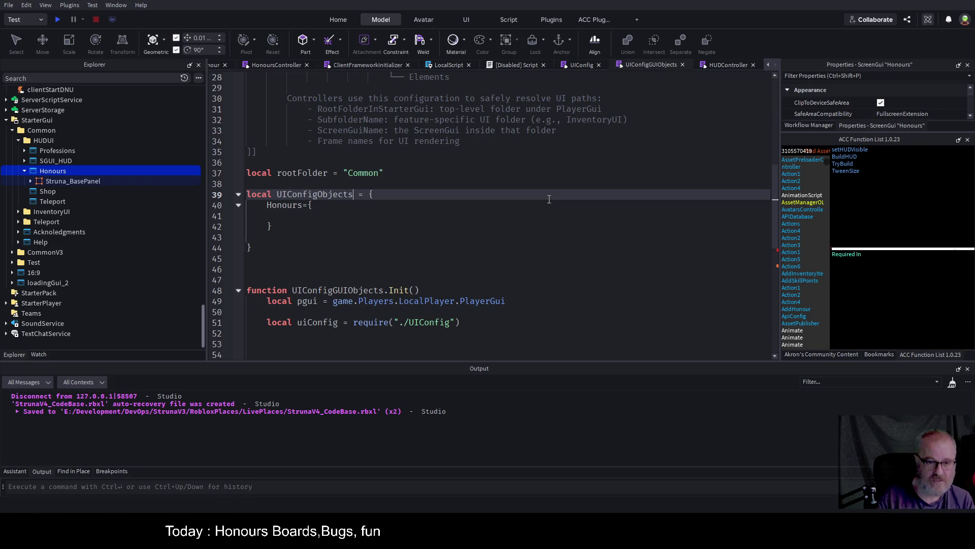
- Drop GUI from the module name in the Init function declaration and the return statement
left_click(448, 226)
left_click(359, 194)
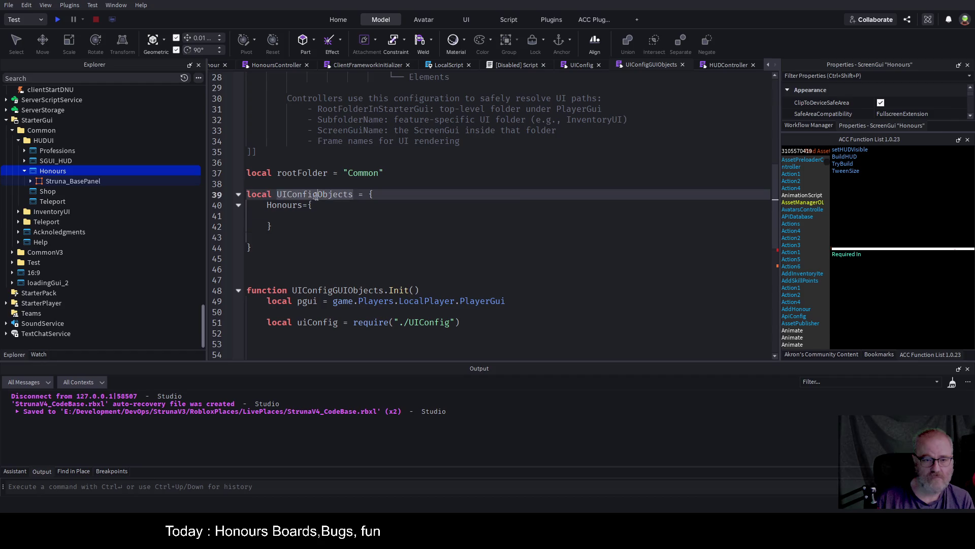
left_click(324, 290)
key("Delete")
key("Delete")
key("Delete")
scroll(324, 290, "down", 5)
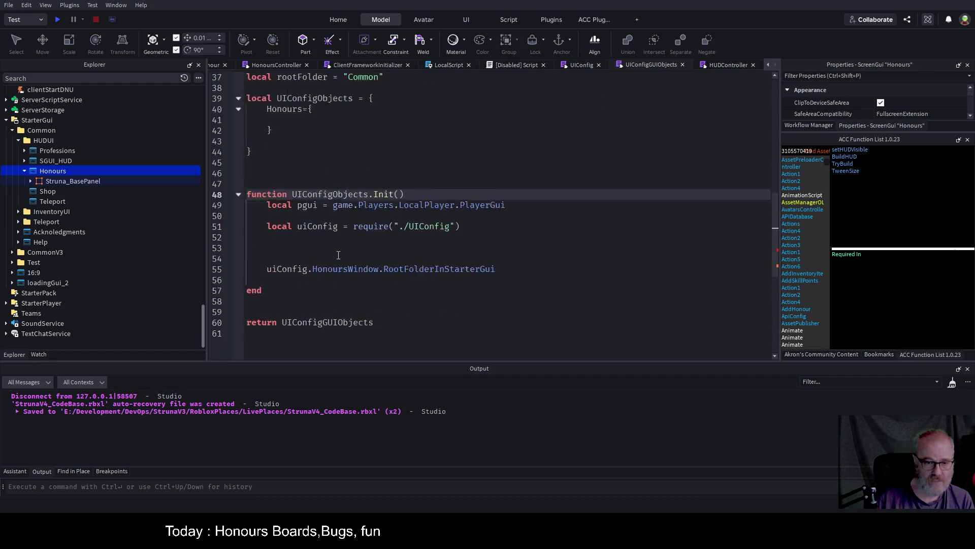
left_click(327, 258)
key("Delete")
key("Delete")
key("Delete")
key("End")
scroll(341, 247, "up", 7)
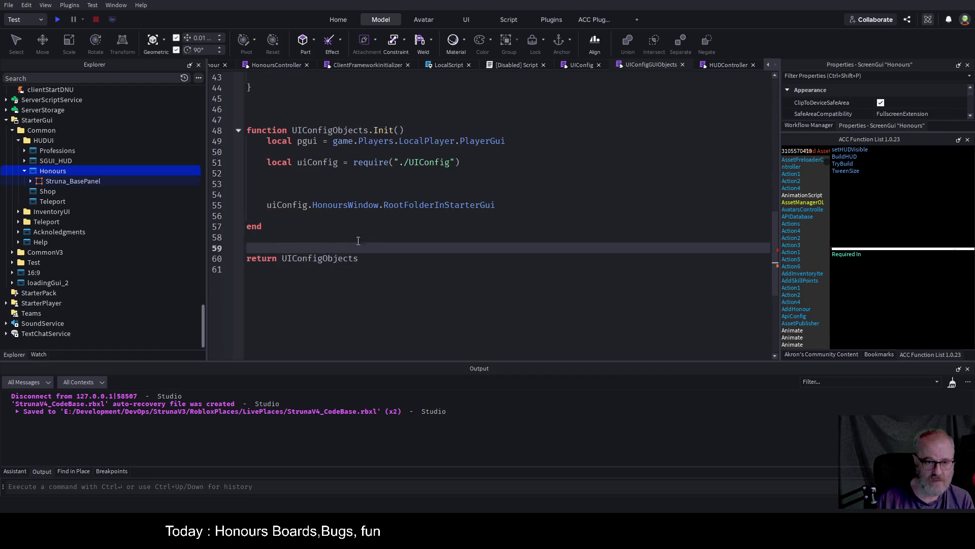
- Give the Honours entry a ScreenGui=nil field
left_click(307, 272)
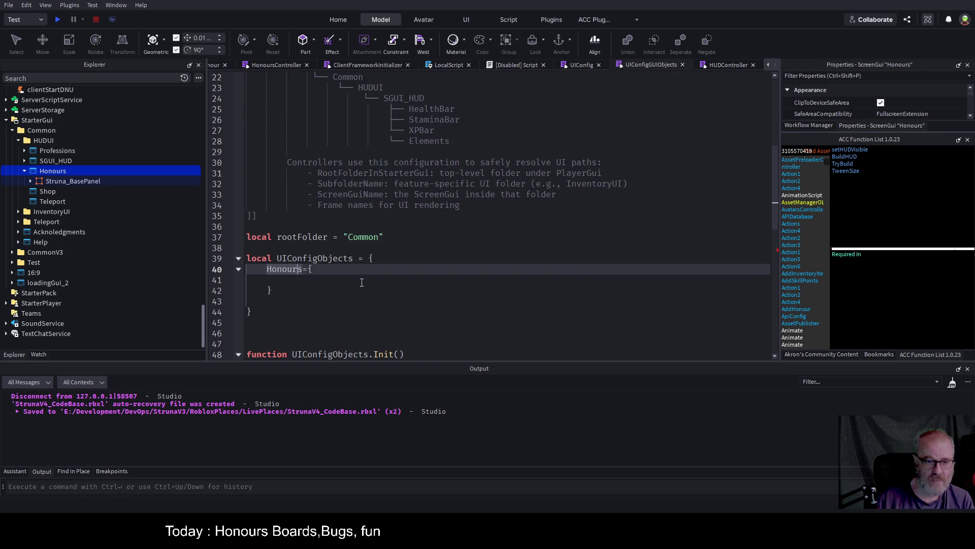
key("Right")
type("ScreenGui=nil }")
key("Down")
key("Down")
key("Down")
key("Down")
key("Down")
key("Down")
key("Up")
key("Up")
key("Up")
key("Down")
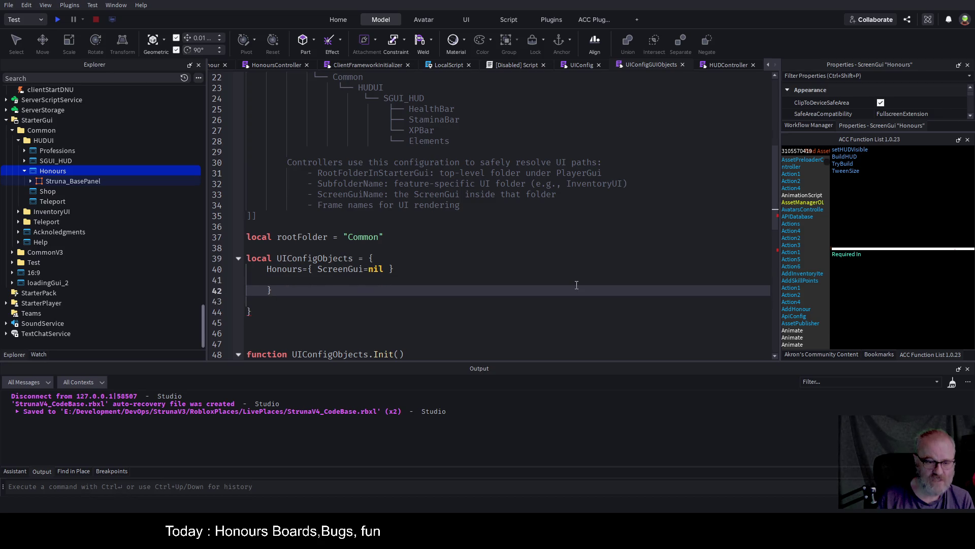
key("Down")
key("Down")
key("Down")
- Delete the stray closing brace and the blank lines below the table
key("Up")
key("Up")
key("Up")
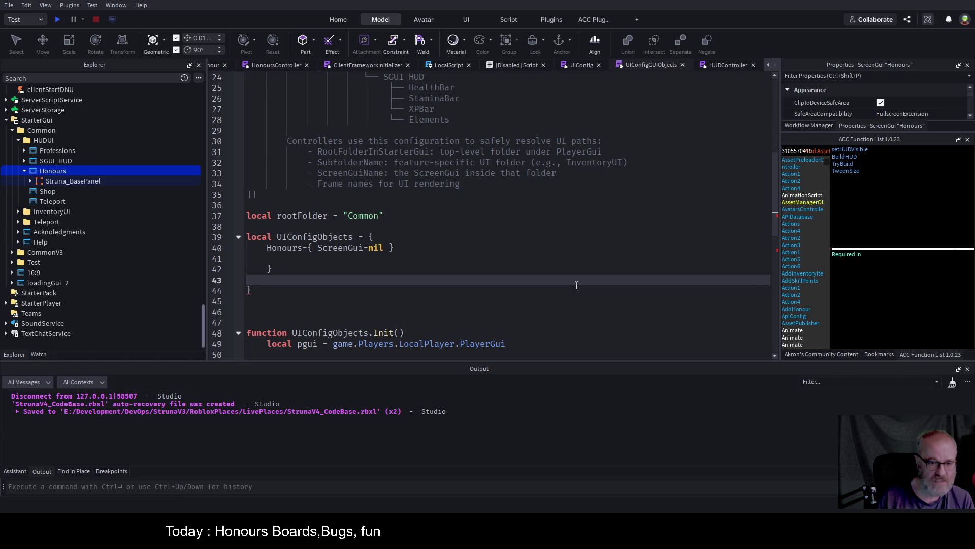
key("Down")
key("BackSpace")
key("BackSpace")
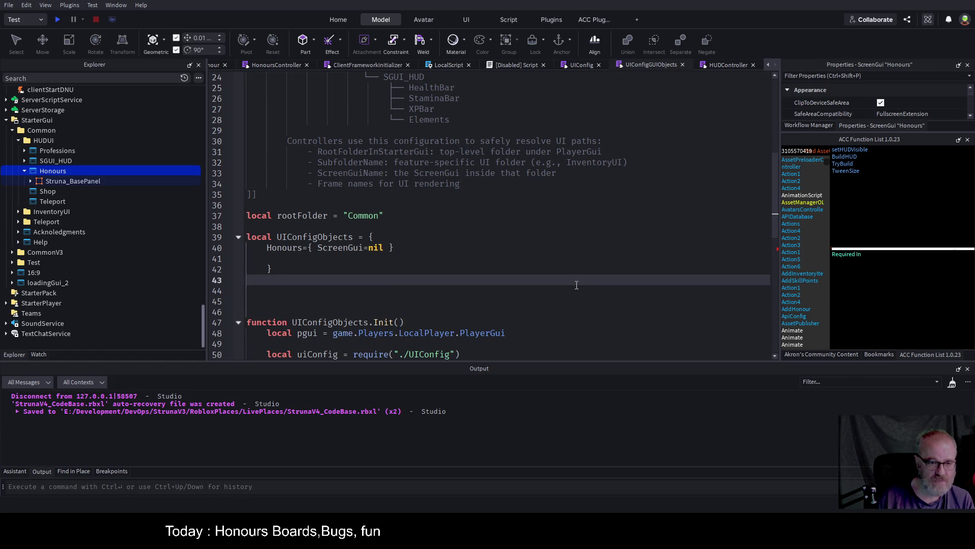
key("Down")
key("Down")
key("BackSpace")
key("BackSpace")
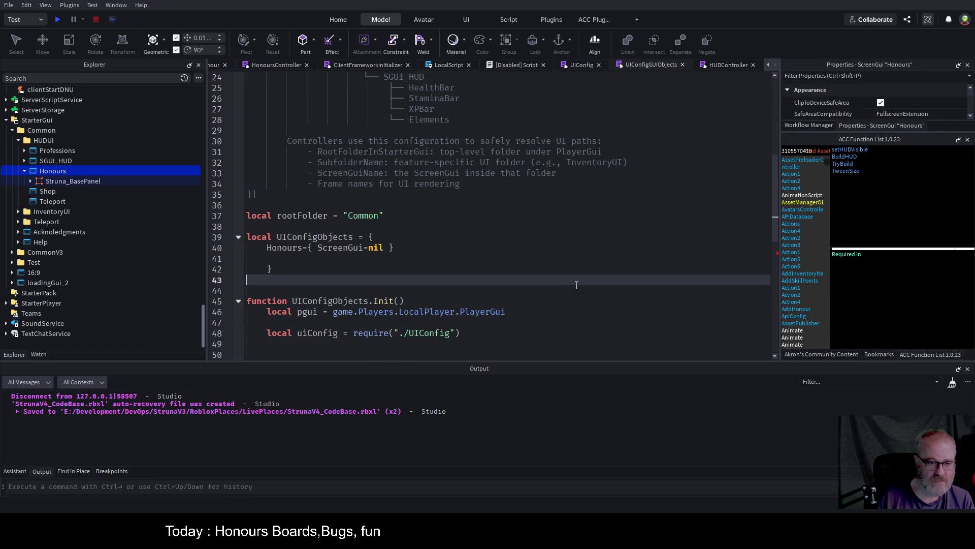
scroll(430, 228, "down", 3)
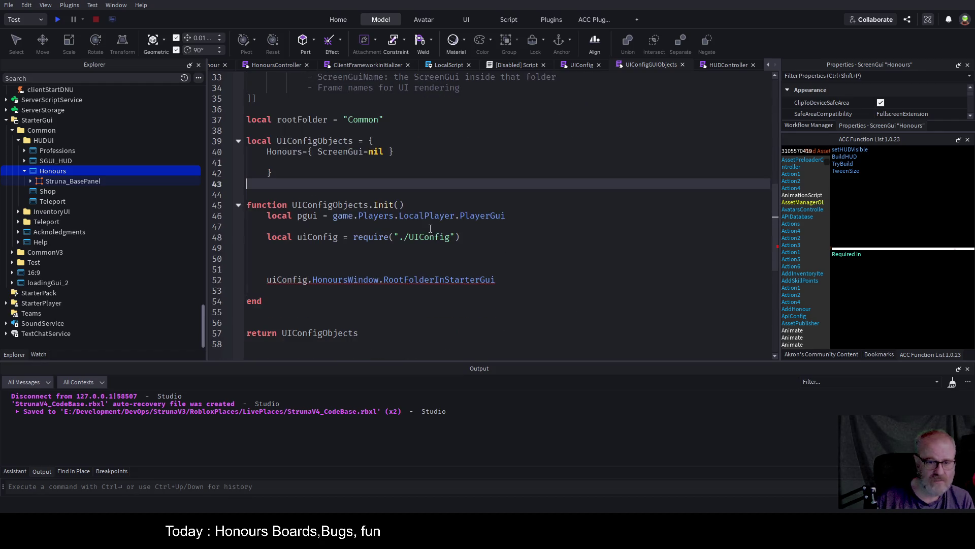
left_click(410, 259)
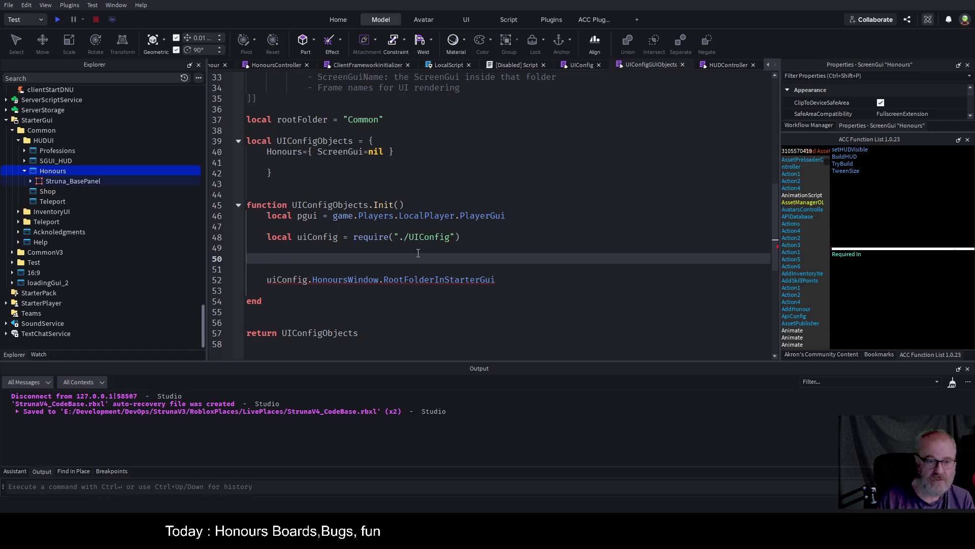
- In Init, assign UIConfigObjects.Honours.ScreenGui = pgui:FindFirstChild()
type("uic")
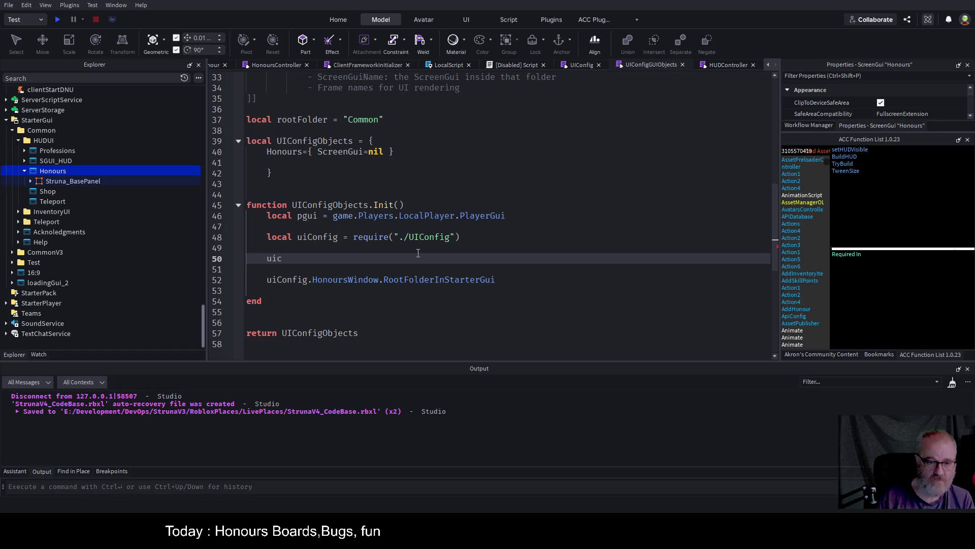
key("Tab")
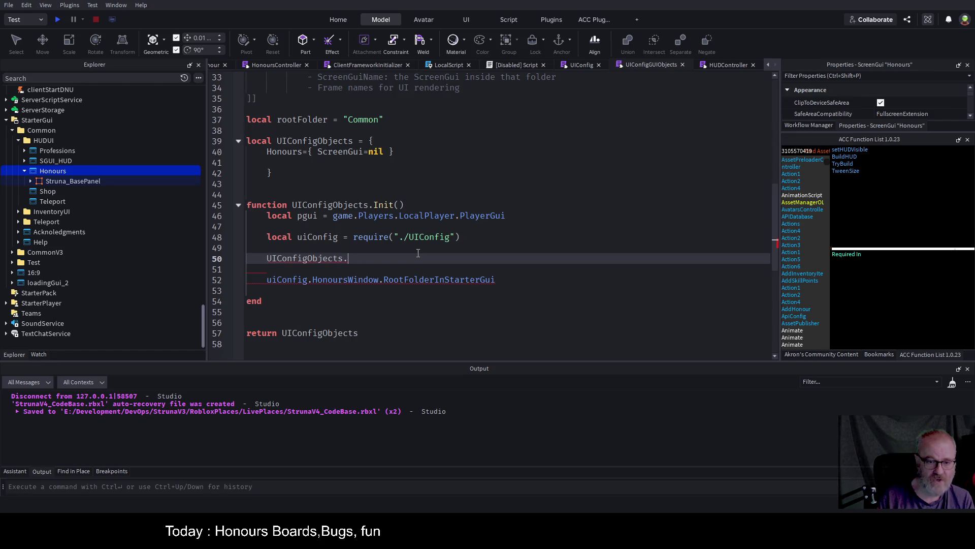
type("Honours.ScreenGui=")
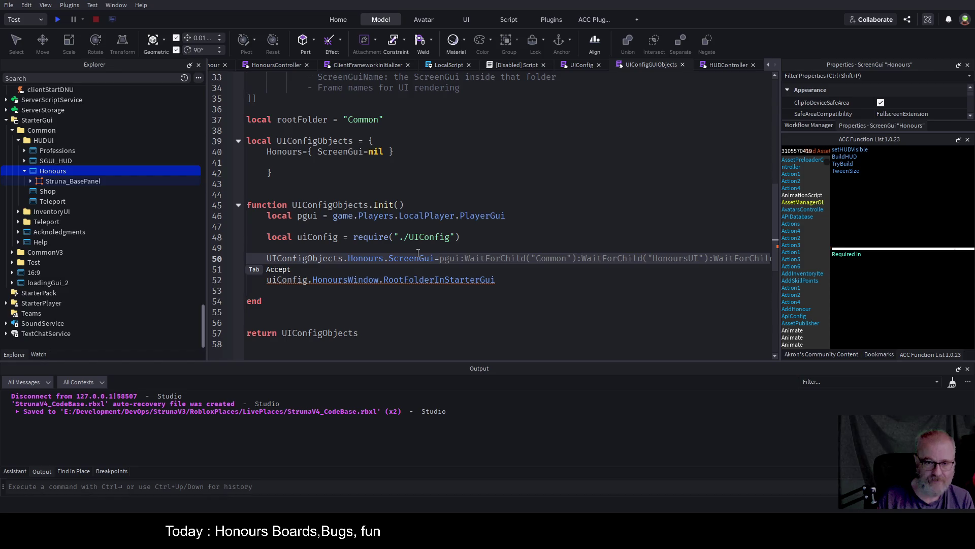
type("pgui")
type(":G")
type("F")
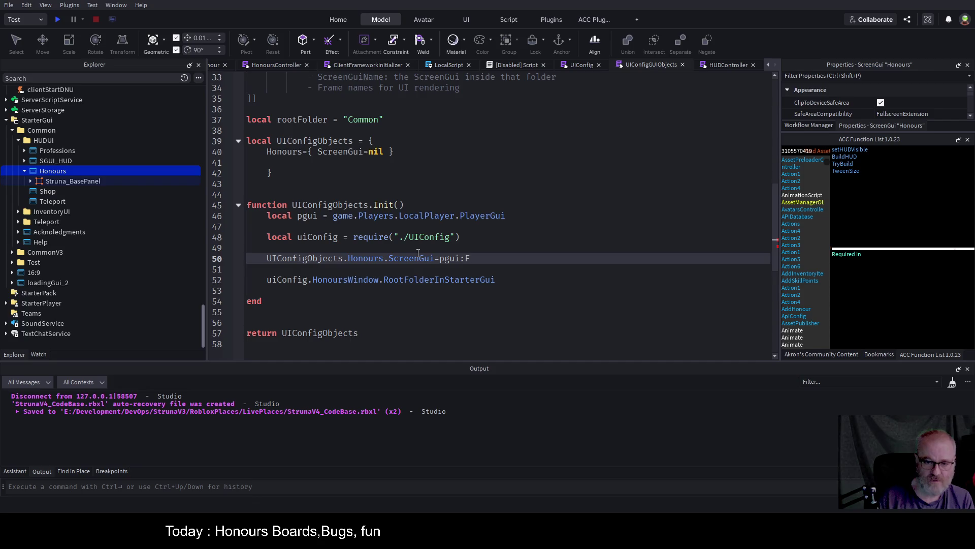
type("indFirstChild(")
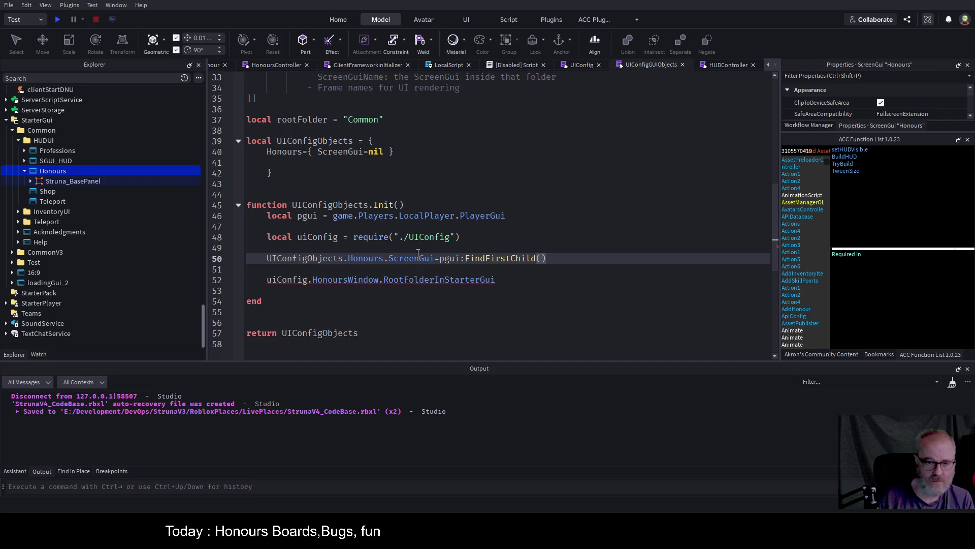
- Add spacing lines and start a local rootFolder declaration above the Honours assignment
key("Up")
key("Up")
key("Up")
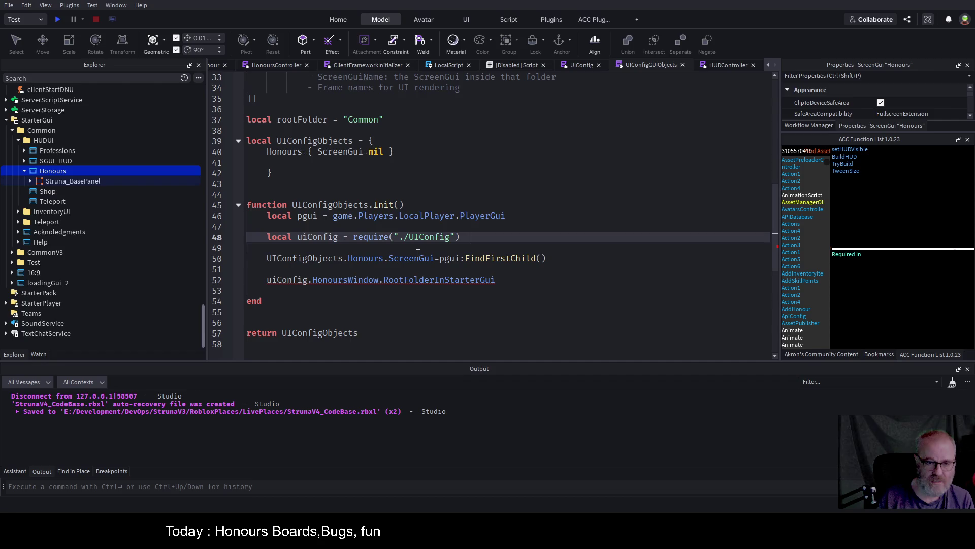
key("Return")
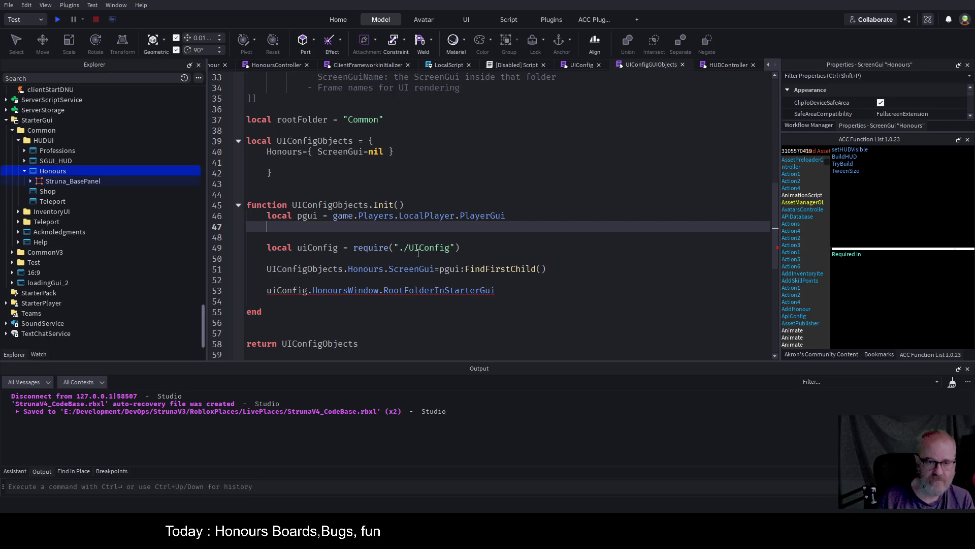
key("Down")
key("Down")
key("Down")
key("Return")
key("Return")
key("Return")
key("Up")
key("Up")
key("Up")
type("local rootFold")
key("BackSpace")
key("BackSpace")
key("BackSpace")
- Declare local rootFolder:Folder = pgui:WaitForChild(...) with a "--Common starting point" comment
type("G")
key("BackSpace")
type("older")
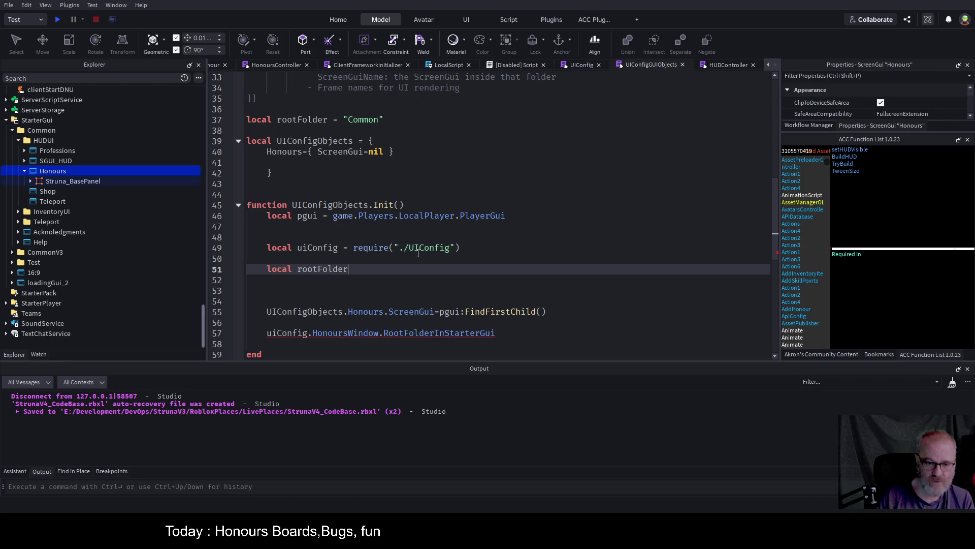
type(":Folder = --Common")
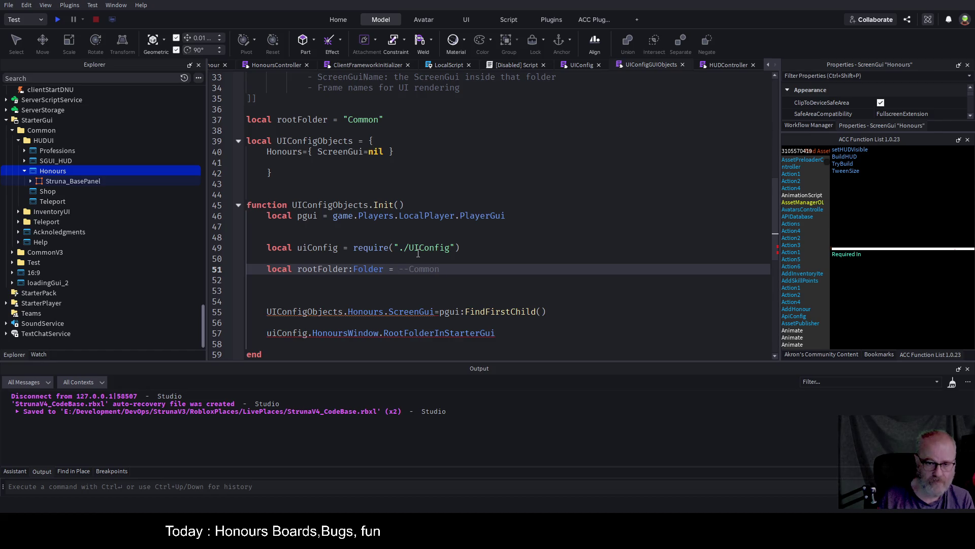
type(" starting point")
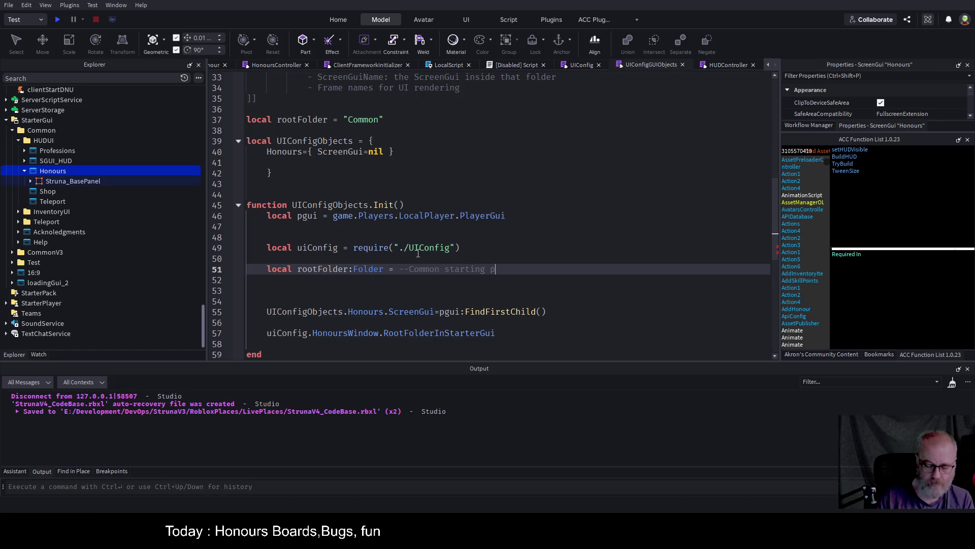
key("ctrl+Left")
key("ctrl+Left")
key("ctrl+Left")
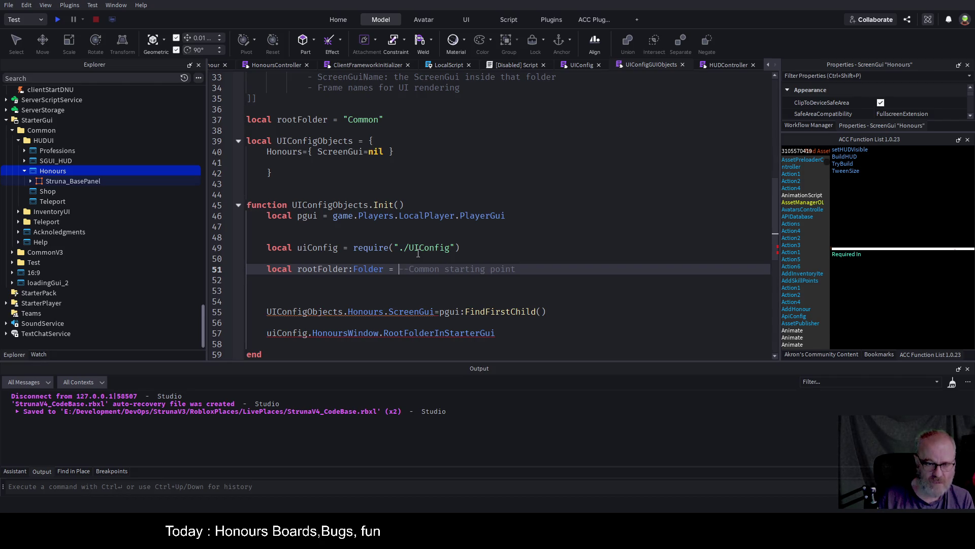
type("pgui:G")
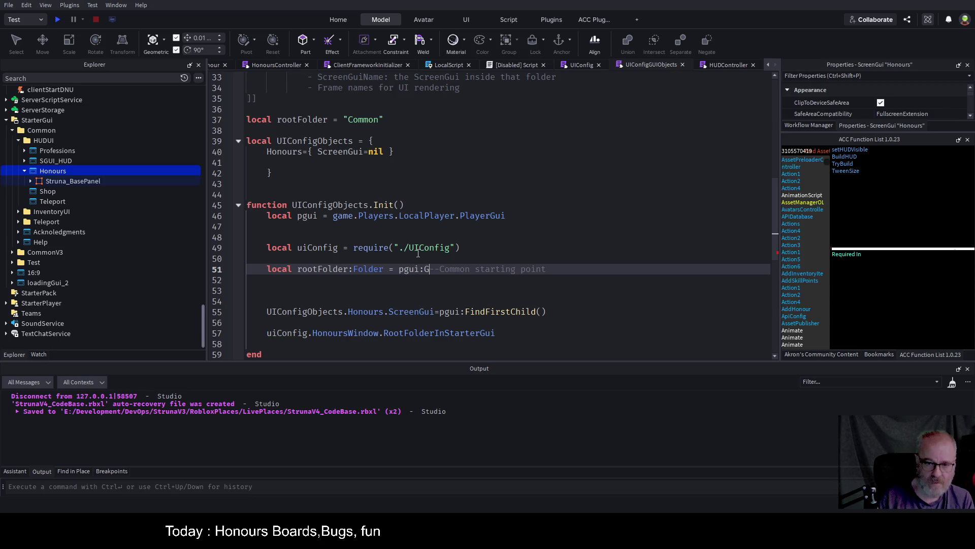
key("BackSpace")
key("BackSpace")
key("BackSpace")
key("BackSpace")
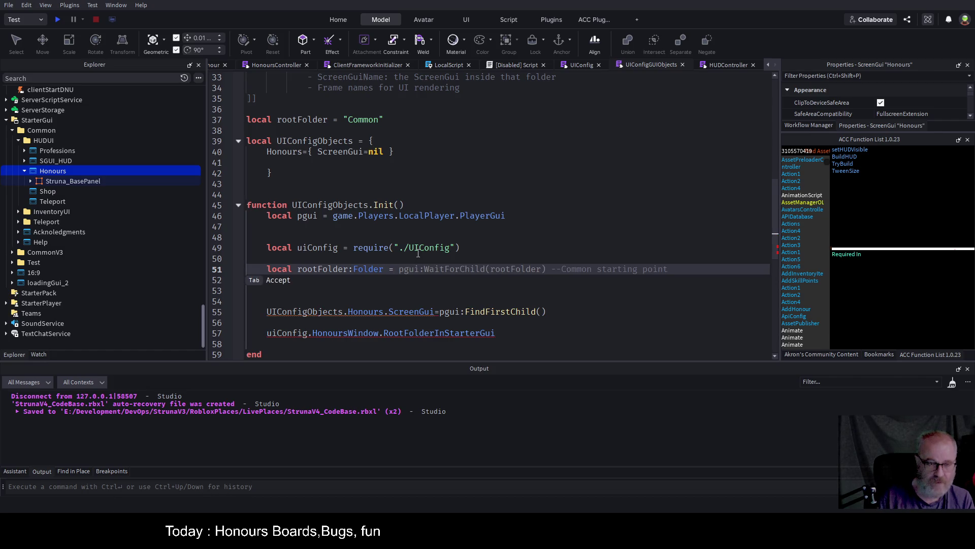
type("pg")
key("BackSpace")
key("BackSpace")
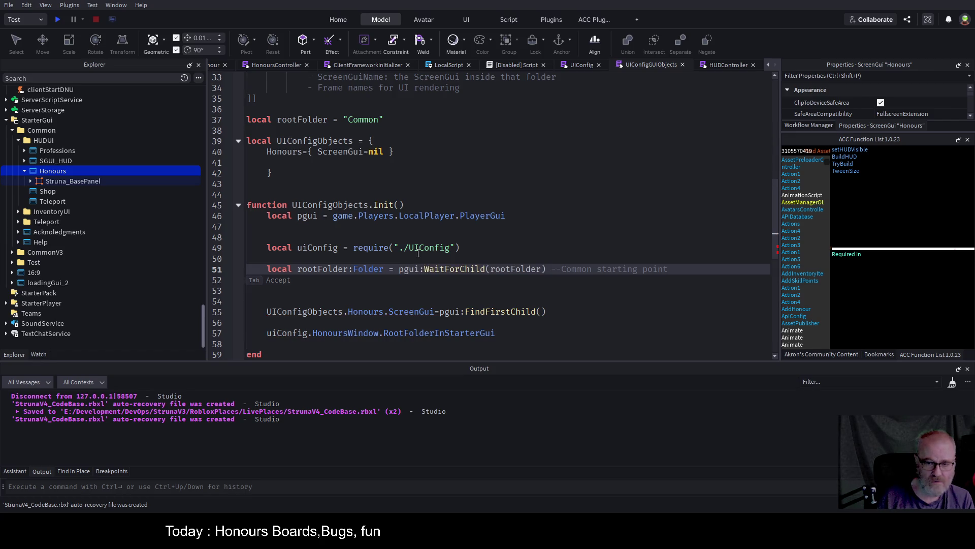
key("Tab")
- Pass uiConfig.HonoursWindow.RootFolderInStarterGui as the WaitForChild argument and save
key("Down")
key("Up")
key("Left")
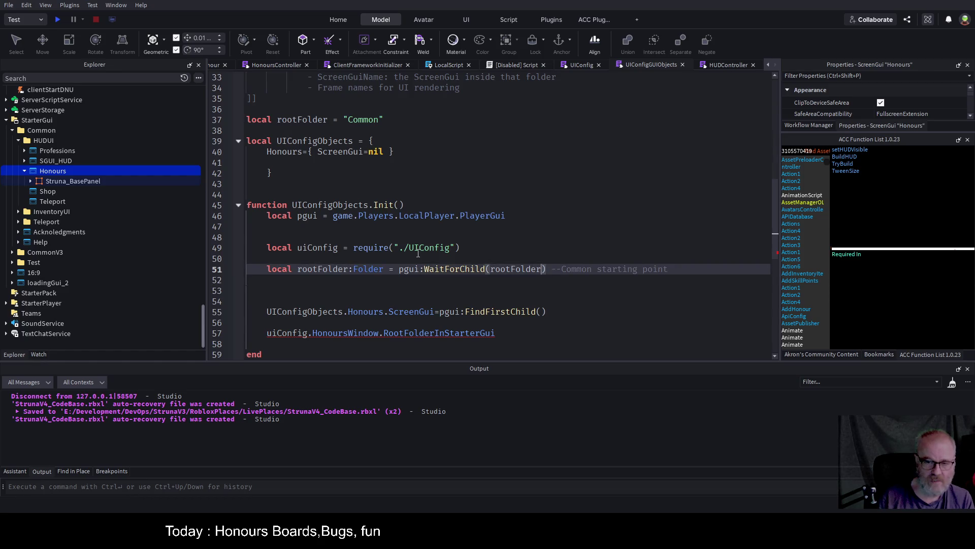
key("BackSpace")
key("BackSpace")
key("BackSpace")
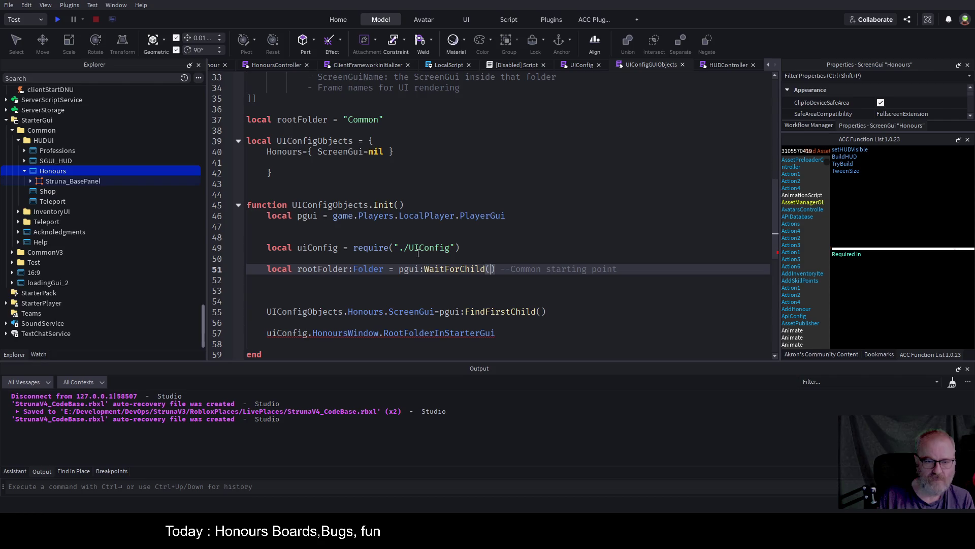
type("uiConfig.")
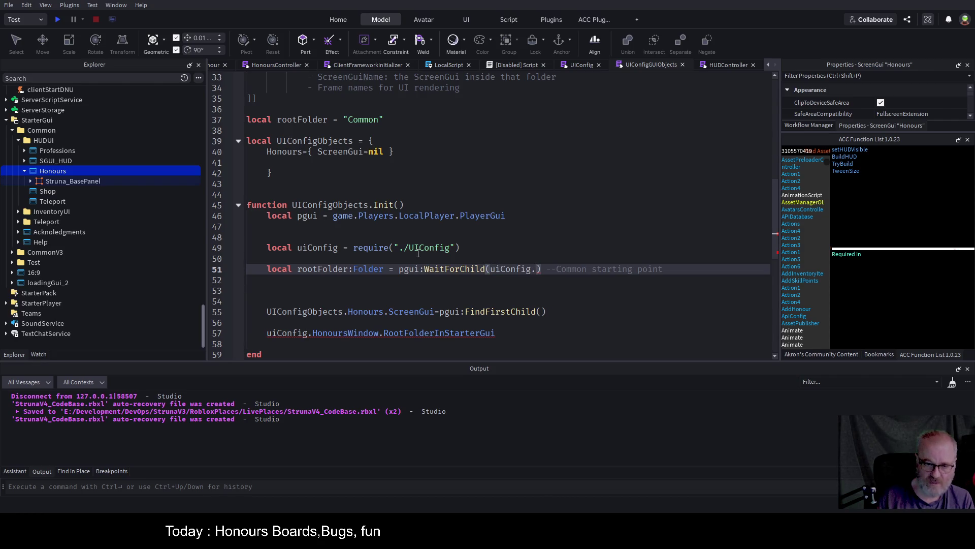
type("h")
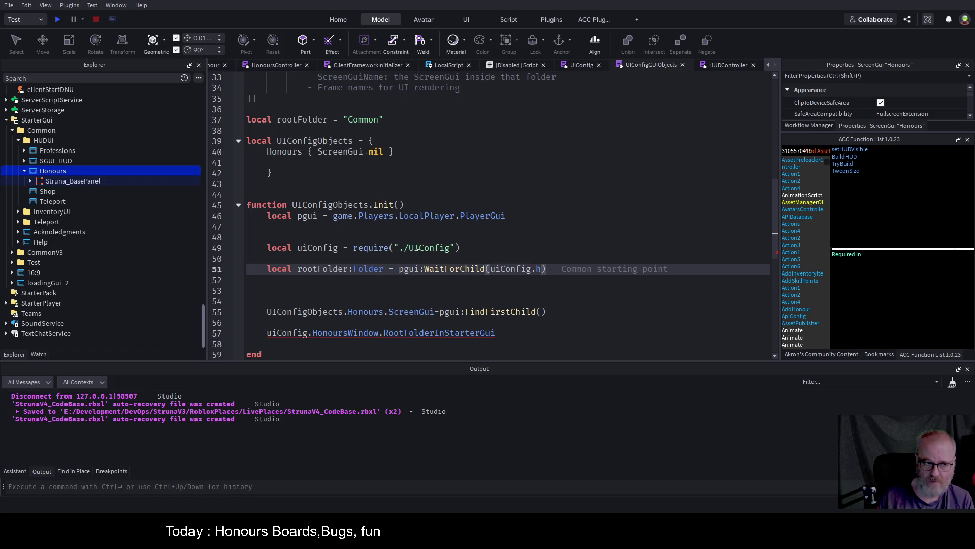
key("Tab")
type(".")
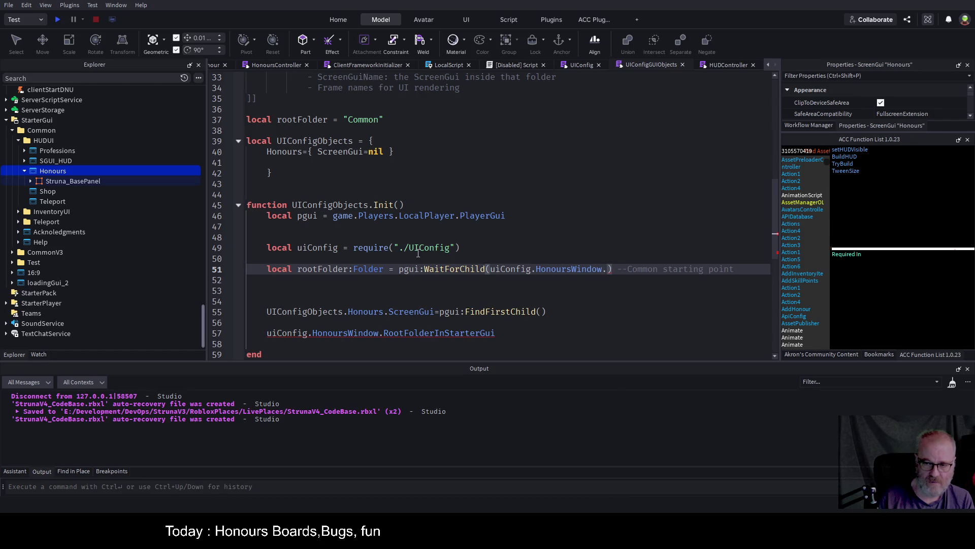
type("R")
key("Tab")
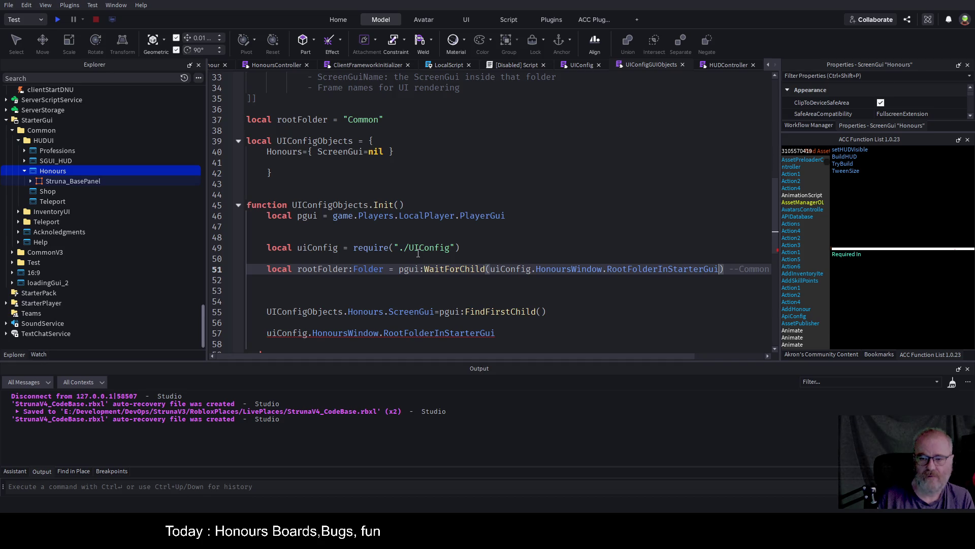
key("ctrl+s")
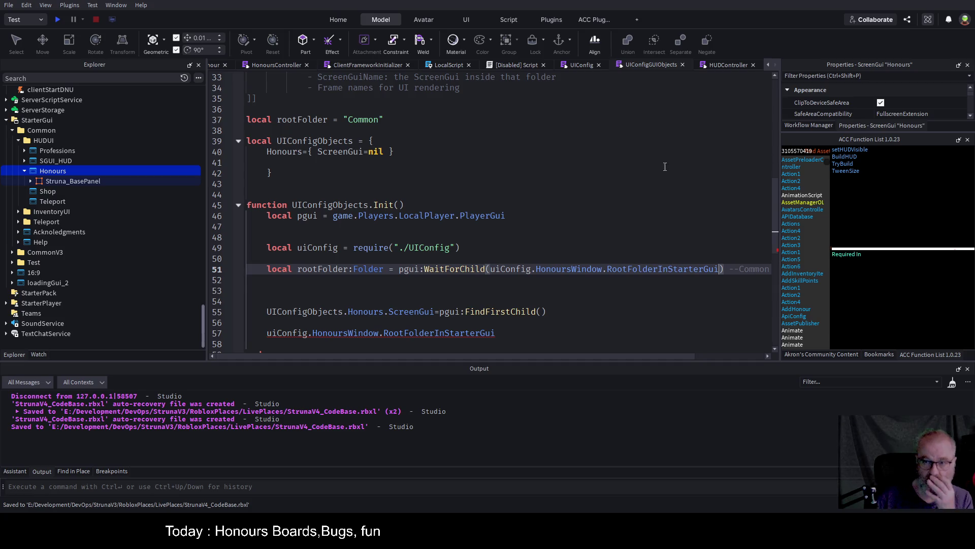
- Change UIConfig's HonoursWindow key RootFolderInStarterGui to RootFolderInStarterGuiName and save the place
left_click(576, 65)
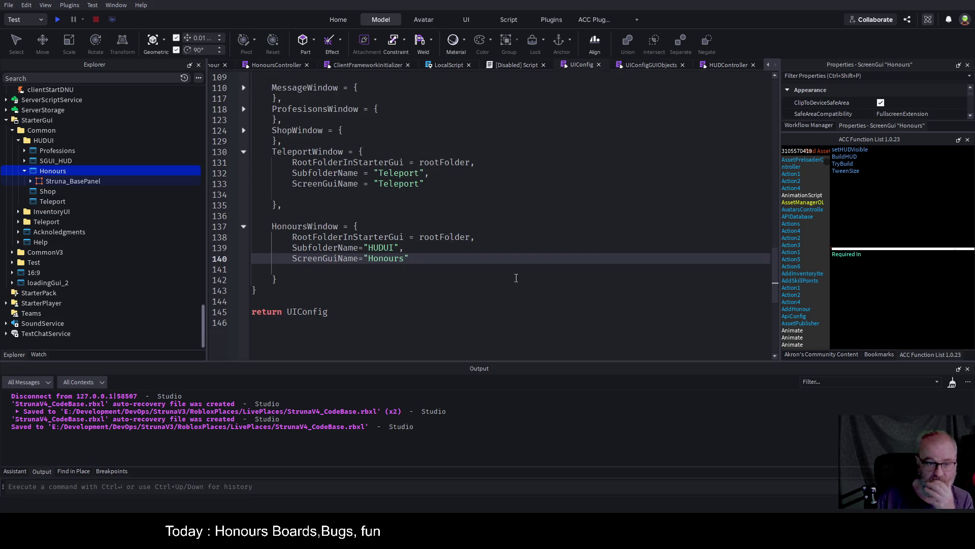
double_click(350, 173)
left_click(383, 237)
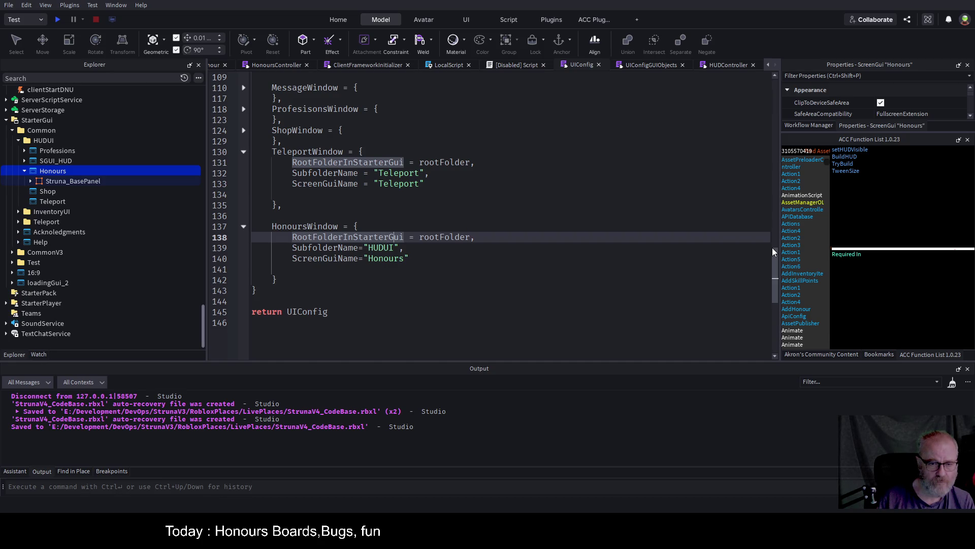
type("Name")
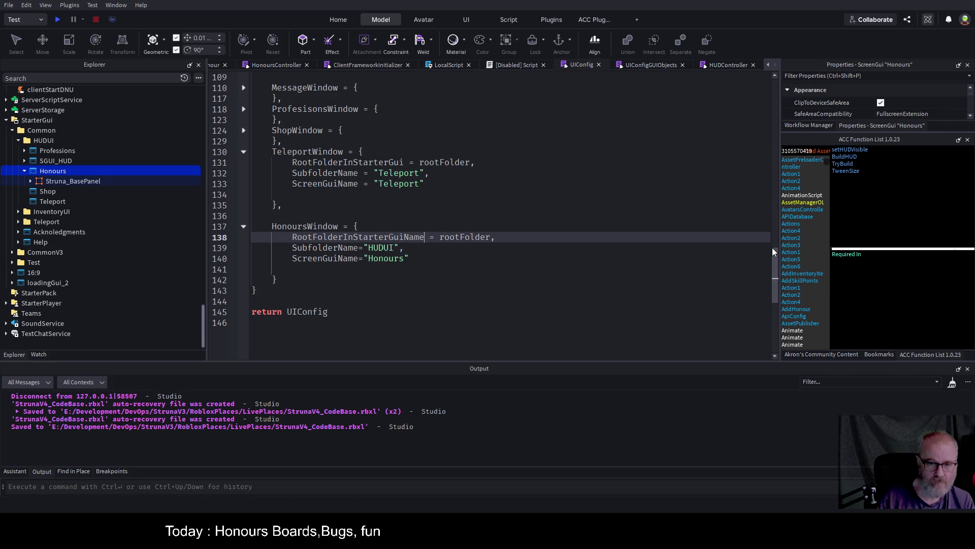
key("ctrl+s")
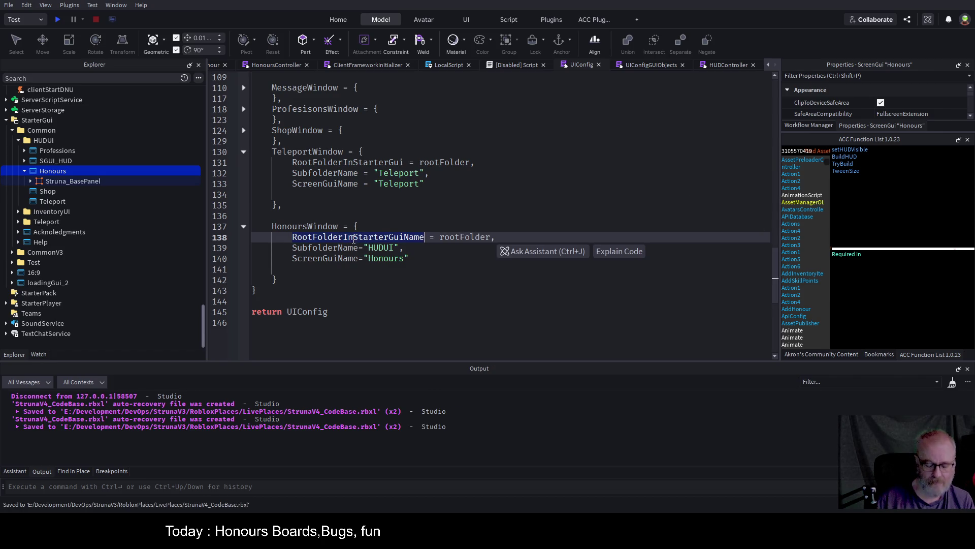
left_click(662, 66)
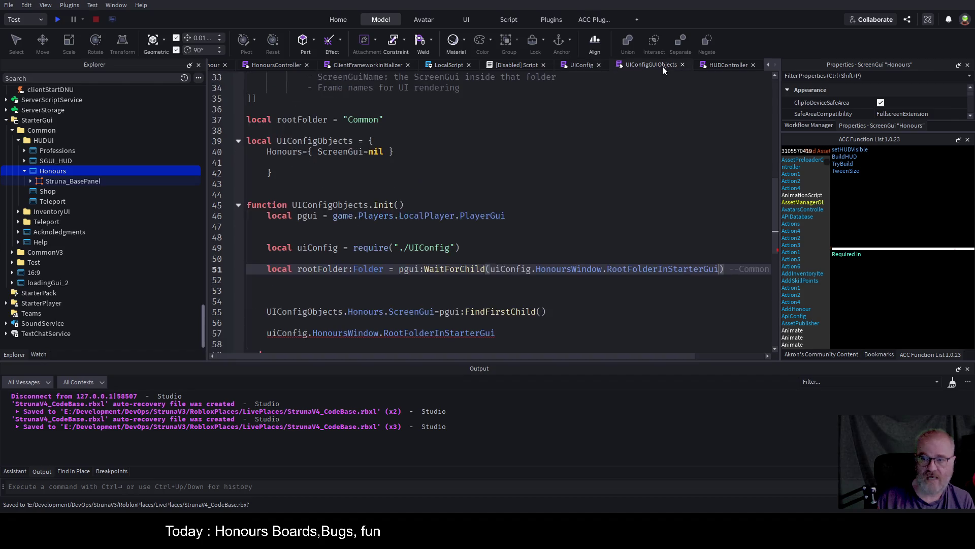
- Update line 51's reference to RootFolderInStarterGuiName
type("Name")
left_click(632, 233)
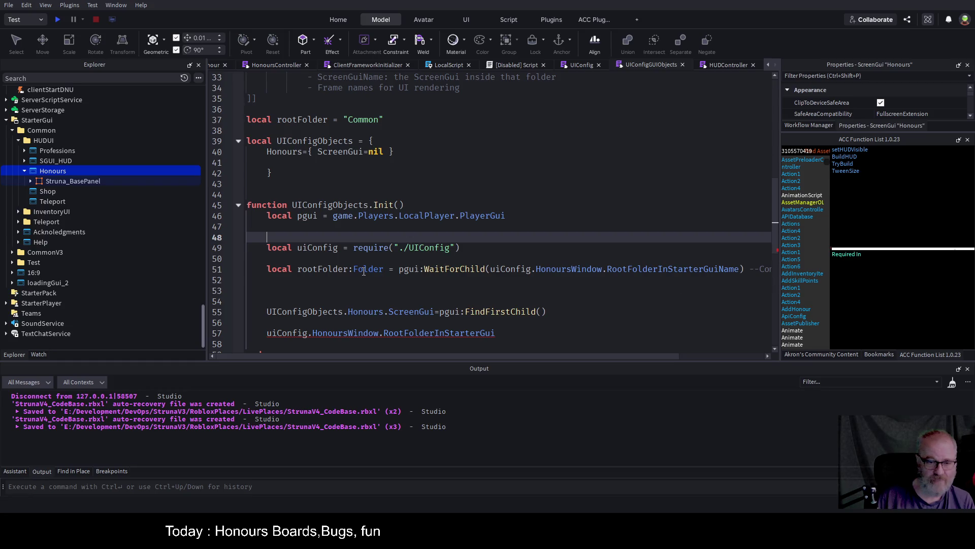
scroll(367, 260, "down", 2)
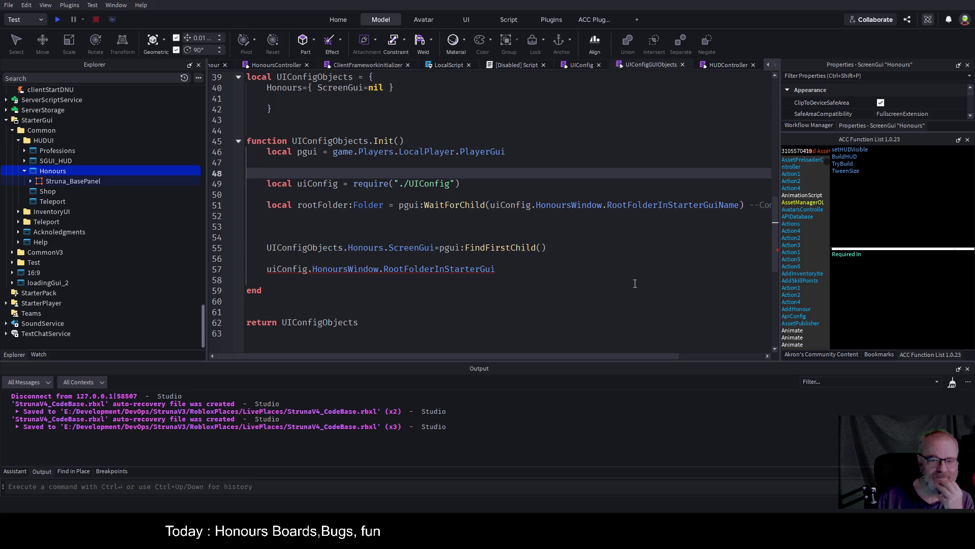
scroll(360, 131, "up", 1)
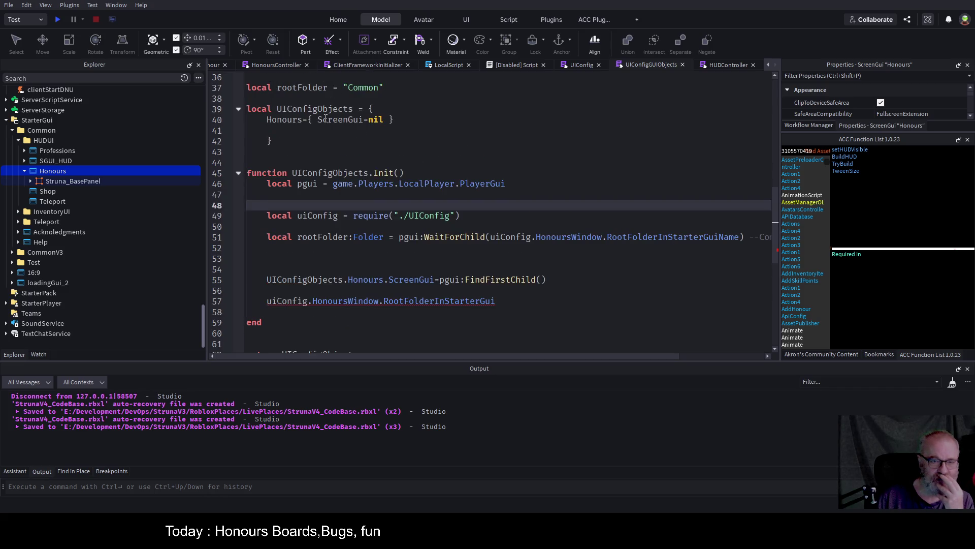
double_click(340, 119)
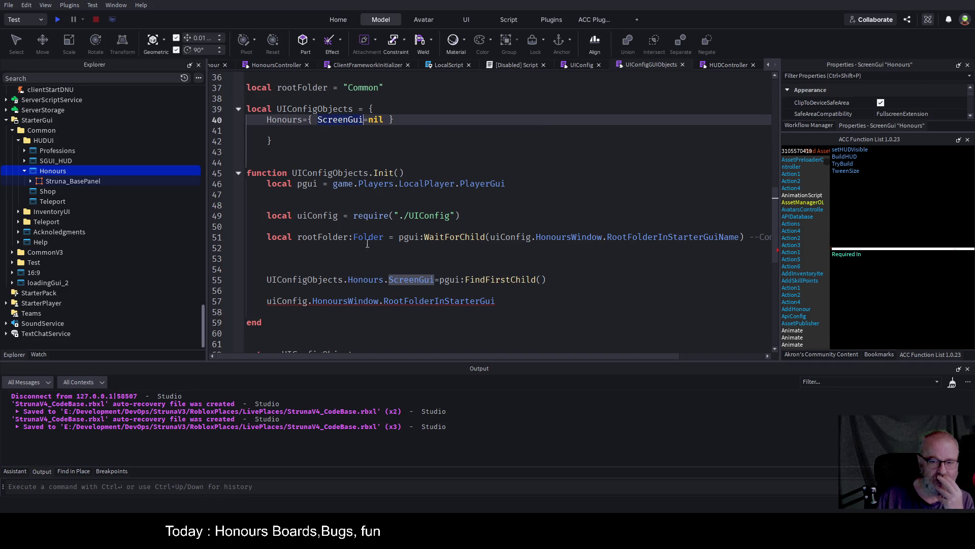
key("Down")
key("Down")
key("Down")
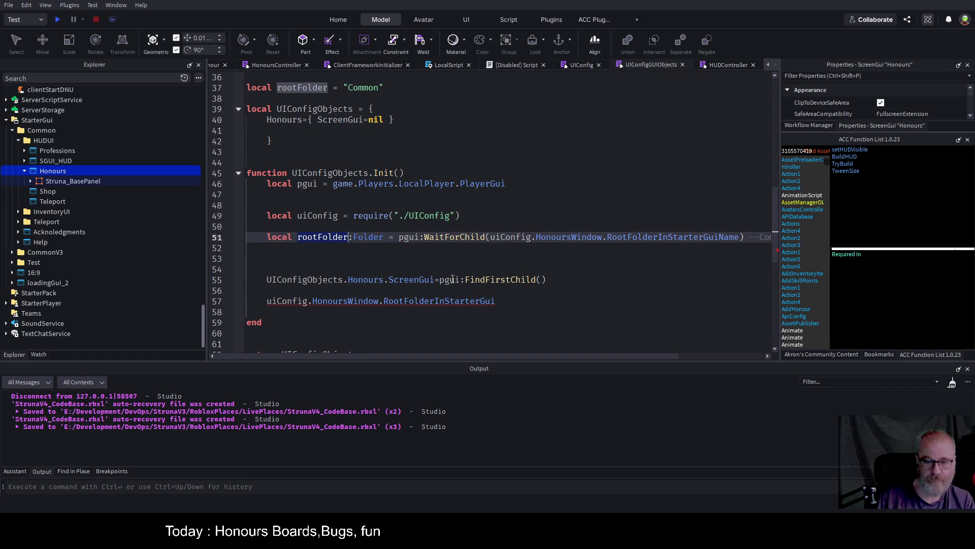
- On line 55, replace pgui:FindFirstChild with rootFolder:WaitForChild
double_click(450, 280)
type("rootFolder")
double_click(519, 280)
type("wa")
key("Tab")
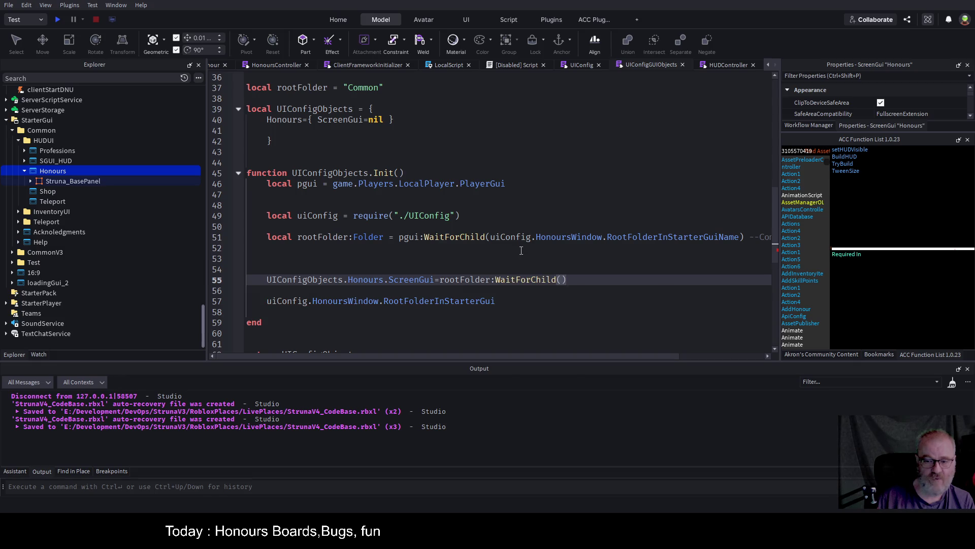
left_click(510, 257)
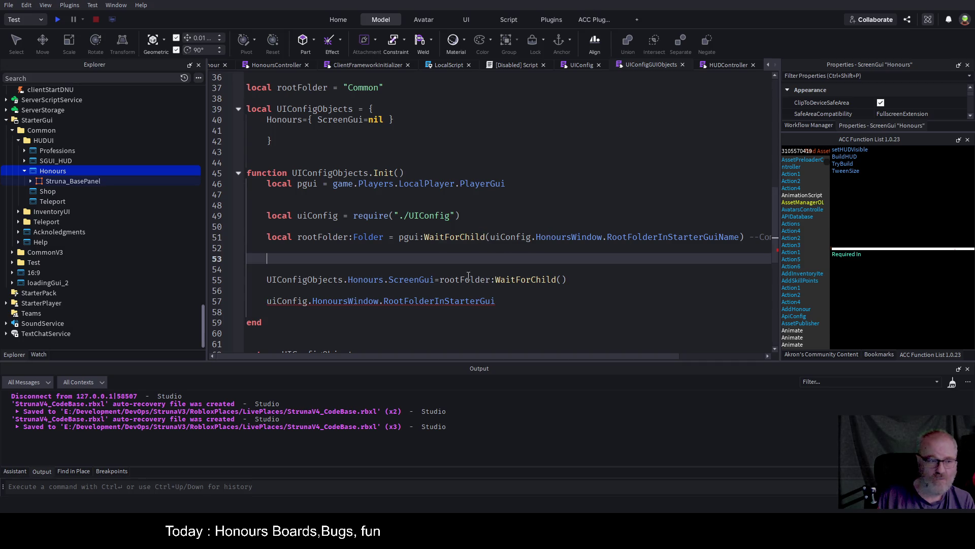
- Pass uiConfig.HonoursWindow.ScreenGuiName into WaitForChild and save the place
left_click(579, 65)
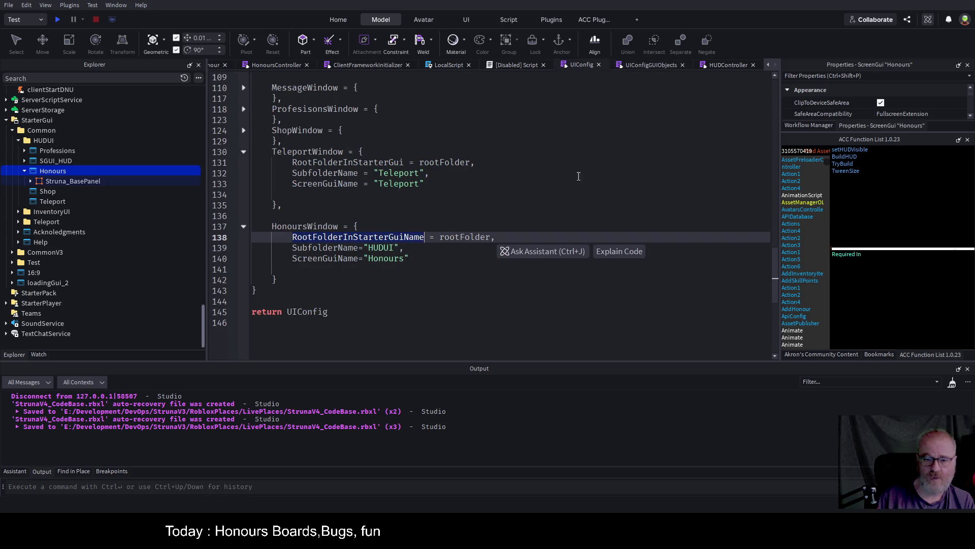
double_click(318, 259)
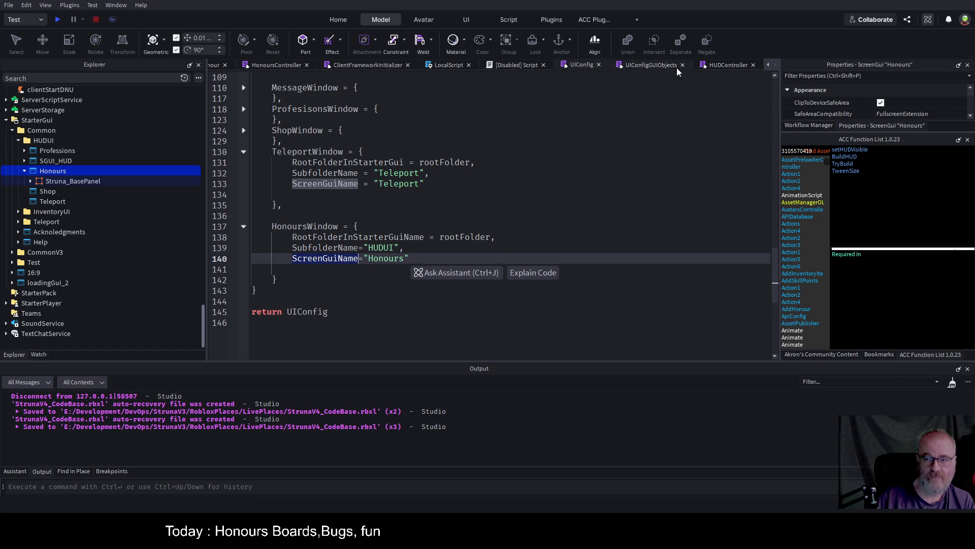
left_click(646, 66)
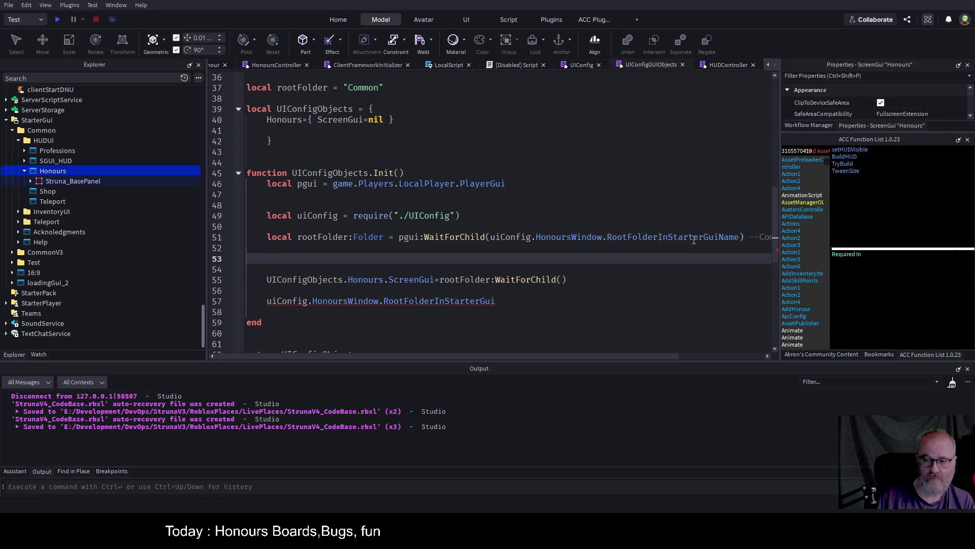
mouse_move(491, 241)
left_mouse_down()
mouse_move(633, 237)
mouse_move(611, 239)
left_mouse_up()
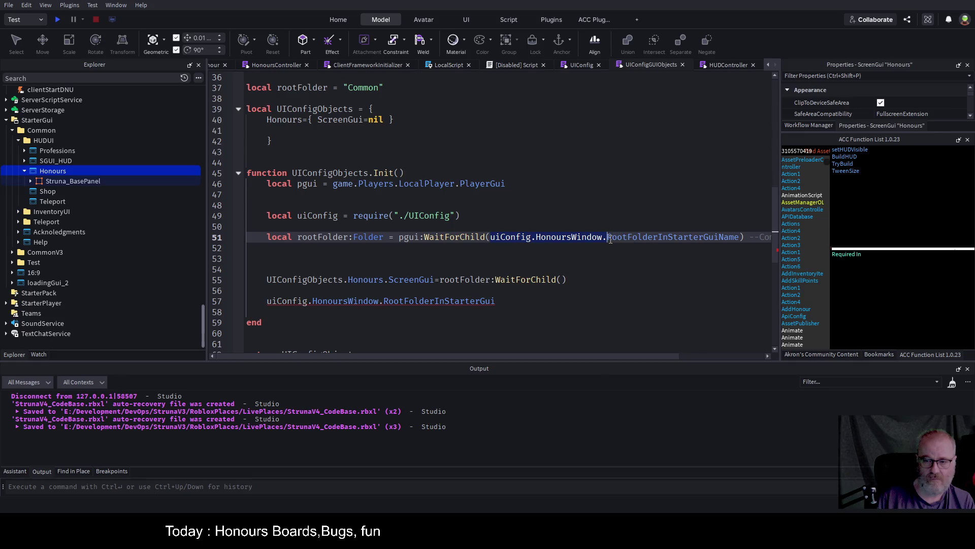
key("ctrl+c")
left_click(563, 279)
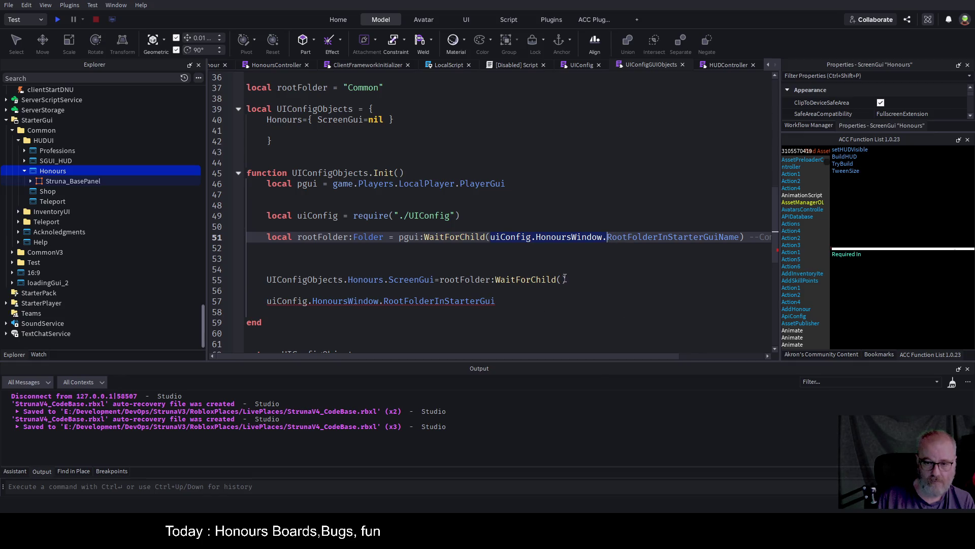
key("ctrl+v")
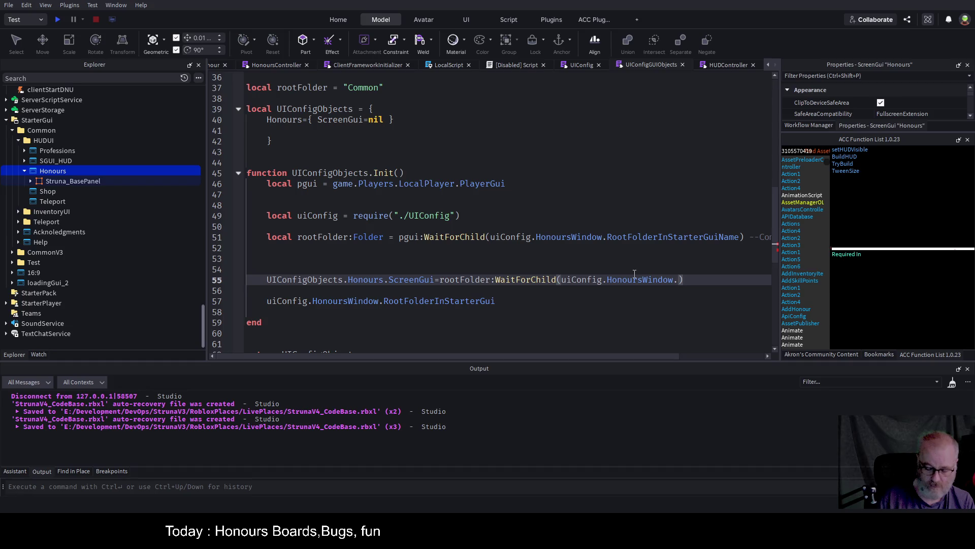
type("sc")
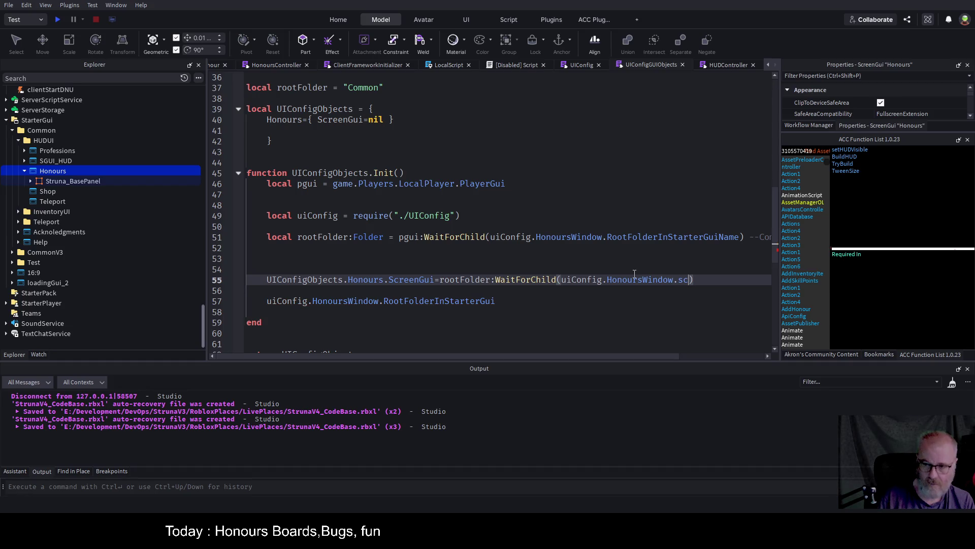
key("Tab")
key("ctrl+s")
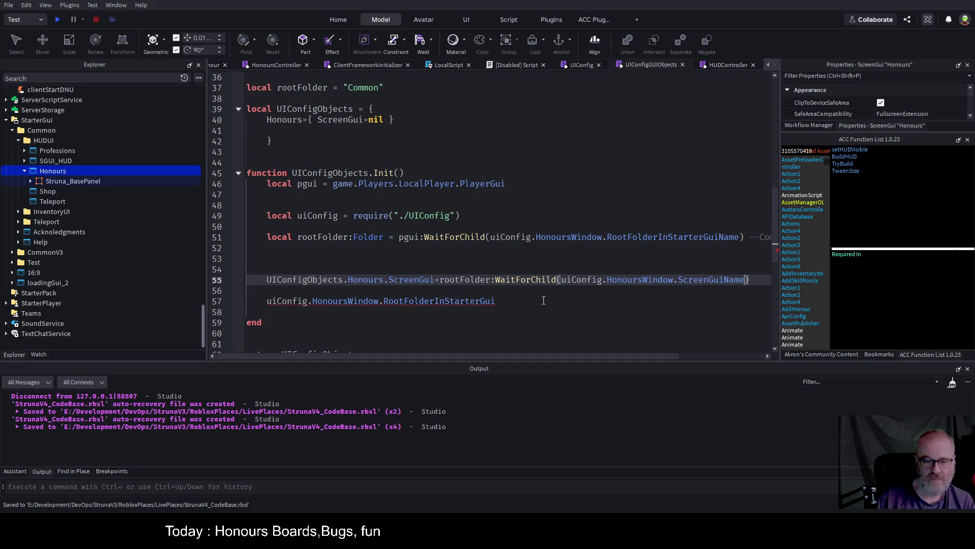
- Delete the leftover RootFolderInStarterGui text on line 57
left_click(614, 304)
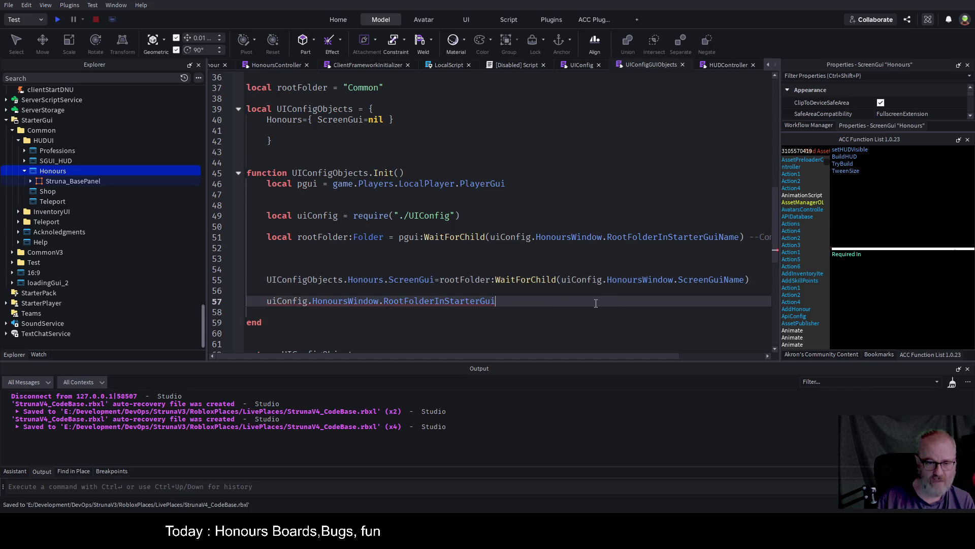
double_click(352, 122)
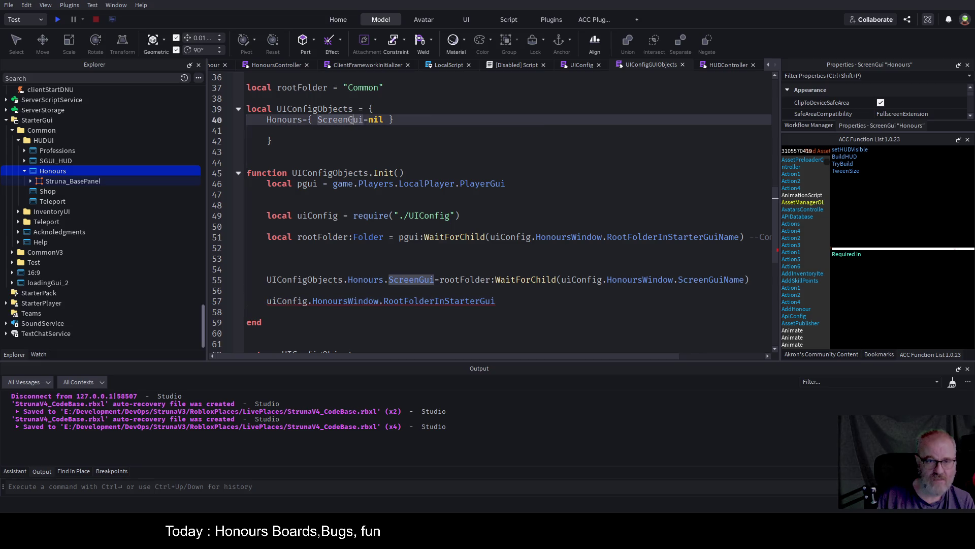
left_click(533, 300)
key("shift+Home")
key("BackSpace")
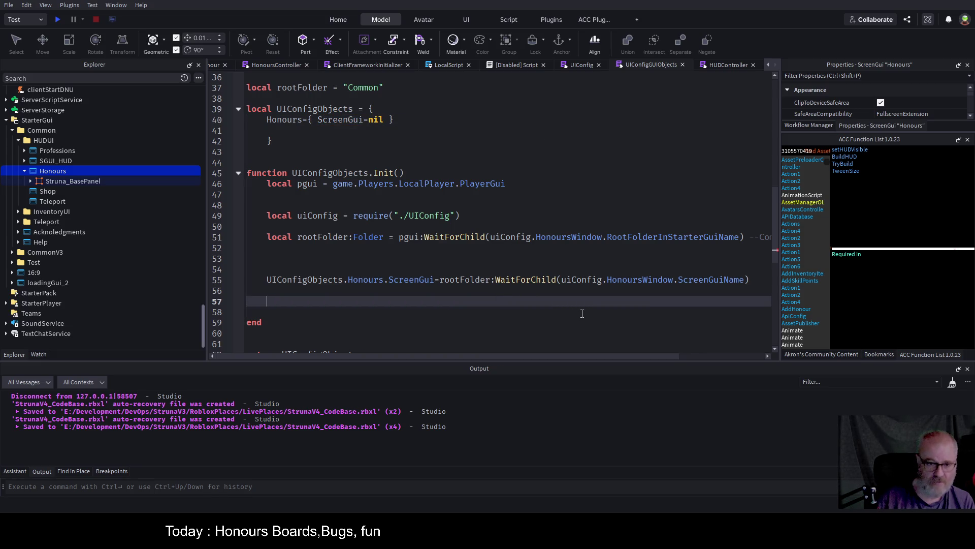
key("ctrl+s")
key("Up")
key("Up")
key("Down")
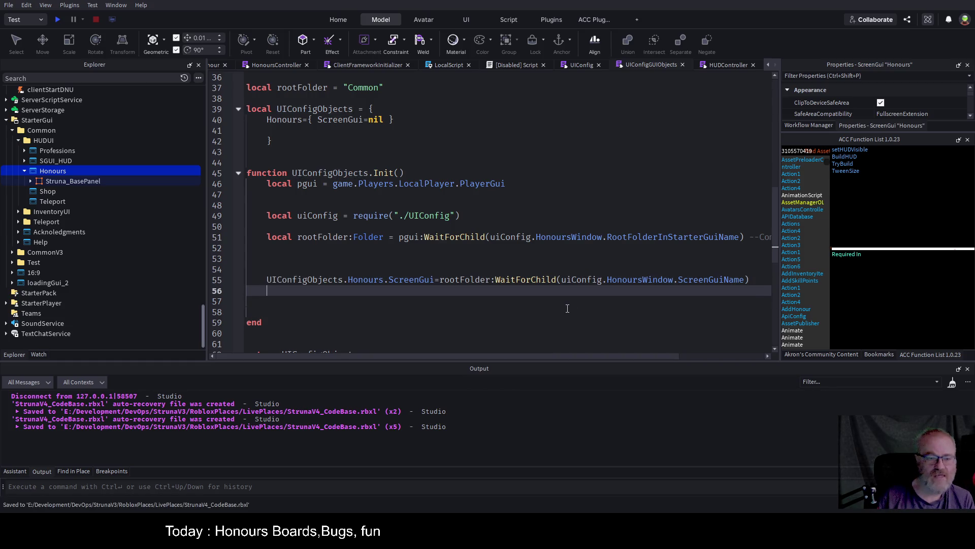
key("shift+Down")
key("shift+Down")
key("BackSpace")
key("Up")
key("Up")
key("Up")
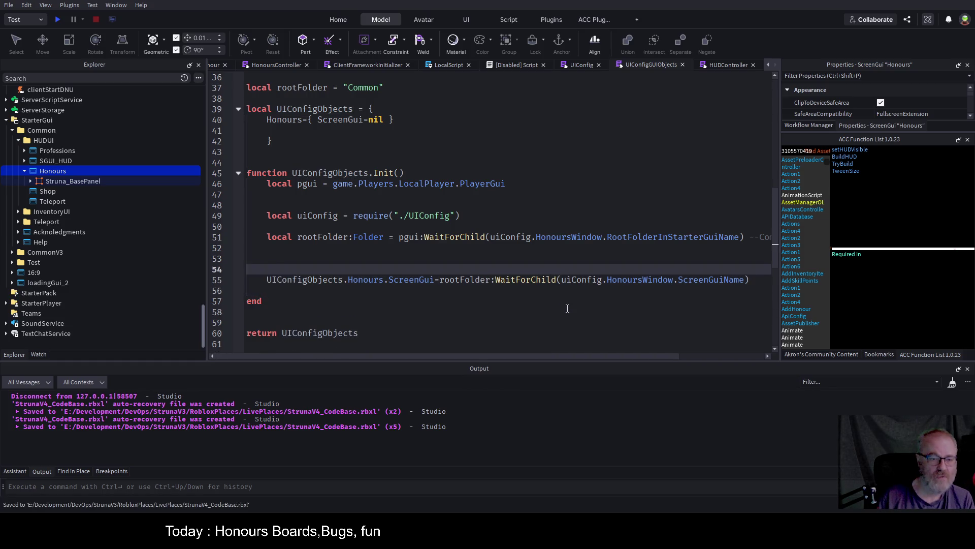
key("shift+Down")
key("shift+Down")
key("shift+Down")
key("BackSpace")
key("Up")
key("Up")
key("Up")
key("Up")
key("shift+Down")
key("shift+Down")
key("BackSpace")
key("Down")
key("shift+Down")
key("BackSpace")
key("Down")
key("Down")
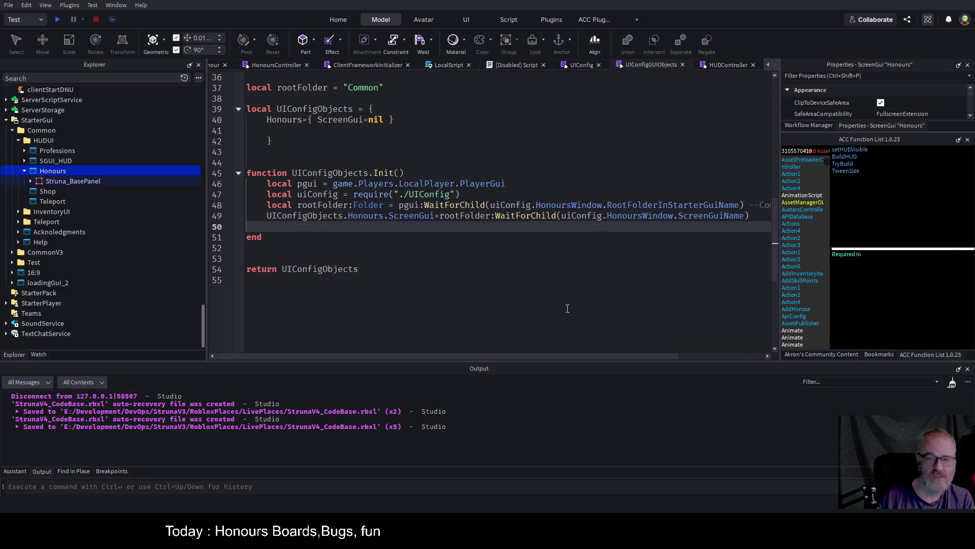
key("ctrl+s")
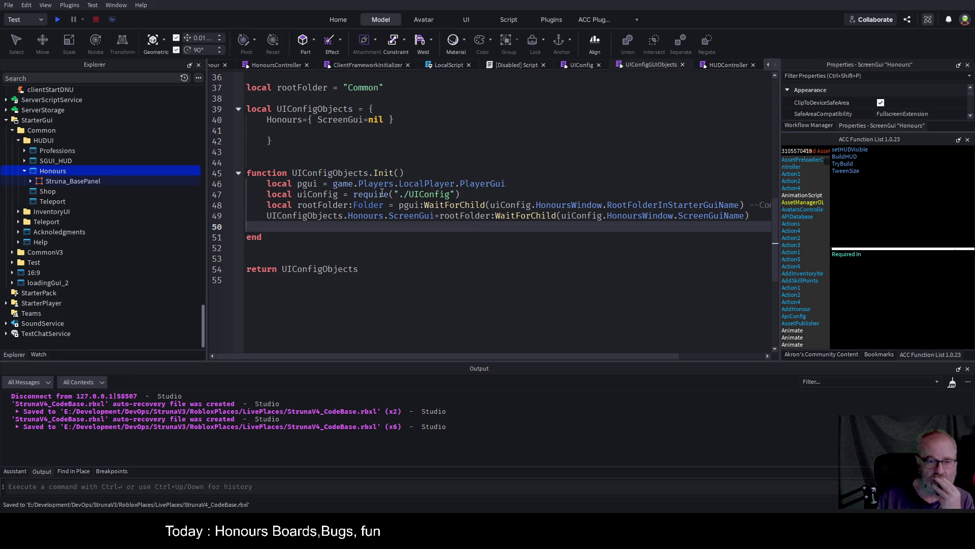
double_click(381, 194)
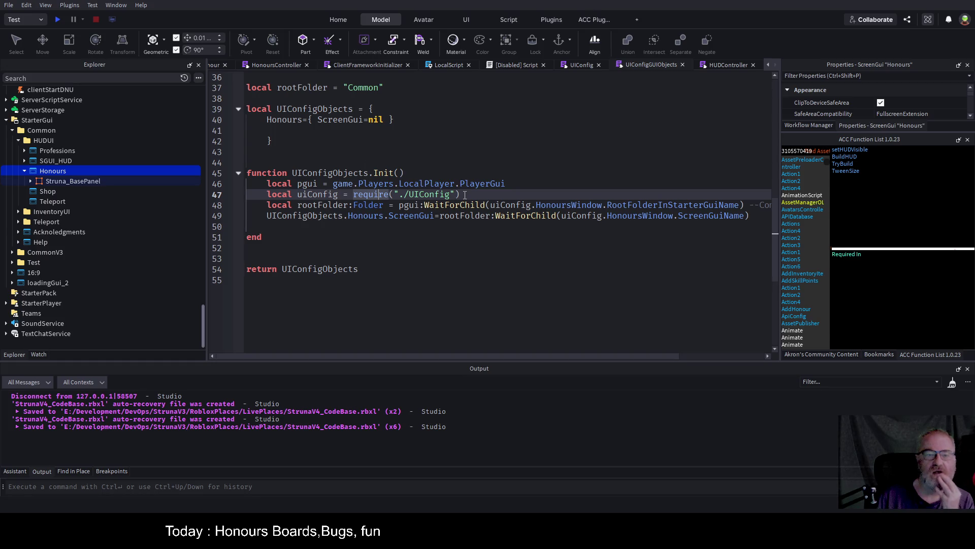
left_click(321, 205)
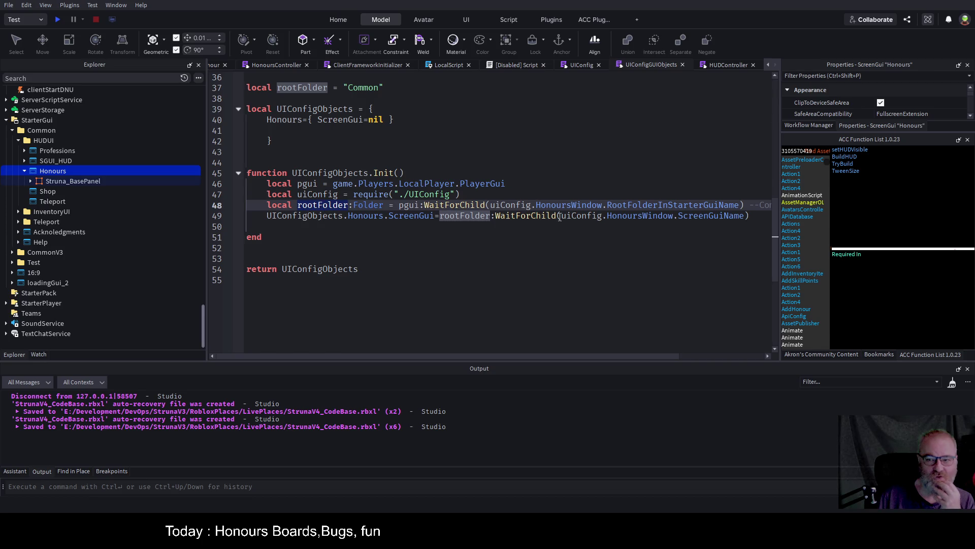
double_click(573, 206)
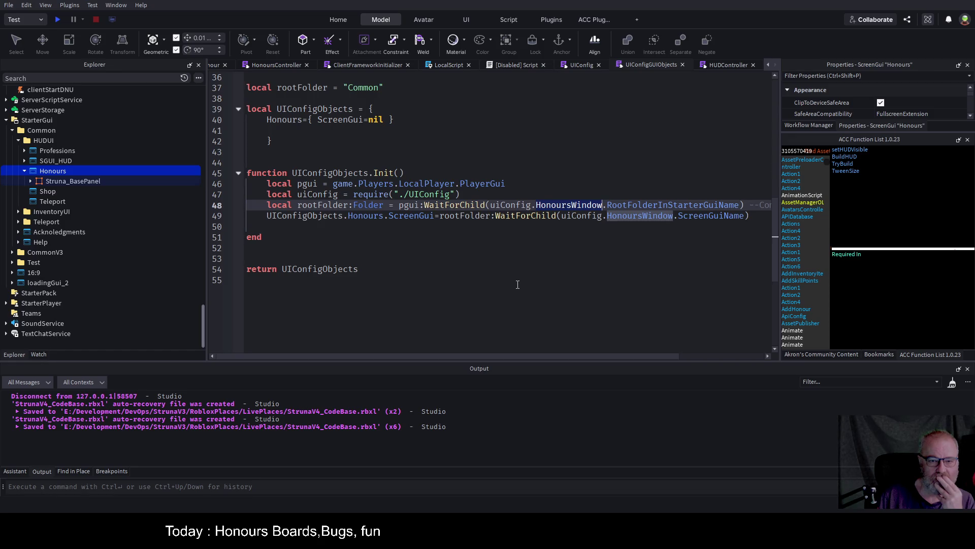
double_click(380, 173)
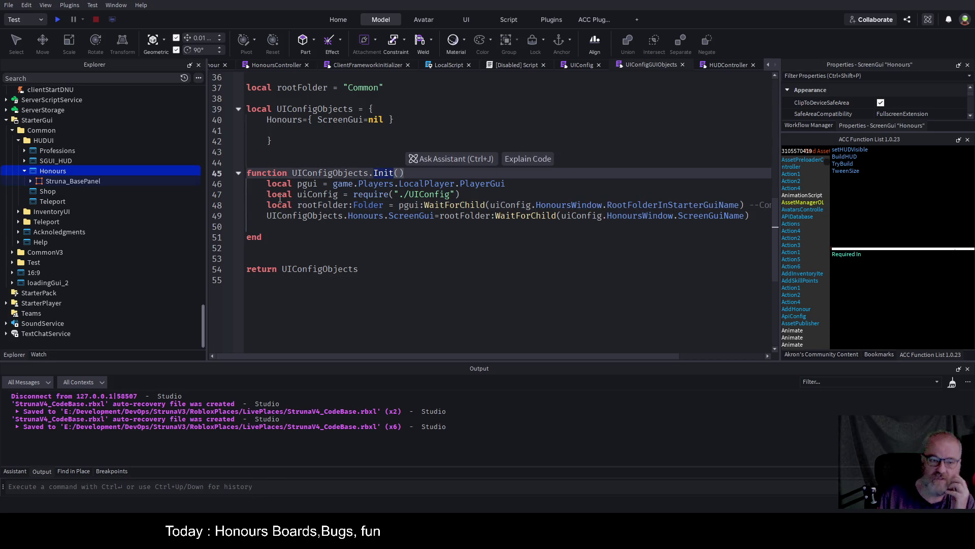
left_click_drag(261, 205, 293, 215)
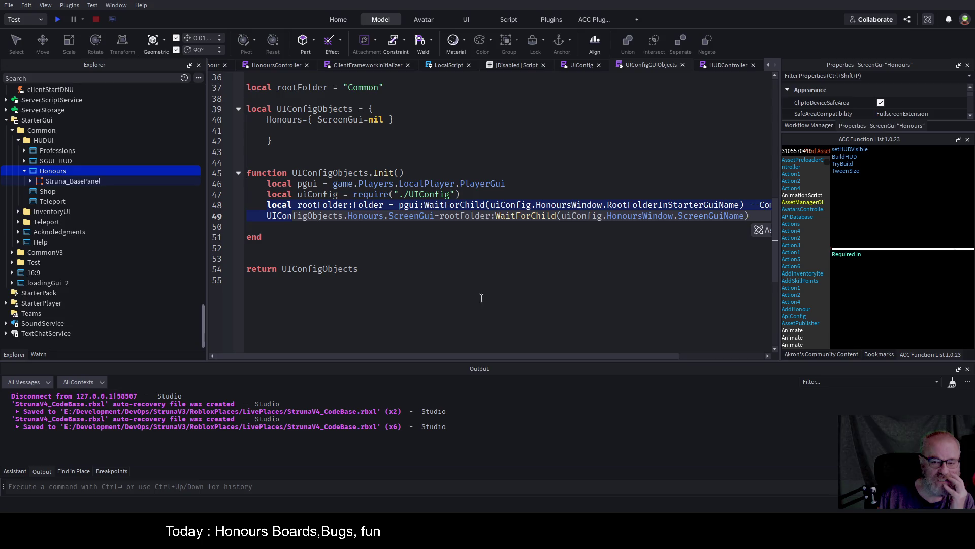
- Switch to the UIConfig module script and scroll through its HUD and HonoursWindow configuration
left_click(580, 65)
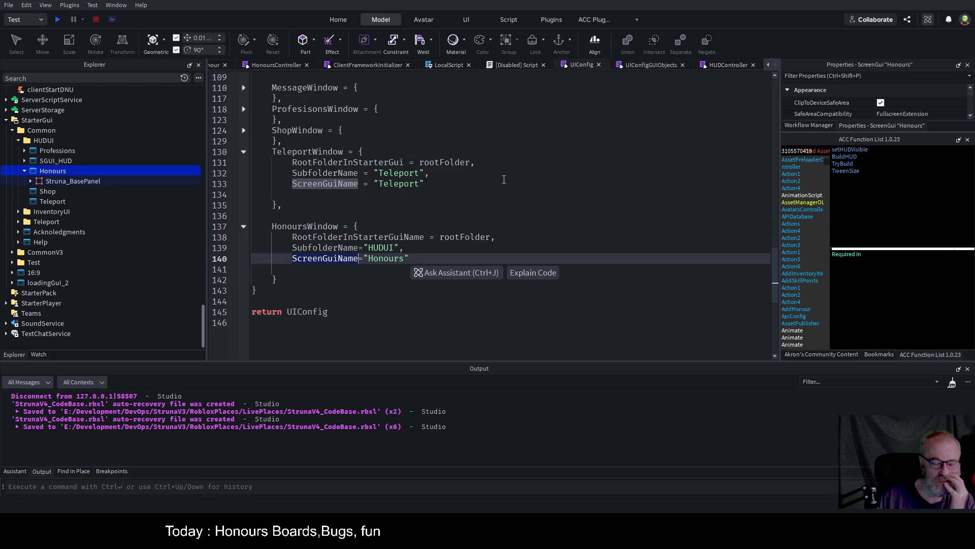
scroll(503, 178, "up", 4)
scroll(500, 177, "up", 19)
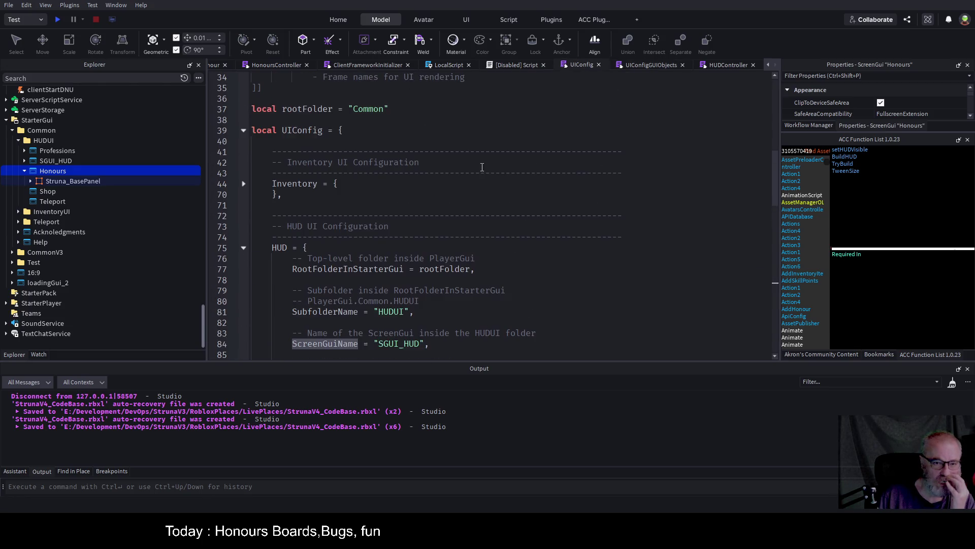
scroll(487, 193, "down", 3)
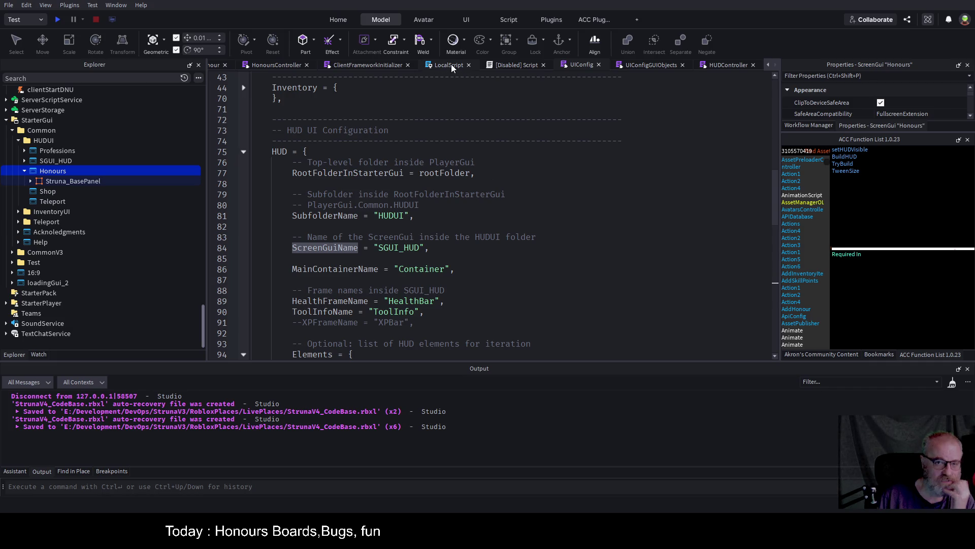
- Check GetInstanceFromPath in ClientFrameworkInitializer, then return to the top of UIConfig
left_click(354, 63)
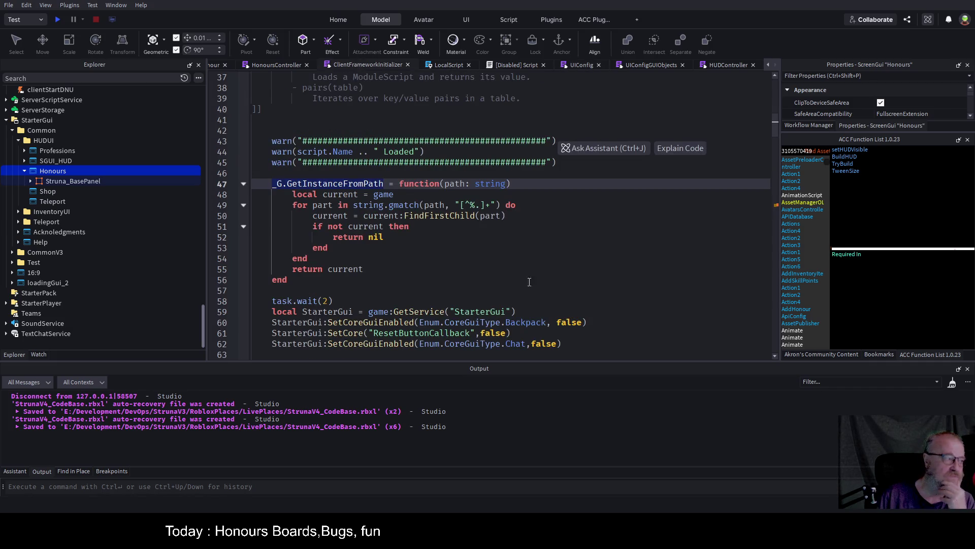
left_click(472, 272)
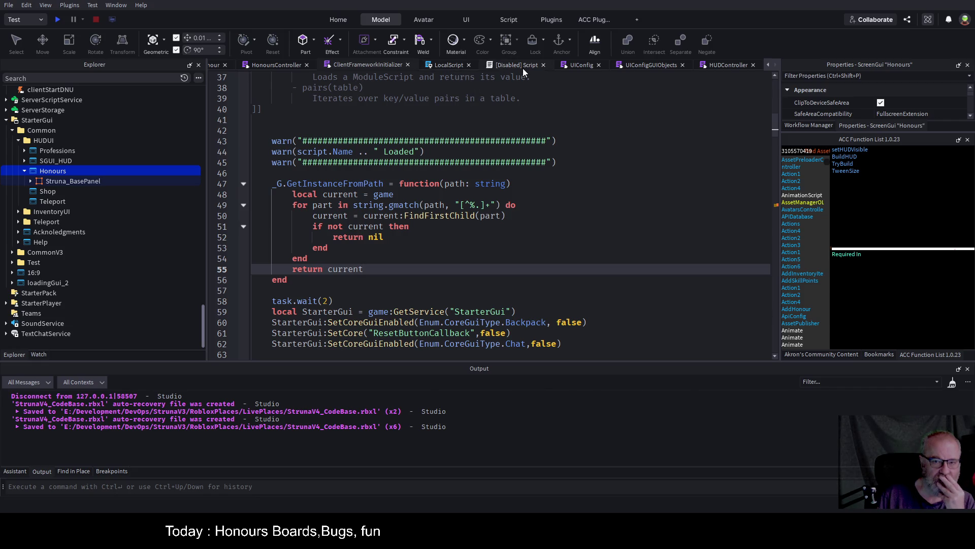
left_click(581, 63)
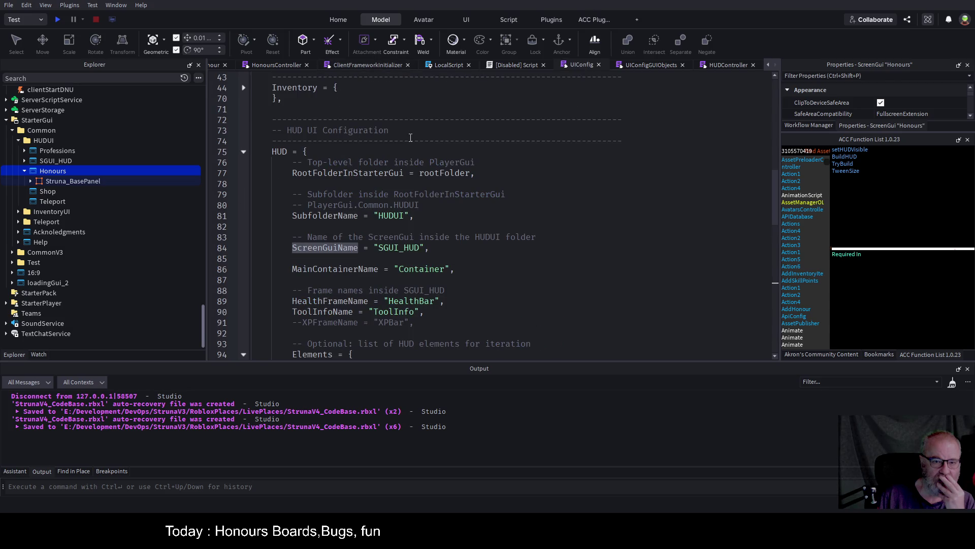
scroll(381, 161, "down", 1)
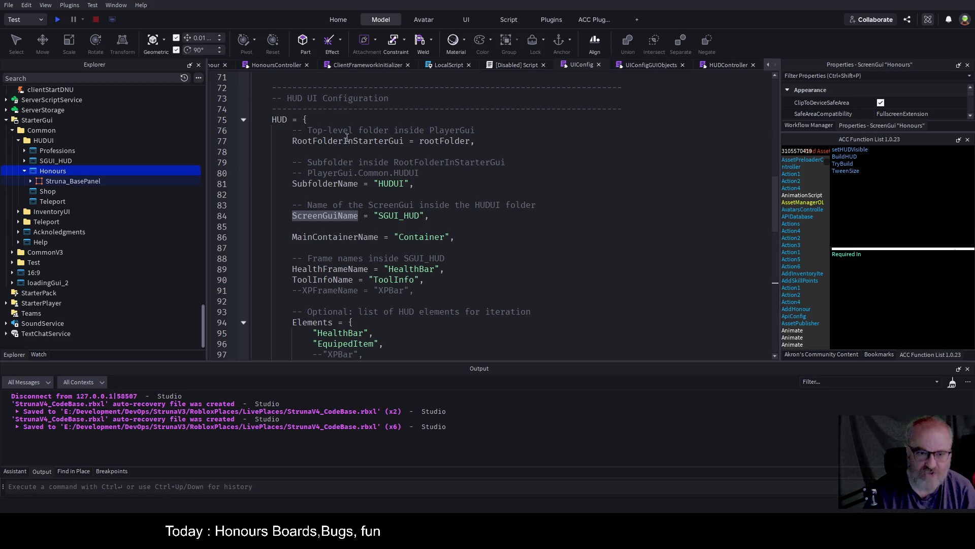
scroll(449, 237, "up", 20)
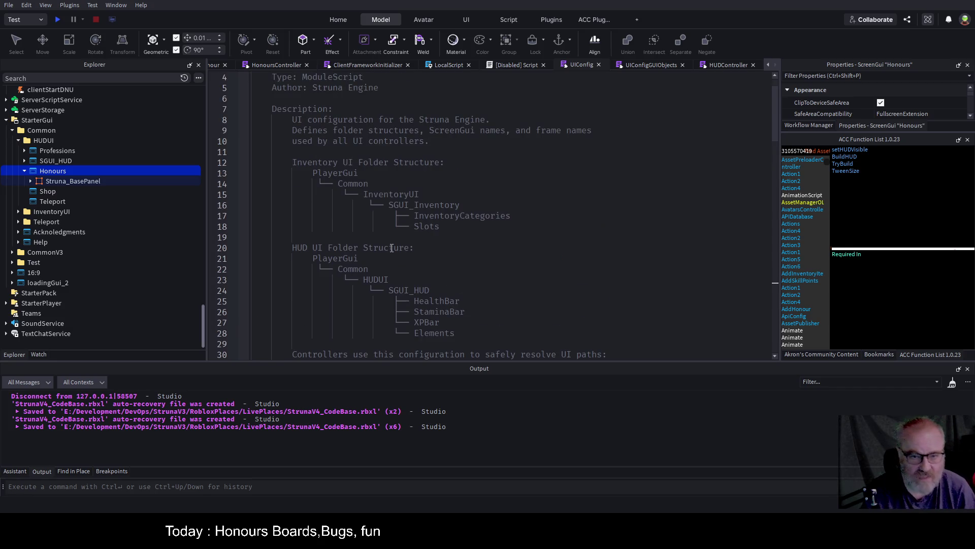
mouse_move(273, 217)
left_mouse_down()
mouse_move(373, 218)
mouse_move(499, 291)
left_mouse_up()
left_click(557, 200)
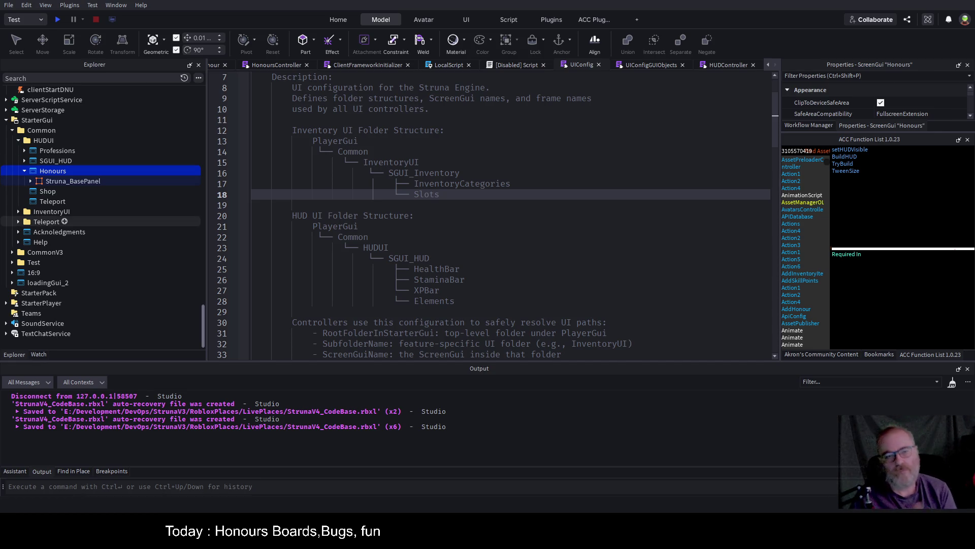
scroll(511, 215, "down", 3)
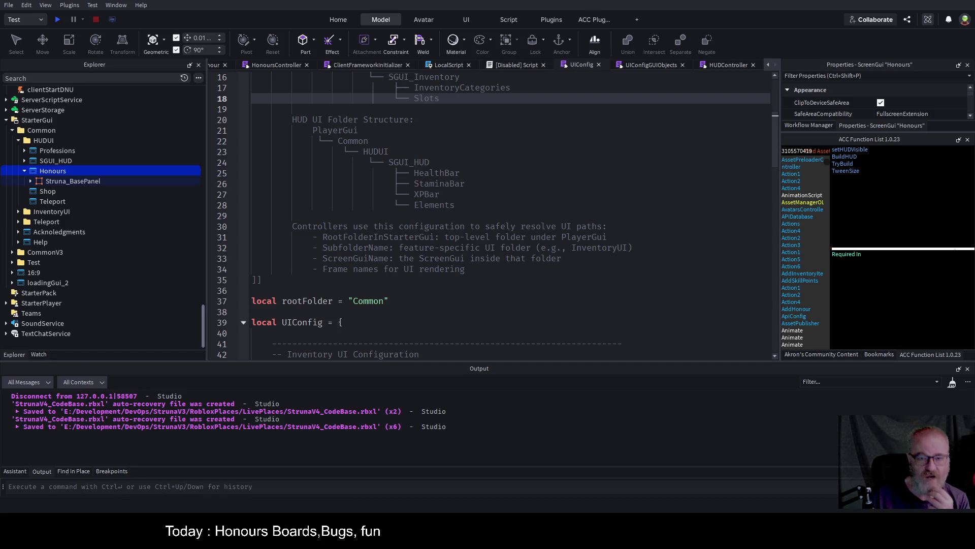
scroll(511, 216, "up", 3)
left_click_drag(251, 130, 398, 184)
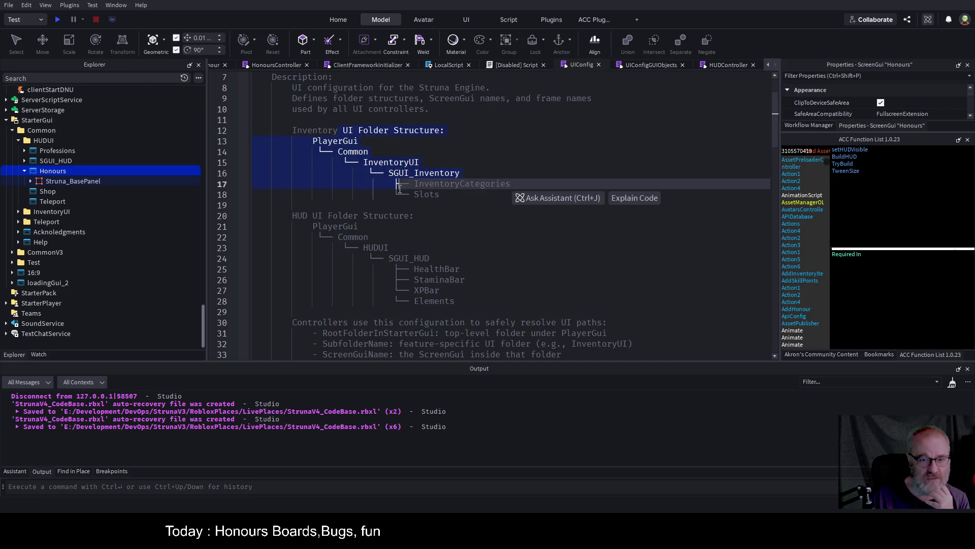
scroll(422, 206, "down", 3)
scroll(448, 166, "up", 4)
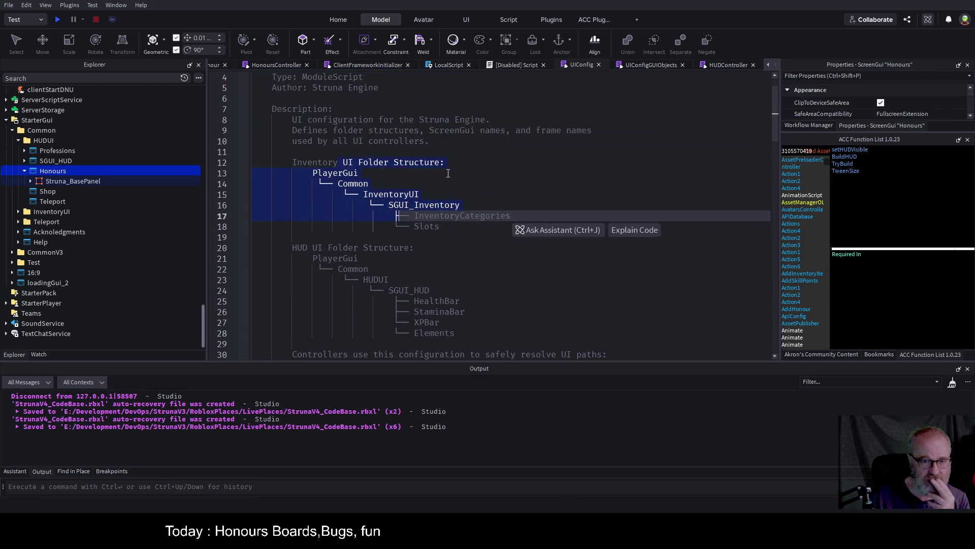
double_click(335, 173)
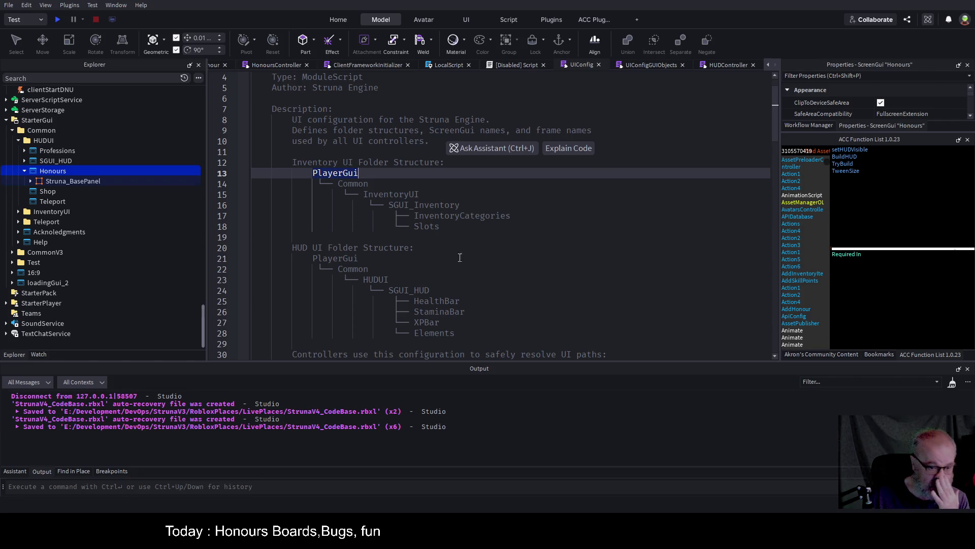
double_click(359, 186)
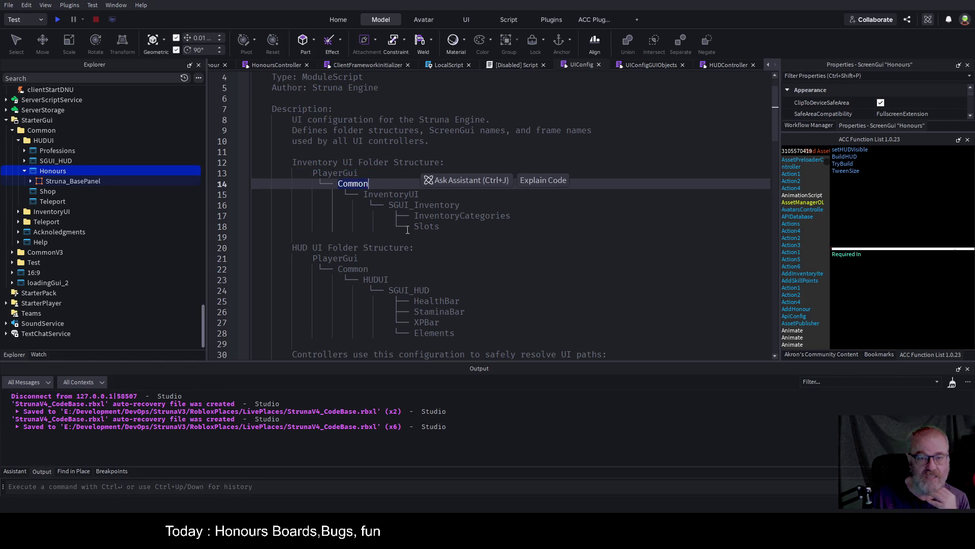
double_click(355, 269)
scroll(496, 241, "down", 6)
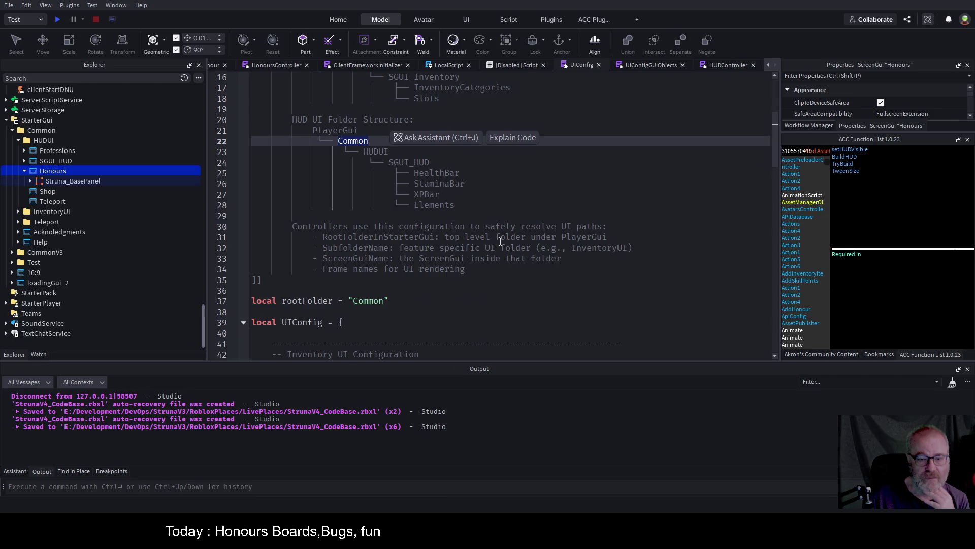
scroll(497, 242, "down", 2)
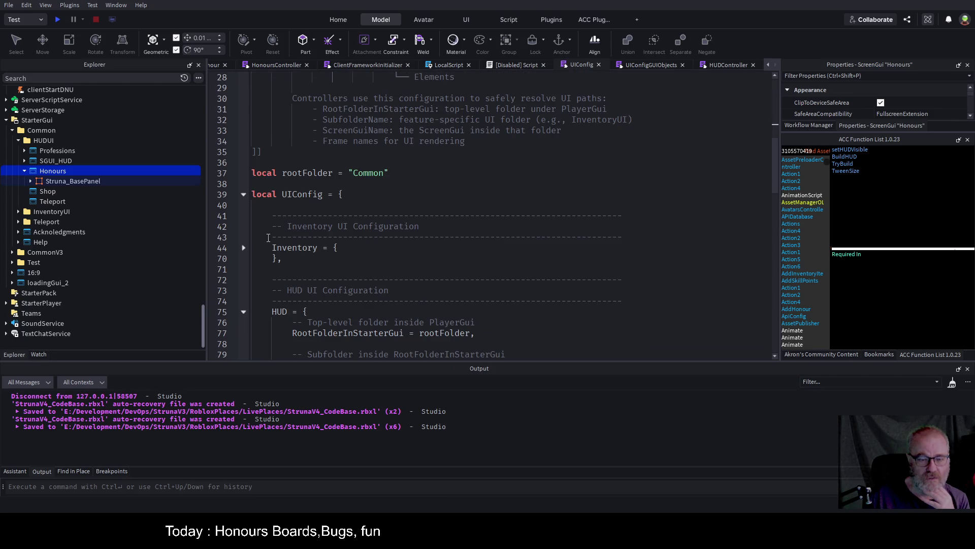
scroll(476, 237, "down", 4)
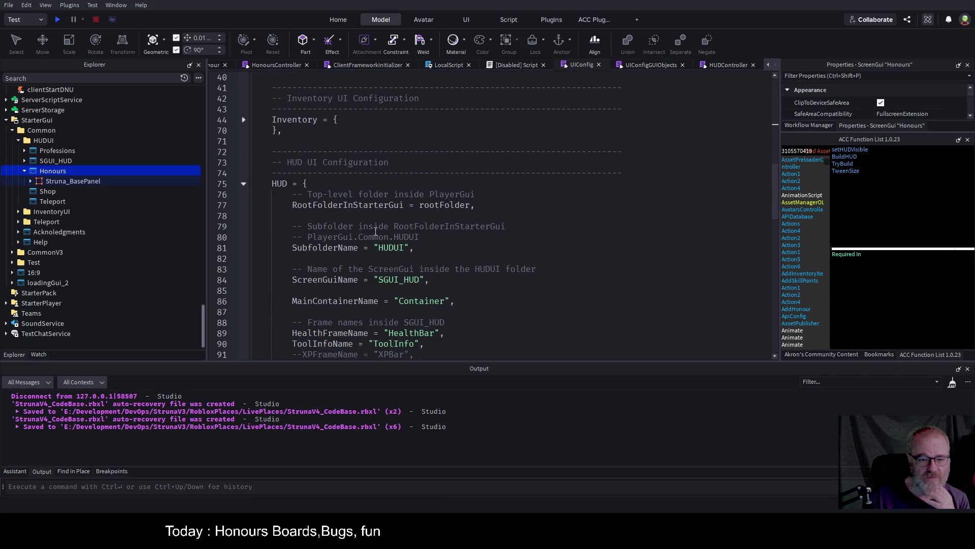
scroll(427, 237, "down", 3)
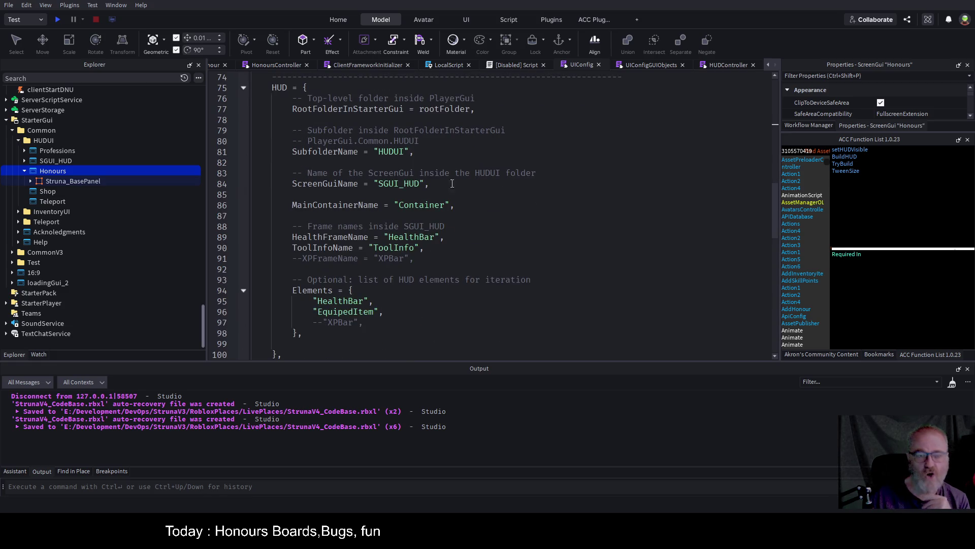
scroll(414, 261, "down", 9)
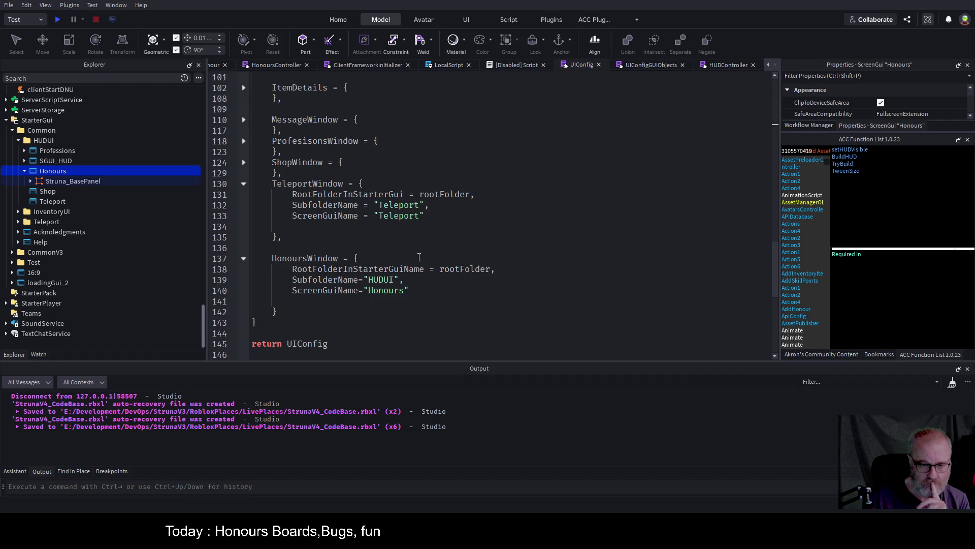
left_click(421, 252)
- Select the entire UIConfig script, then deselect it and scroll back up
key("ctrl+a")
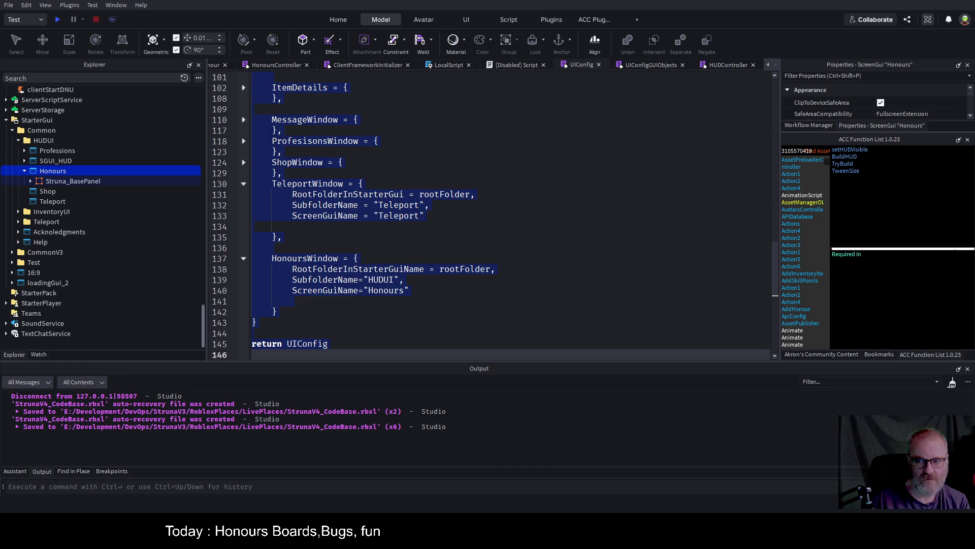
left_click(480, 286)
scroll(483, 220, "up", 15)
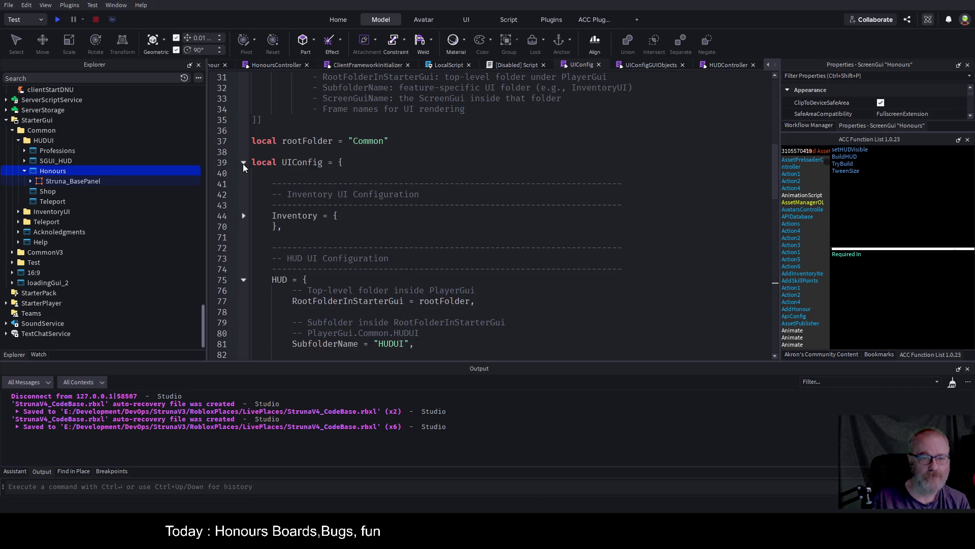
- Fold the UIConfig table and paste the UIConfig.ResolveAll function block below it
left_click(243, 163)
left_click(391, 183)
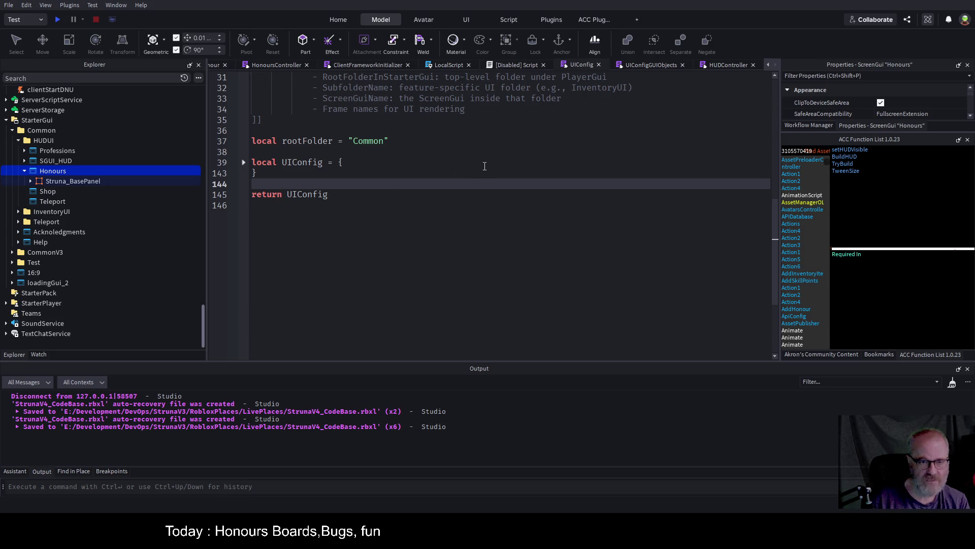
key("Return")
key("Return")
key("Return")
key("Return")
key("Up")
key("Up")
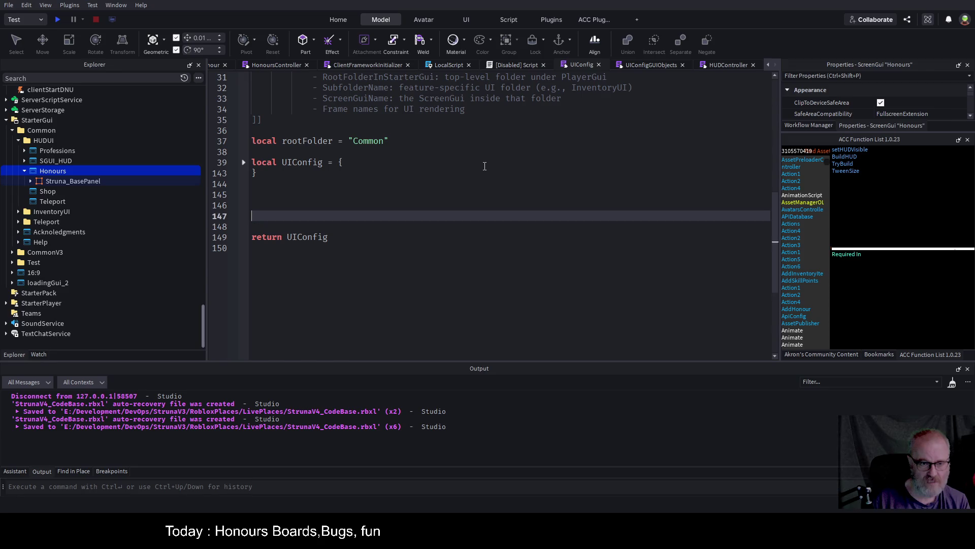
type("function UIConfig.ResolveAll(config) \tlocal gui = UIConfig.Resolve(config) \tlocal resolved = { Gui = gui }  \tfor key, value in pairs(config) do \t\tif typeof(value) == \"string\" and key:find(\"Name\") then \t\t\tresolved[key] = gui:WaitForChild(value) \t\tend \tend  \treturn resolved end")
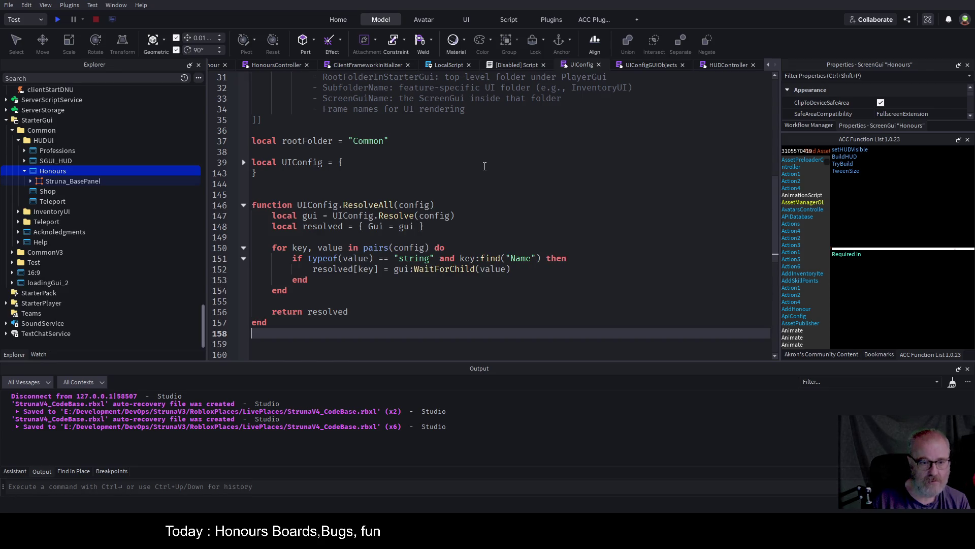
key("Down")
- Below the function, type a UIConfig.ResolveAll call beginning with a UIConfig. argument
type("UIConfig")
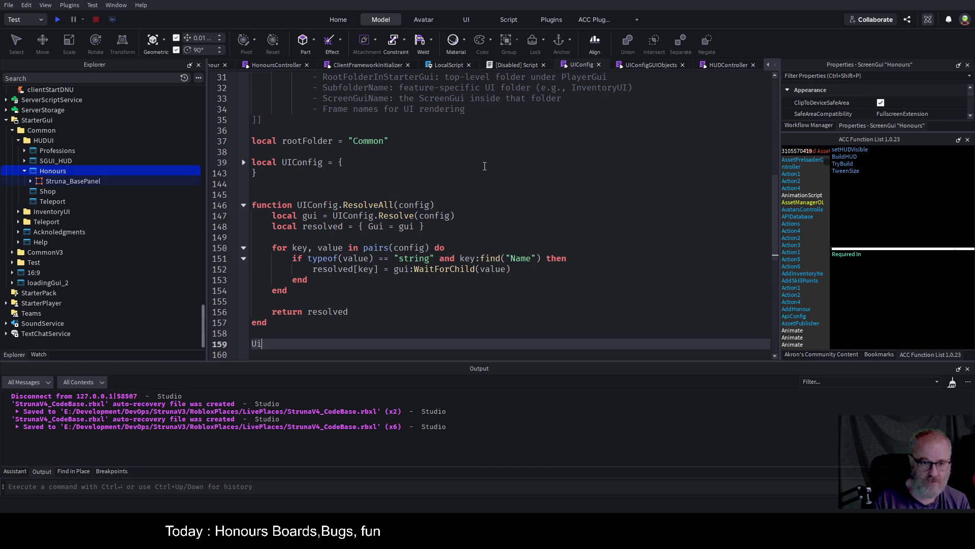
type(".Re")
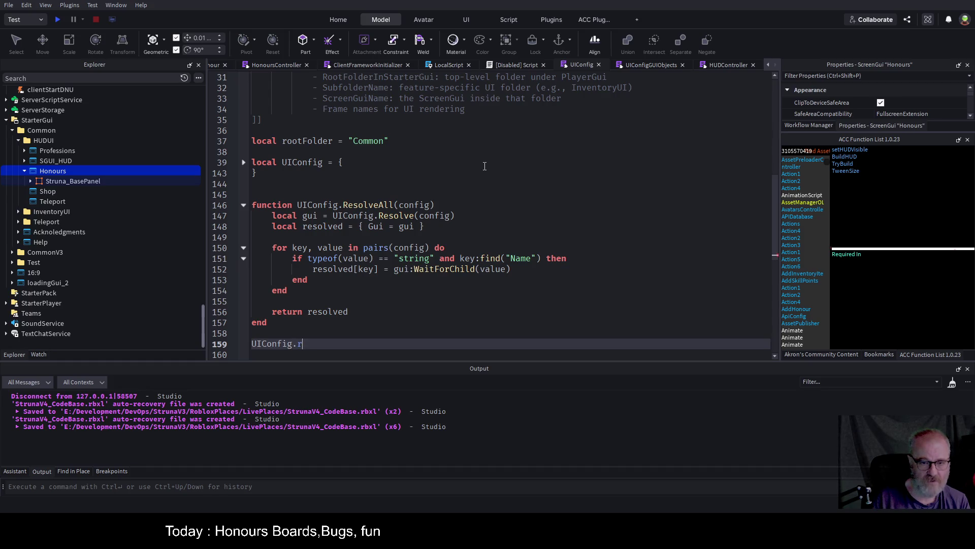
key("Tab")
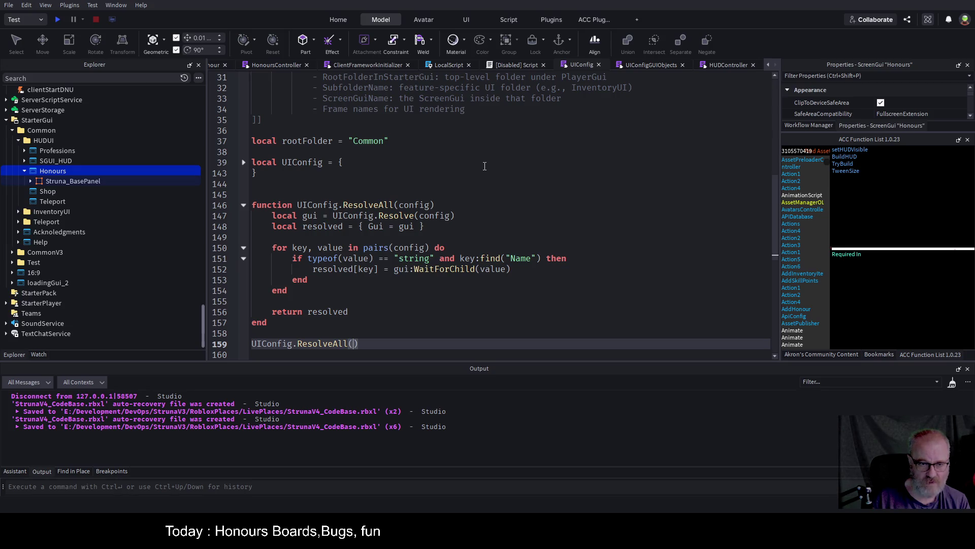
type("uico")
key("Tab")
type(".")
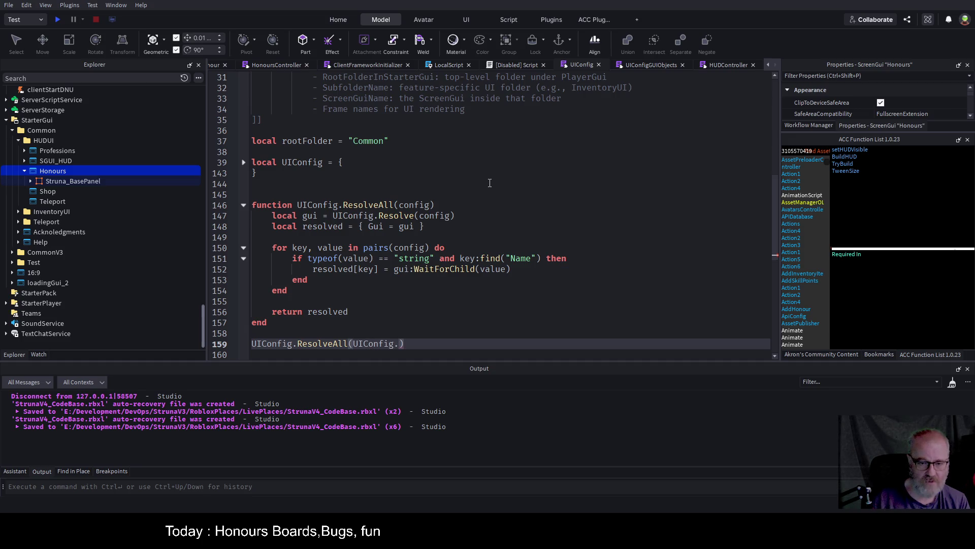
- Briefly expand and refold the UIConfig table, then set the caret above ResolveAll
left_click(408, 301)
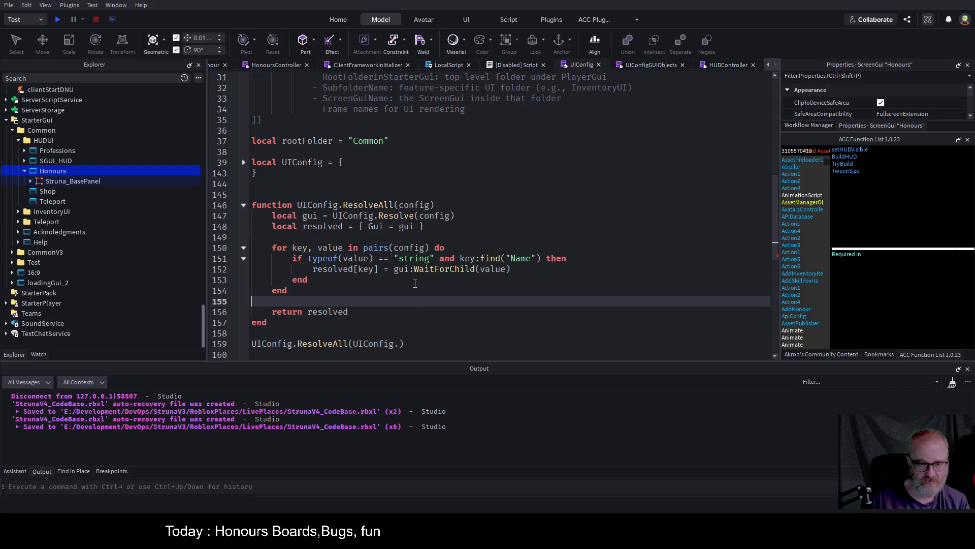
scroll(412, 276, "down", 1)
scroll(405, 267, "down", 1)
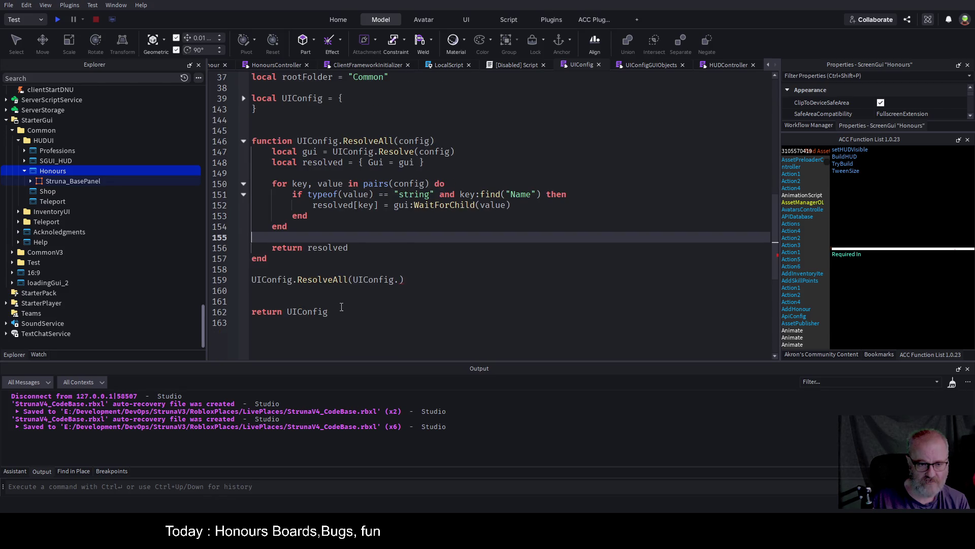
left_click(244, 99)
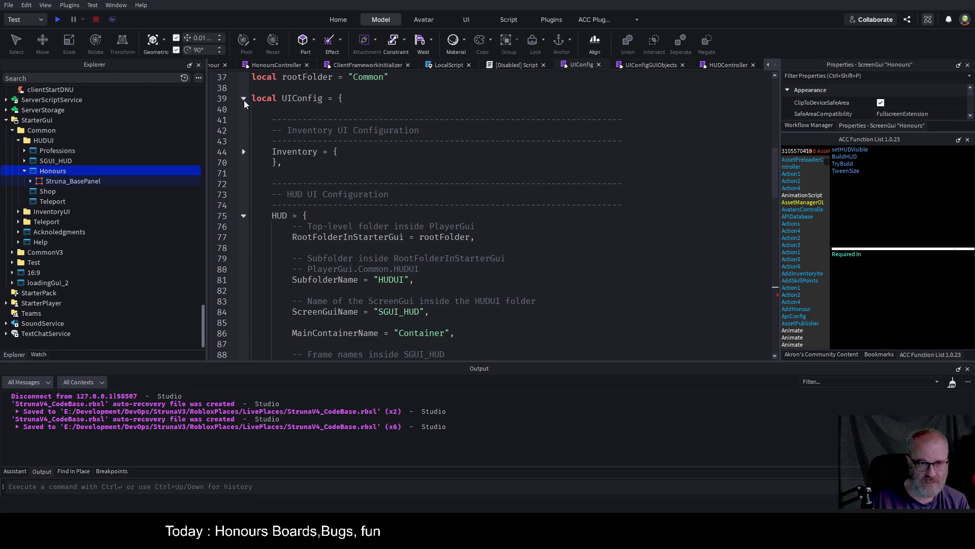
left_click(244, 100)
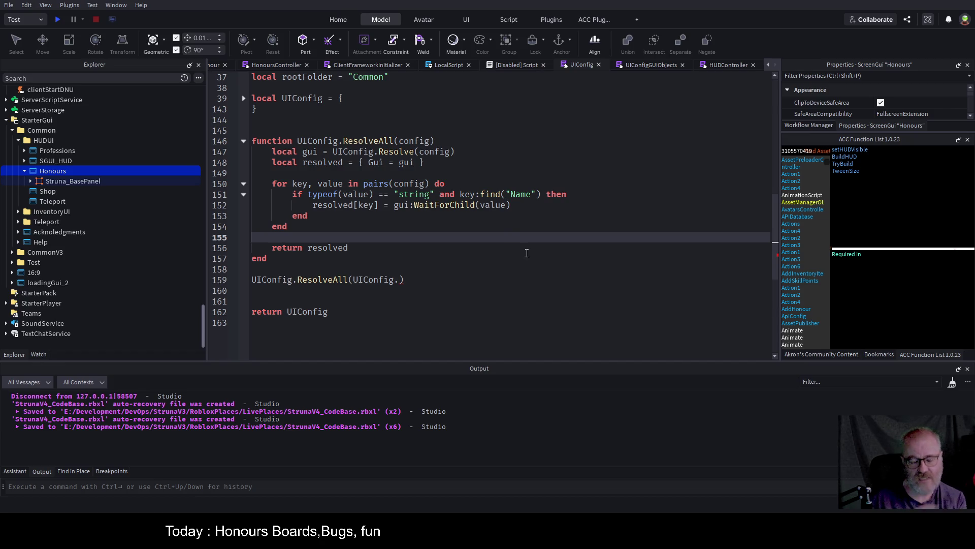
left_click(468, 283)
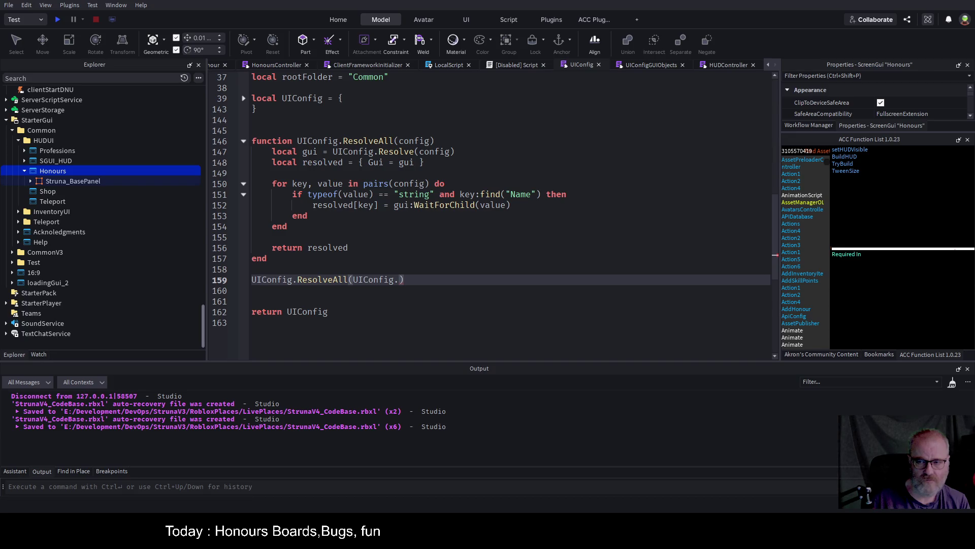
left_click(441, 130)
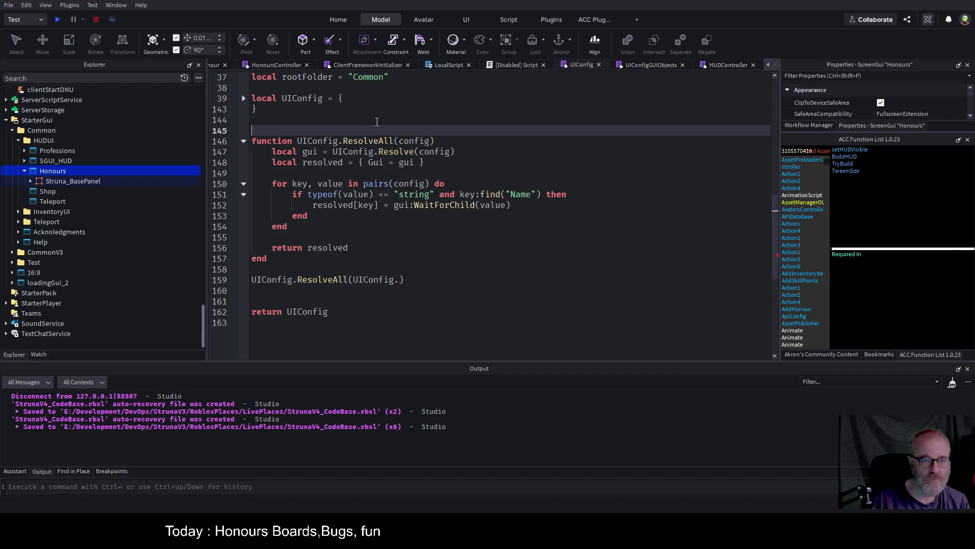
- Paste the Players lookup plus the Resolve and ResolveElement functions above ResolveAll
type("local Players = game:GetService(\"Players\")  function UIConfig.Resolve(config) \tlocal player = Players.LocalPlayer \tlocal pg = player:WaitForChild(\"PlayerGui\")  \t-- Step 1: Root folder (e.g. \"Common\") \tlocal root = pg:WaitForChild(config.RootFolderInStarterGui)  \t-- Step 2: Subfolder (e.g. \"InventoryUI\") \tlocal sub = root:WaitForChild(config.SubfolderName)  \t-- Step 3: ScreenGui (e.g. \"SGUI_Inventory\") \tlocal gui = sub:WaitForChild(config.ScreenGuiName)  \treturn gui end  function UIConfig.ResolveElement(config, elementName) \tlocal gui = UIConfig.Resolve(config) \treturn gui:WaitForChild(elementName) end")
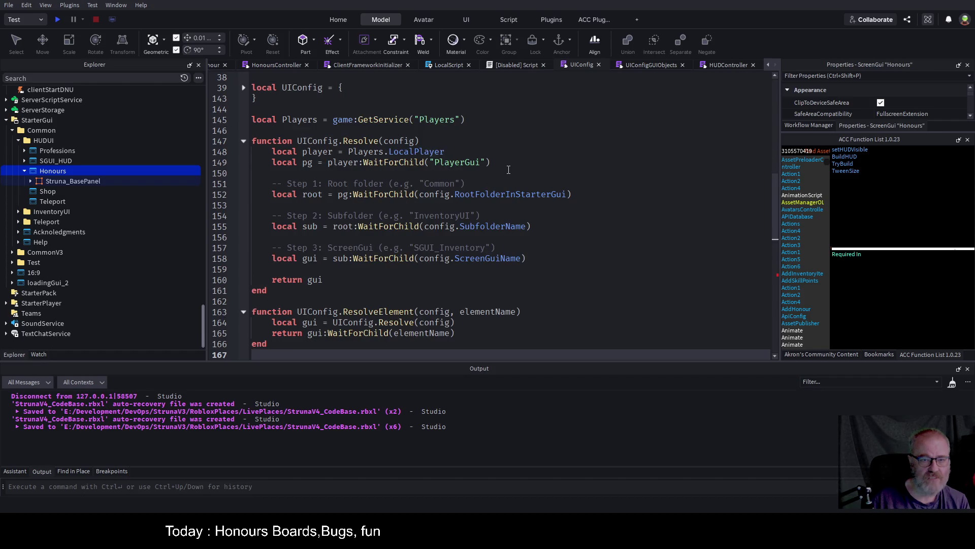
scroll(511, 172, "down", 1)
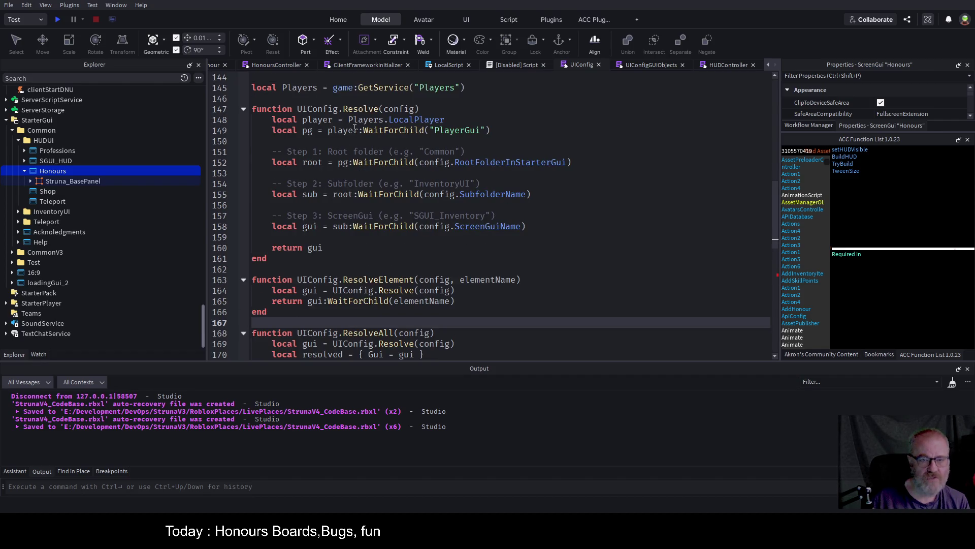
left_click(359, 109)
scroll(591, 172, "up", 3)
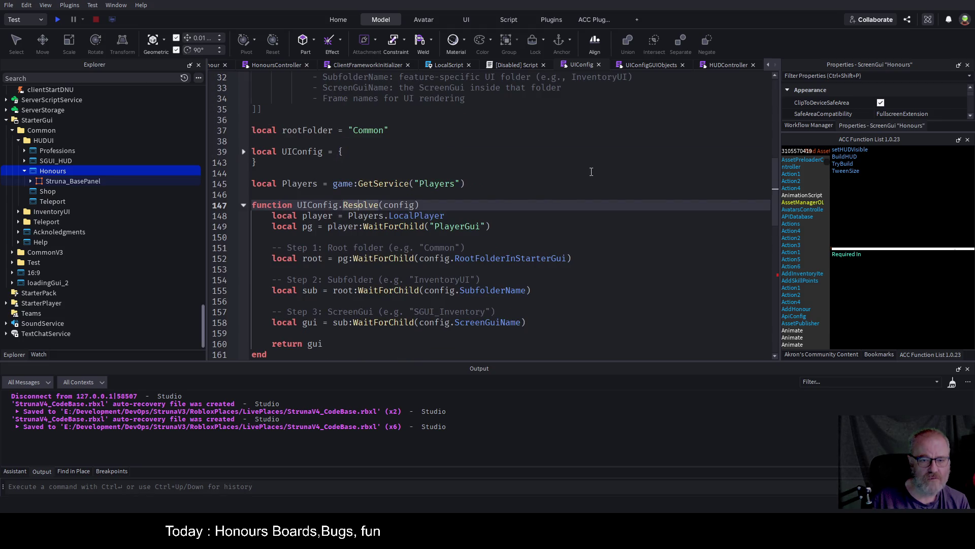
scroll(591, 172, "up", 10)
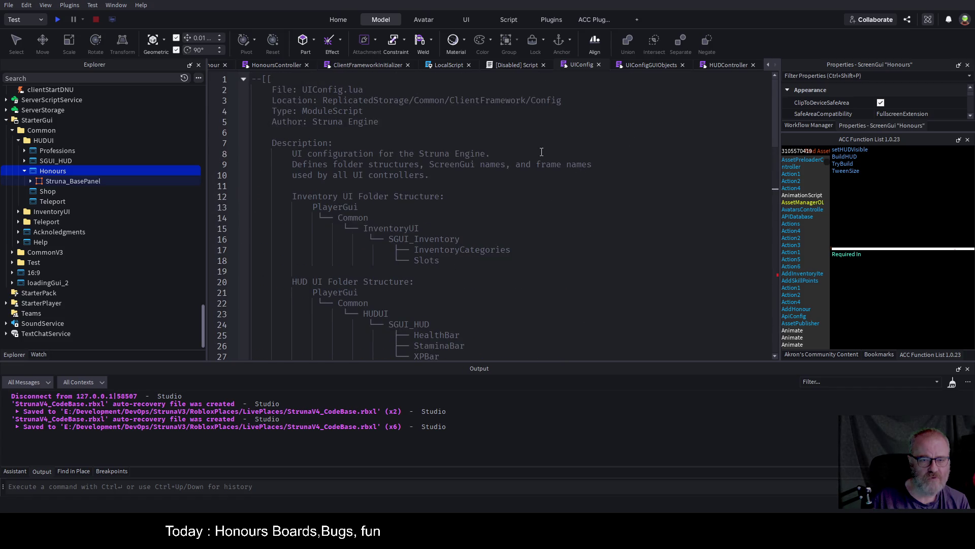
scroll(542, 152, "down", 12)
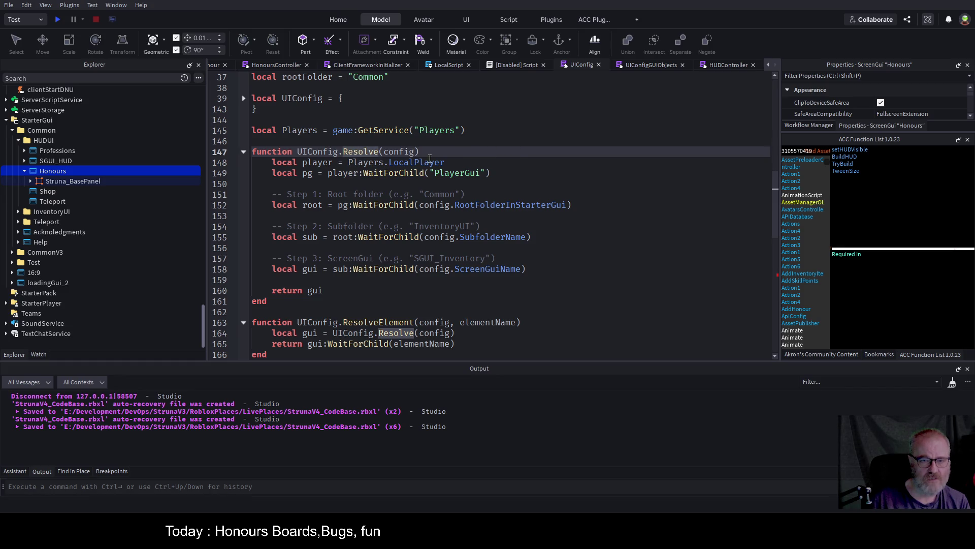
- Inspect the ScreenGuiName and RootFolderInStarterGui references, deleting and restoring RootFolderInStarterGui on line 152
double_click(488, 268)
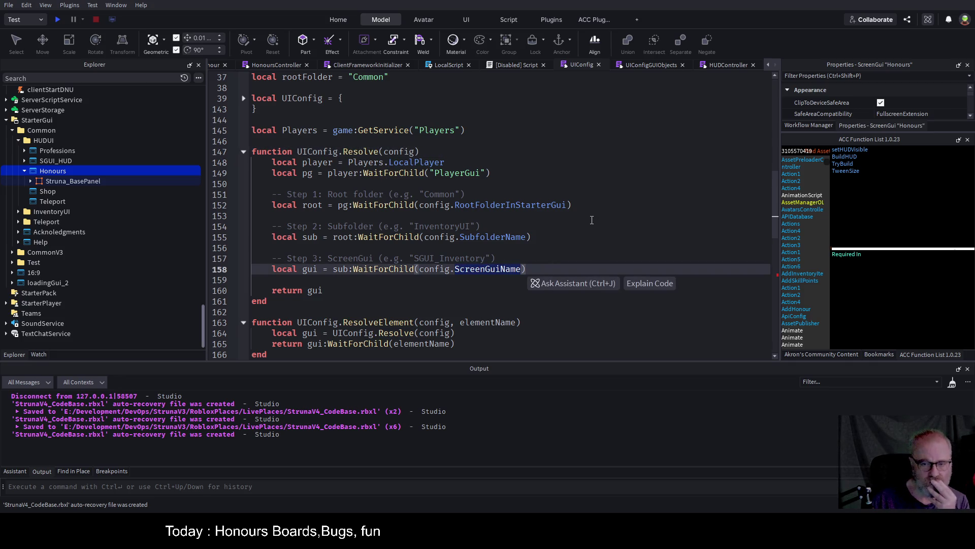
double_click(498, 206)
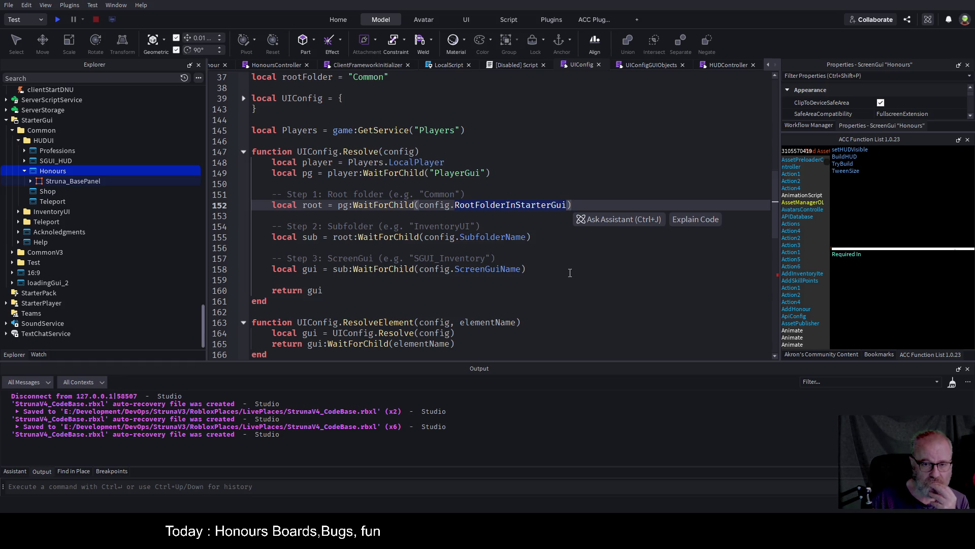
double_click(440, 195)
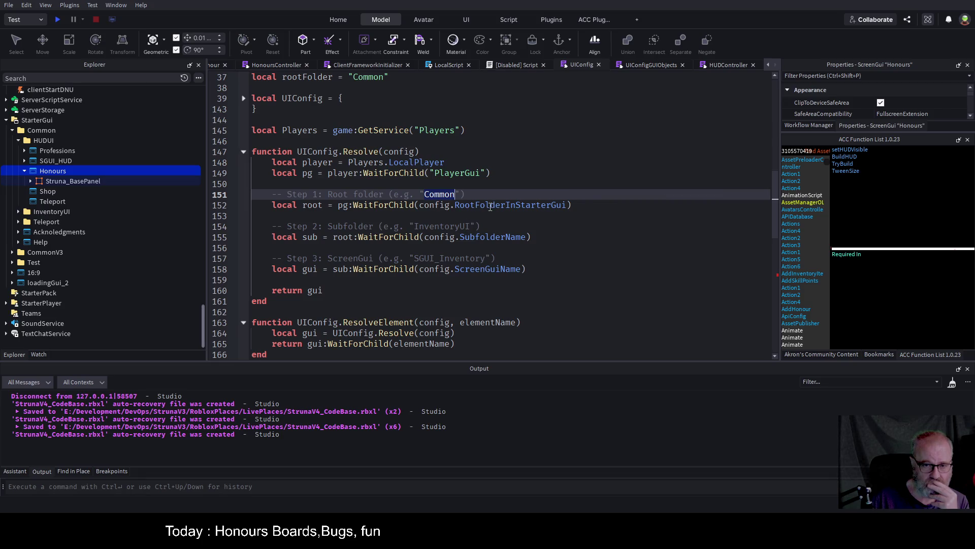
double_click(490, 205)
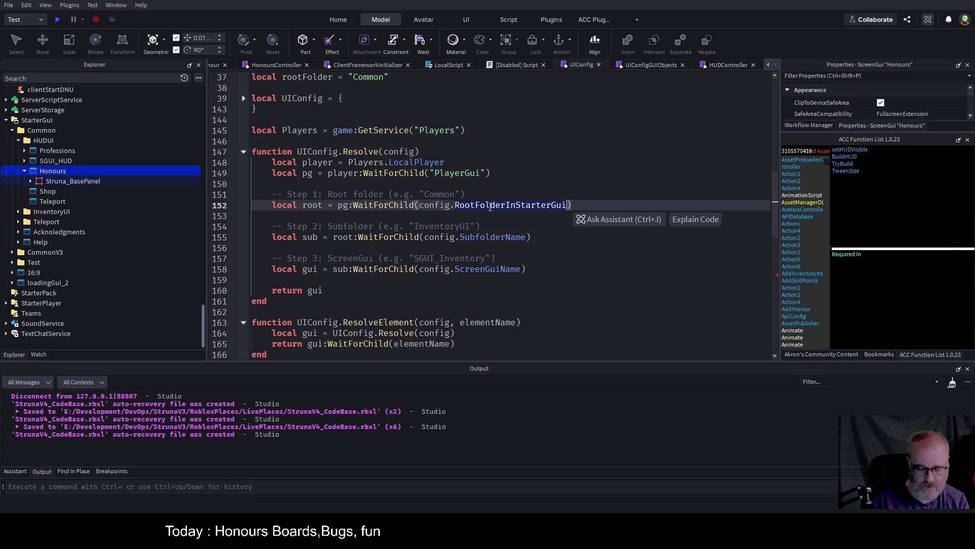
key("BackSpace")
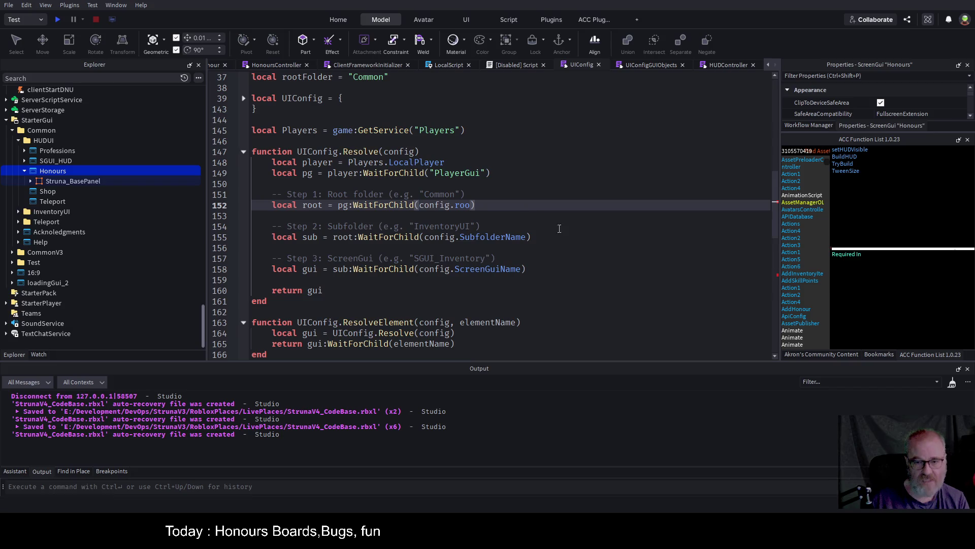
key("ctrl+z")
left_click(582, 248)
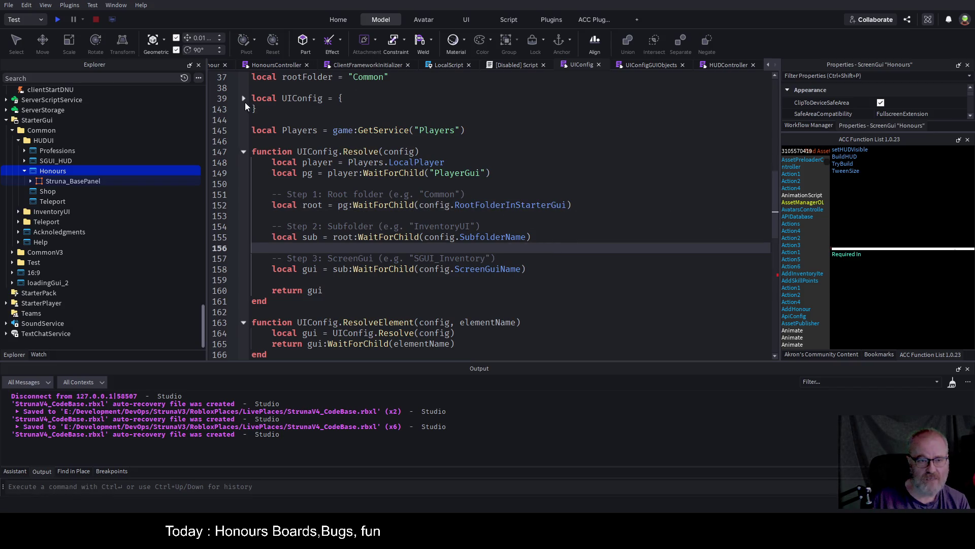
- Expand the UIConfig table and place the caret after RootFolderInStarterGui on line 152
left_click(243, 99)
scroll(508, 168, "down", 10)
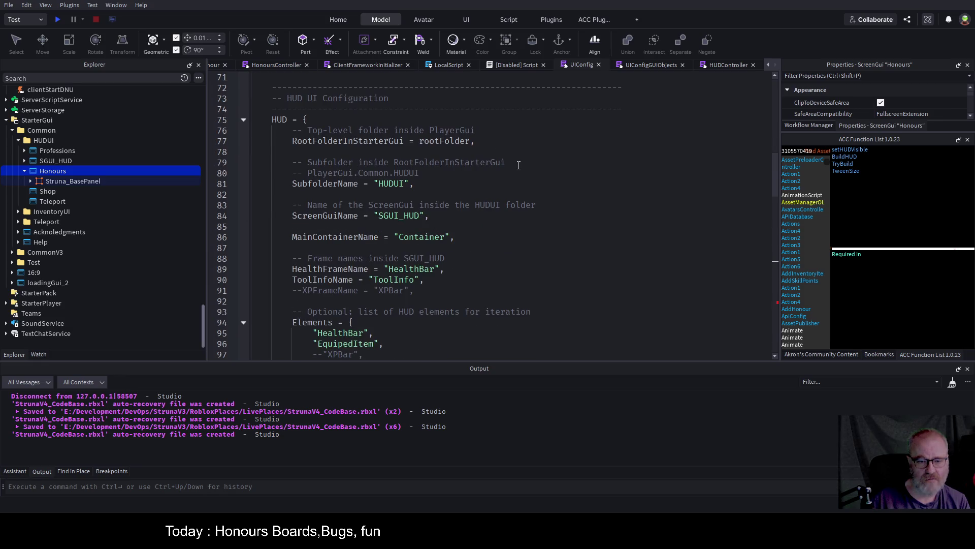
scroll(518, 165, "down", 20)
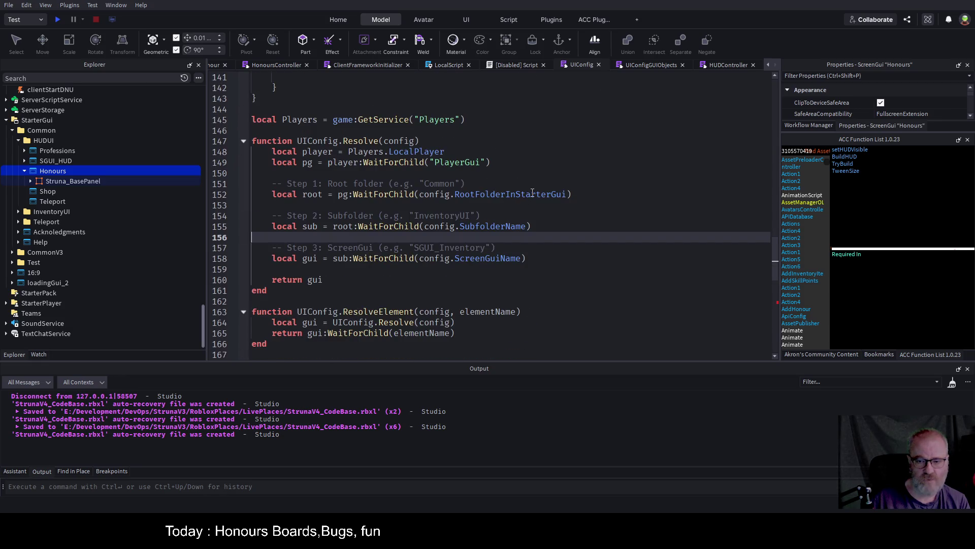
double_click(533, 193)
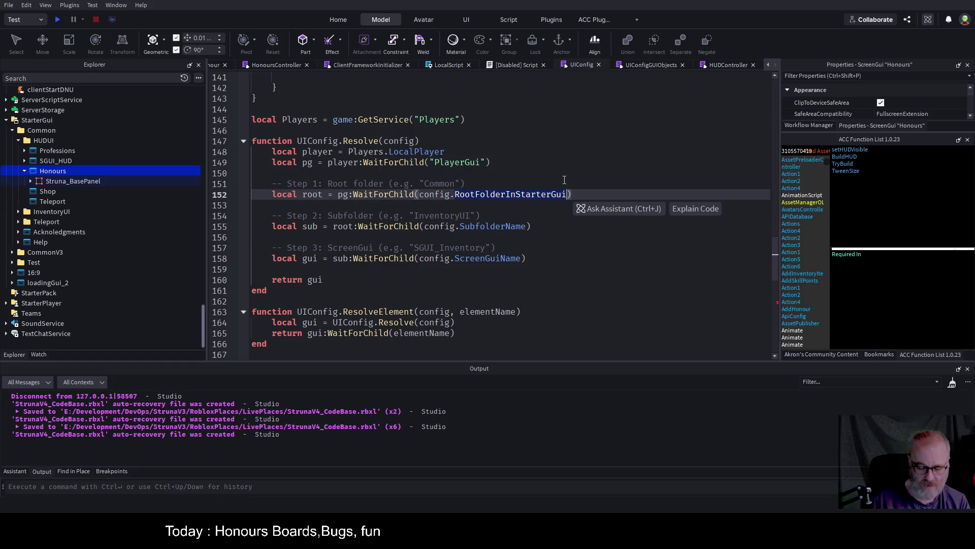
key("Right")
- Append Name to RootFolderInStarterGui on line 152 and the TeleportWindow key on line 131, saving each
type("Name")
key("ctrl+s")
double_click(533, 194)
key("ctrl+f")
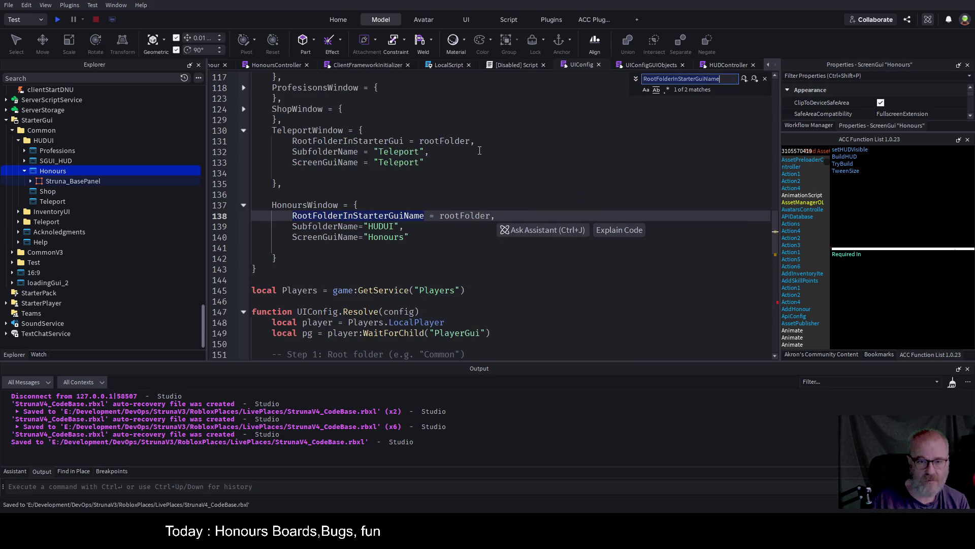
key("BackSpace")
key("BackSpace")
key("BackSpace")
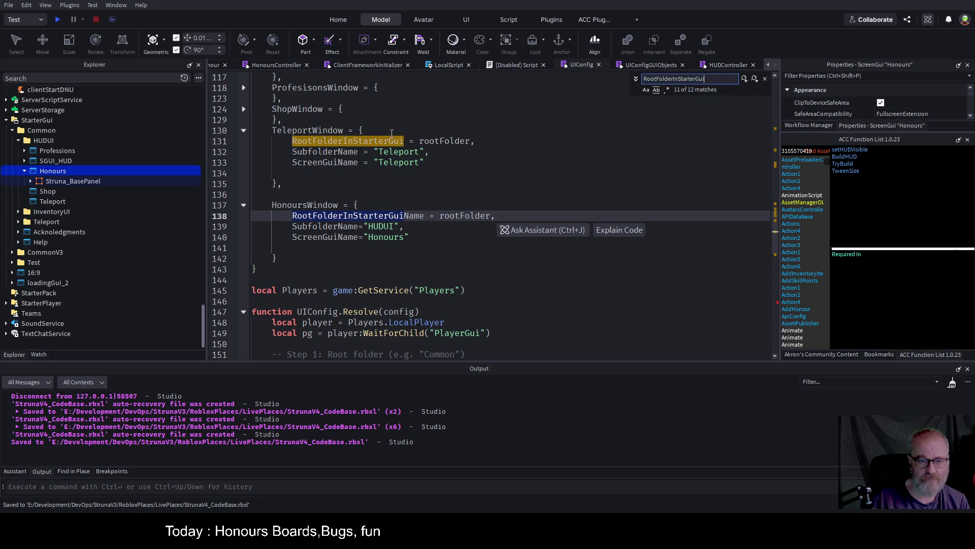
left_click(411, 140)
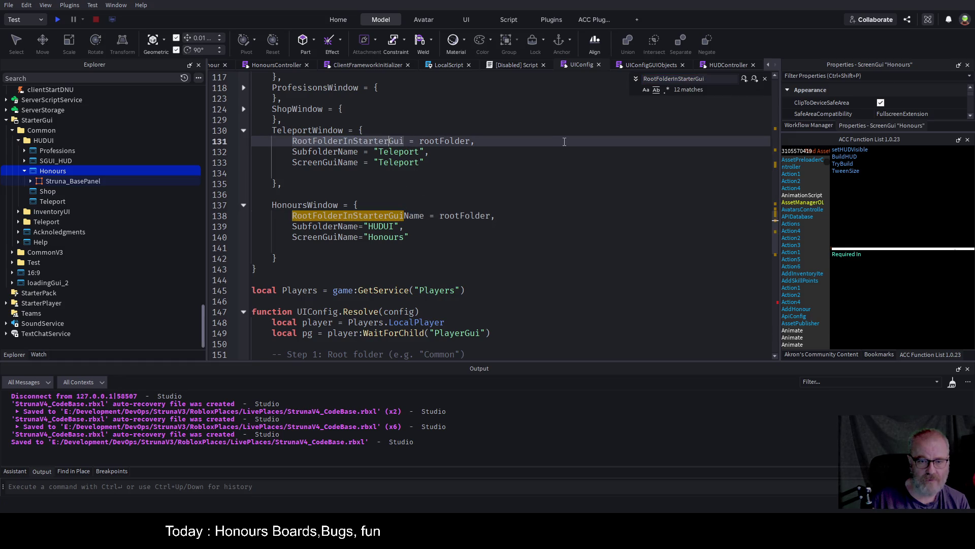
key("ctrl+d")
type("Name")
key("ctrl+s")
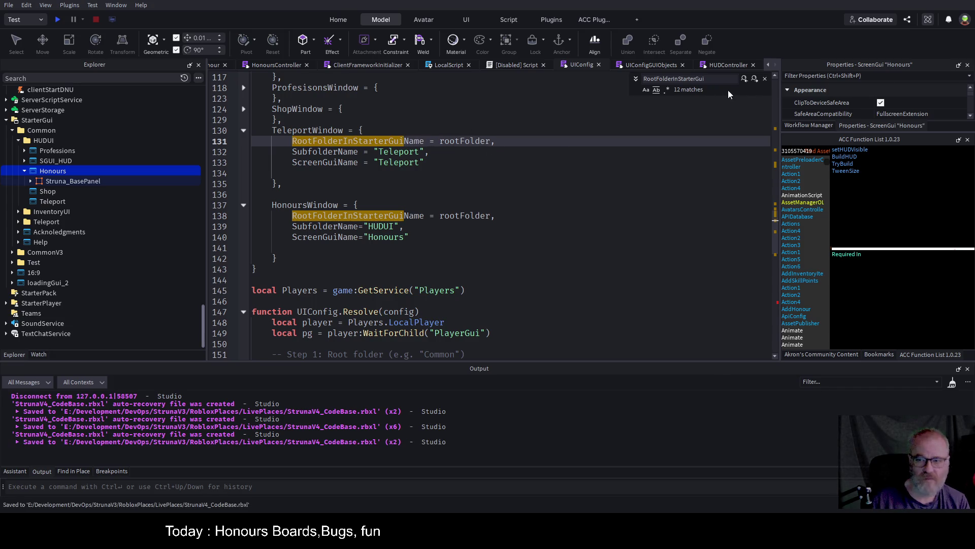
- Rename the Inventory entry's key on line 49 to RootFolderInStarterGuiName
left_click(754, 80)
left_click(755, 79)
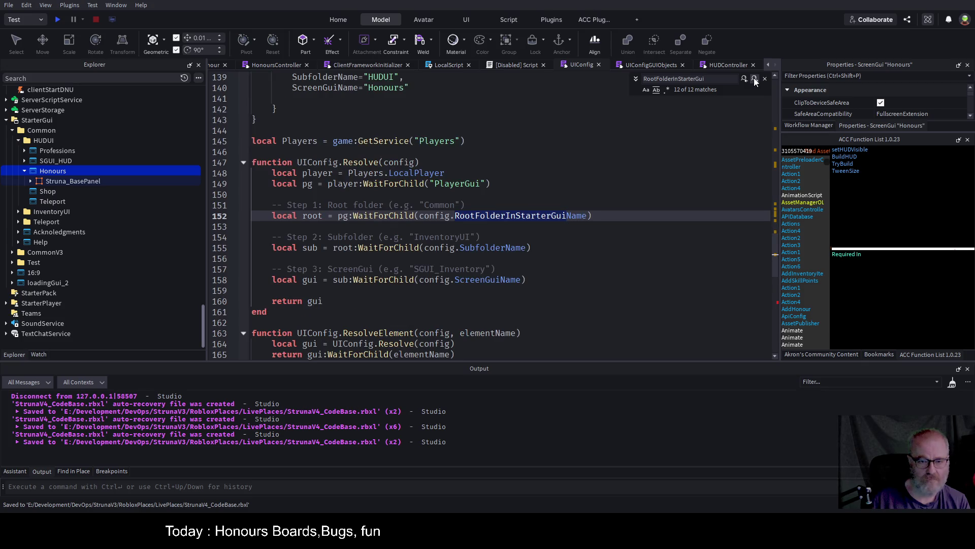
left_click(755, 80)
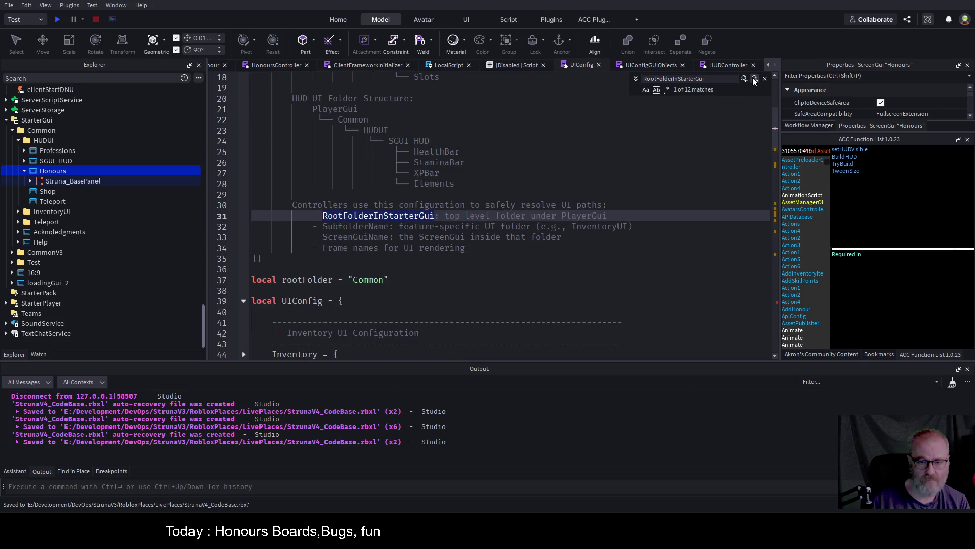
left_click(754, 79)
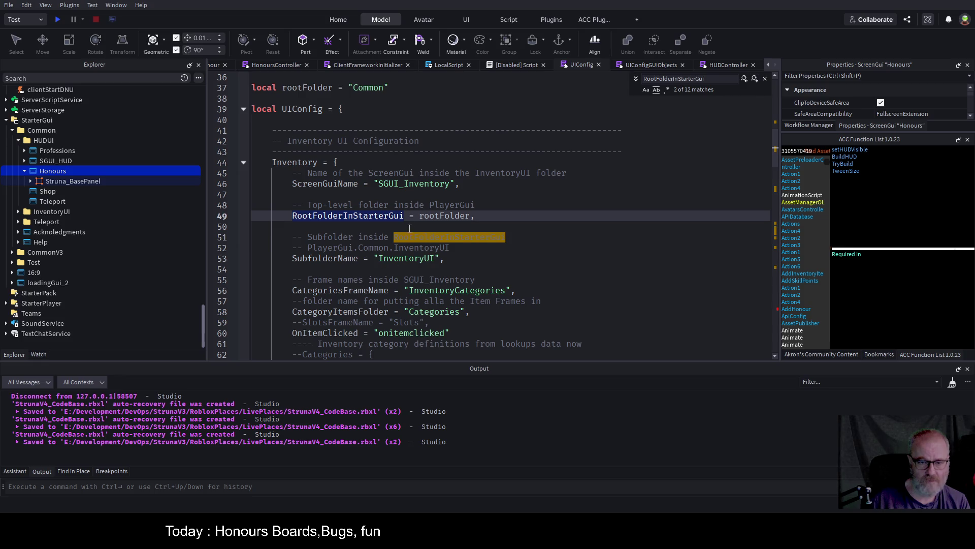
left_click(409, 216)
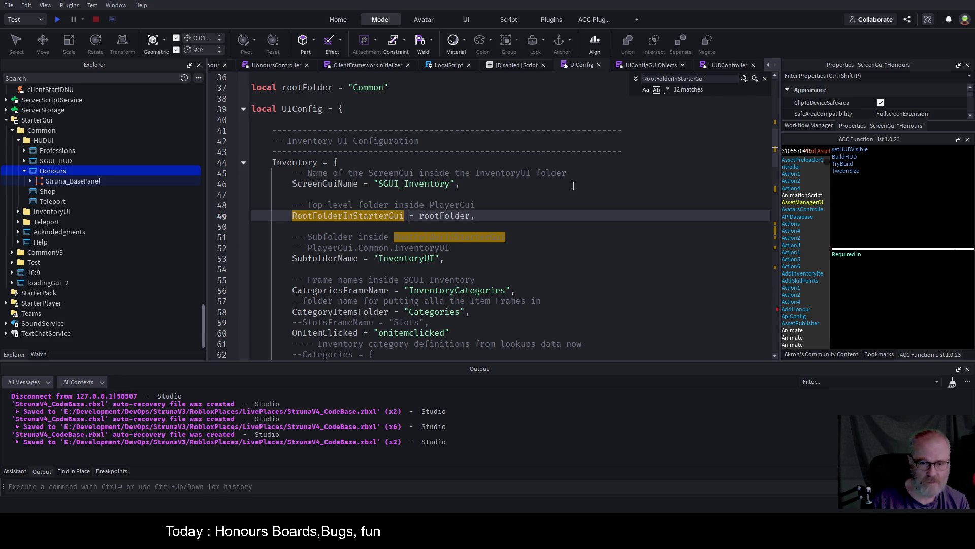
type("Name")
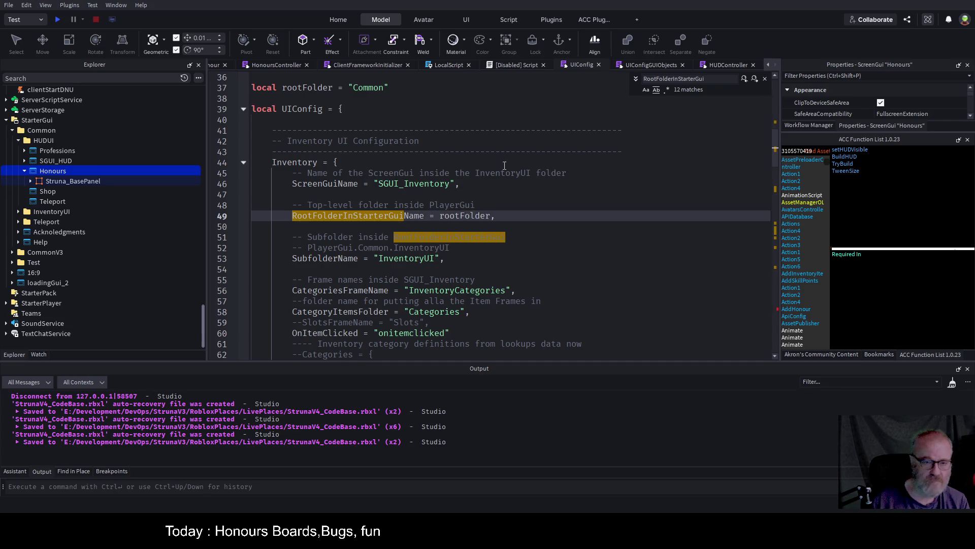
- Rename the line 77 key to RootFolderInStarterGuiName, fixing a typo
left_click(754, 80)
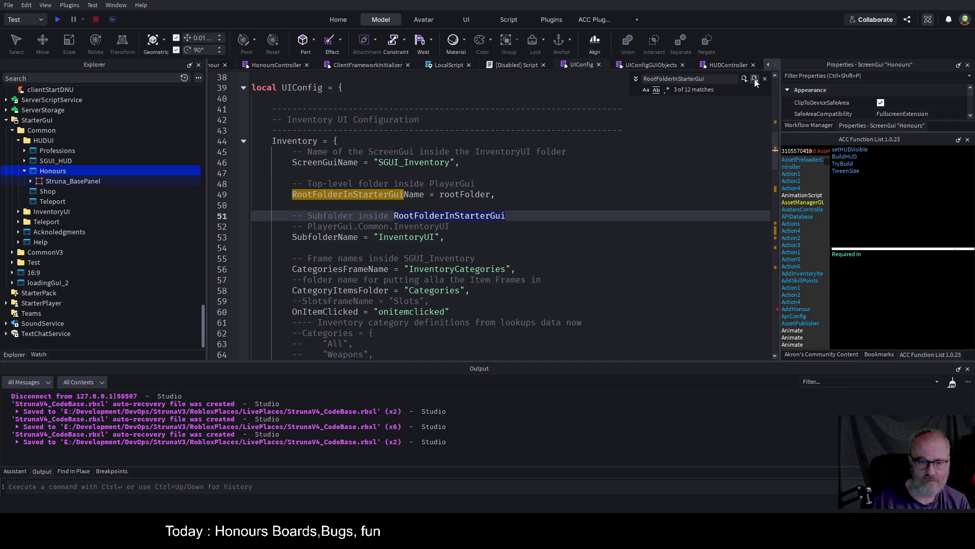
left_click(754, 80)
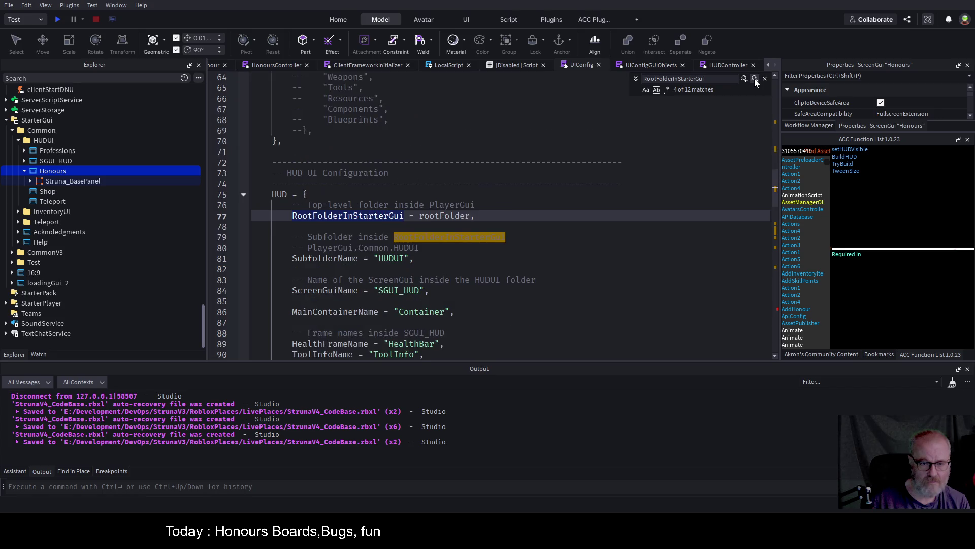
left_click(523, 216)
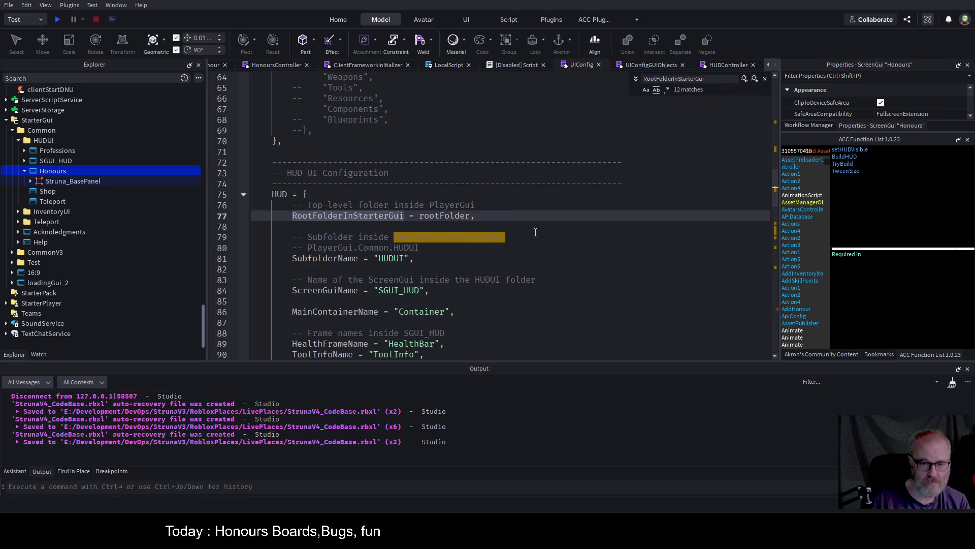
key("Home")
key("ctrl+Right")
type("Namn")
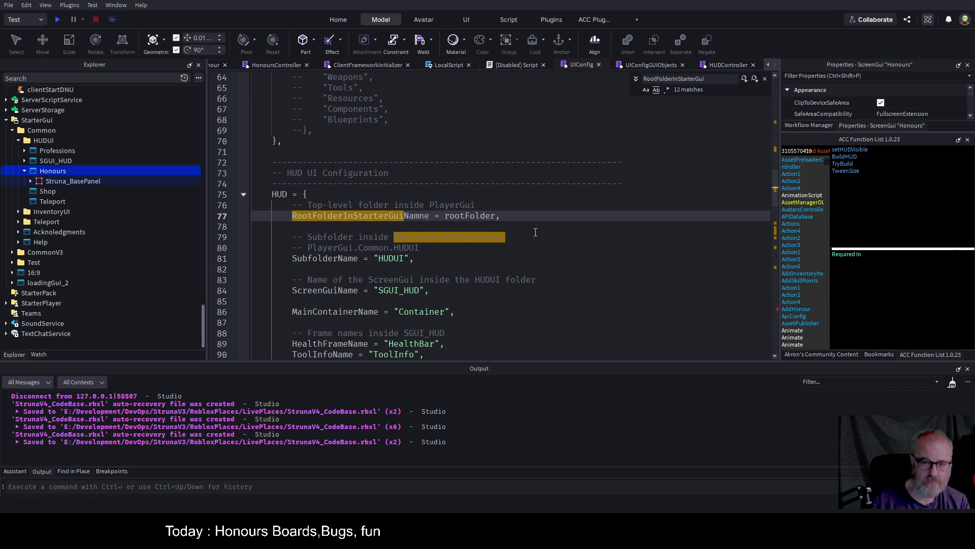
key("BackSpace")
type("e")
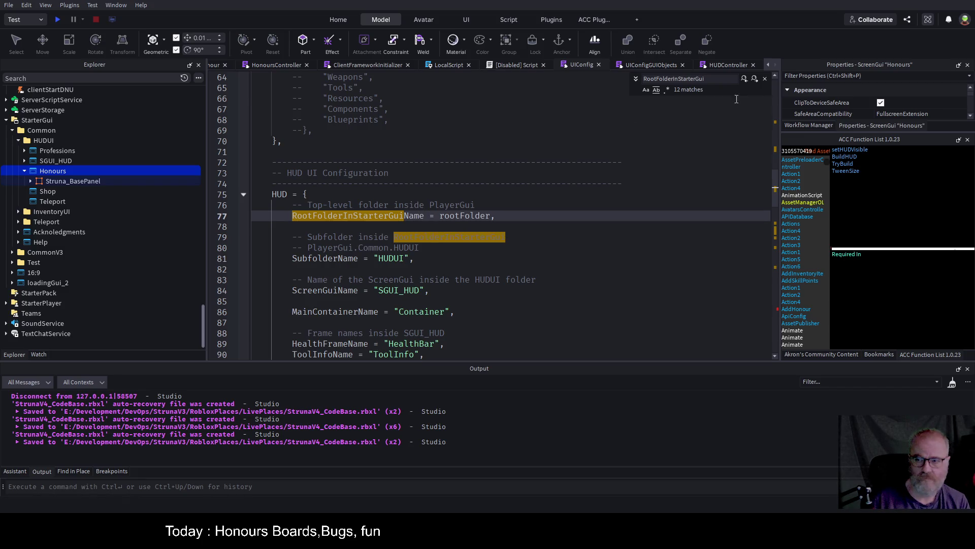
- Rename the line 103 key to RootFolderInStarterGuiName
left_click(754, 79)
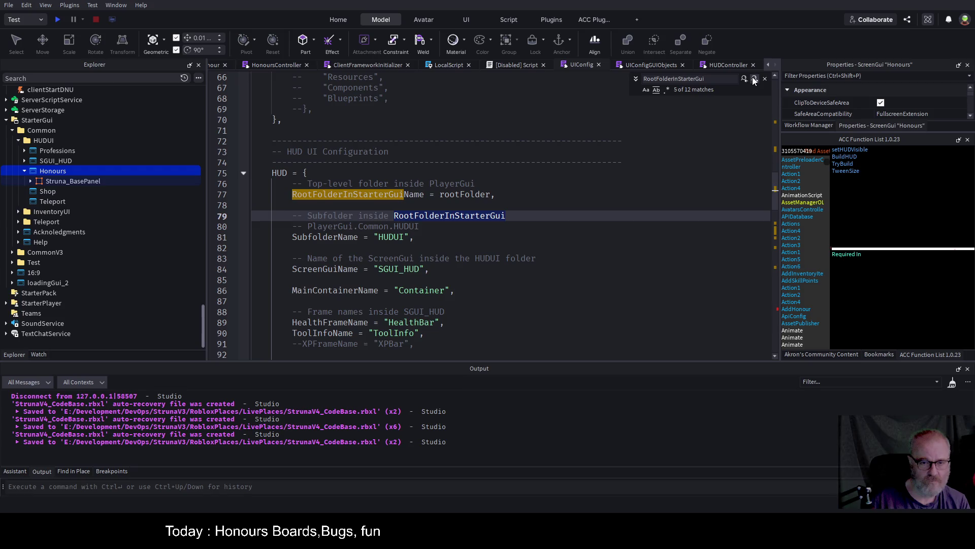
left_click(754, 80)
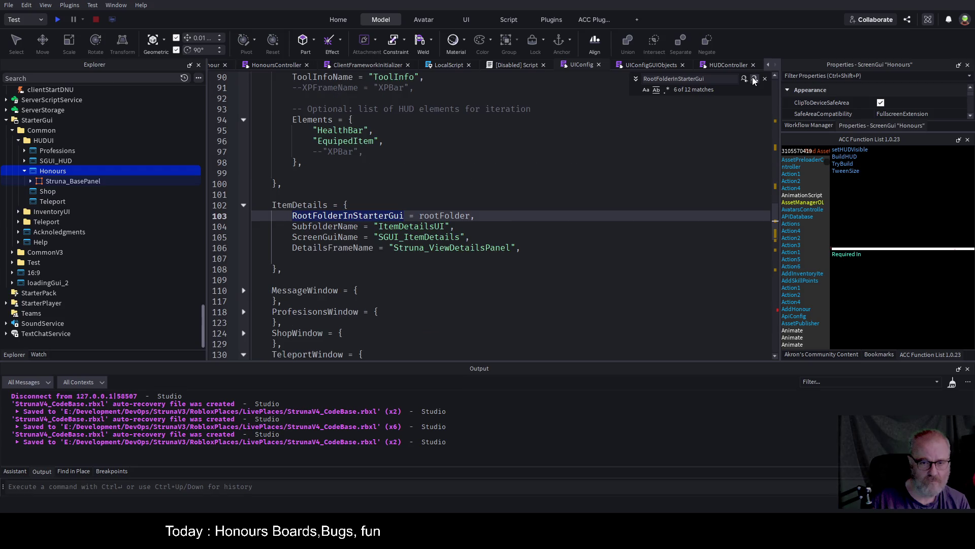
left_click(407, 215)
type("name")
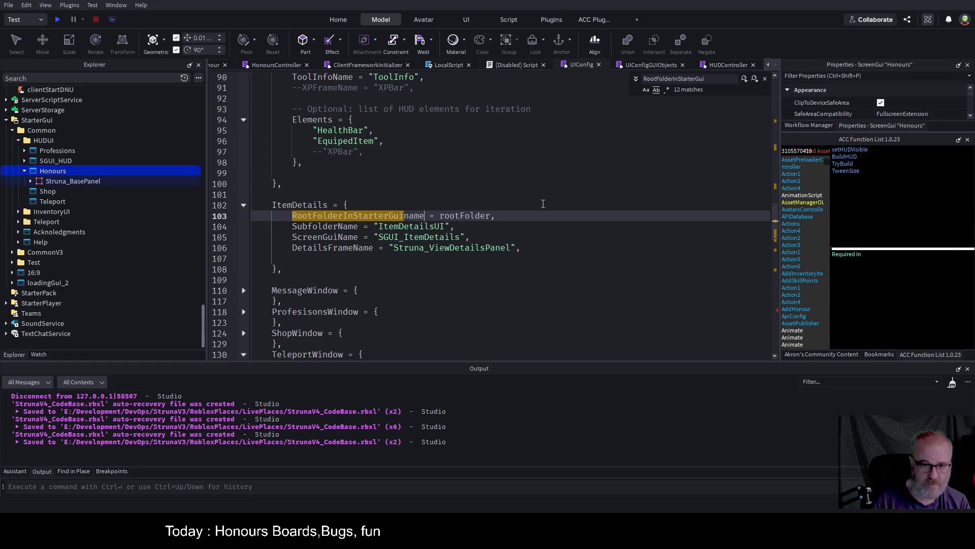
key("BackSpace")
key("BackSpace")
key("BackSpace")
type("Name")
left_click(448, 184)
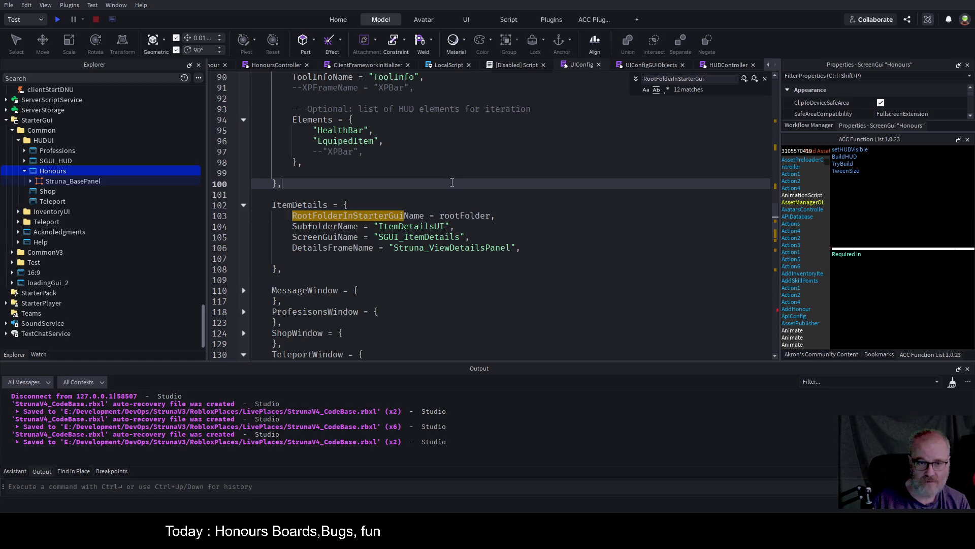
- Rename the keys on lines 111 and 119 to RootFolderInStarterGuiName and save
left_click(754, 79)
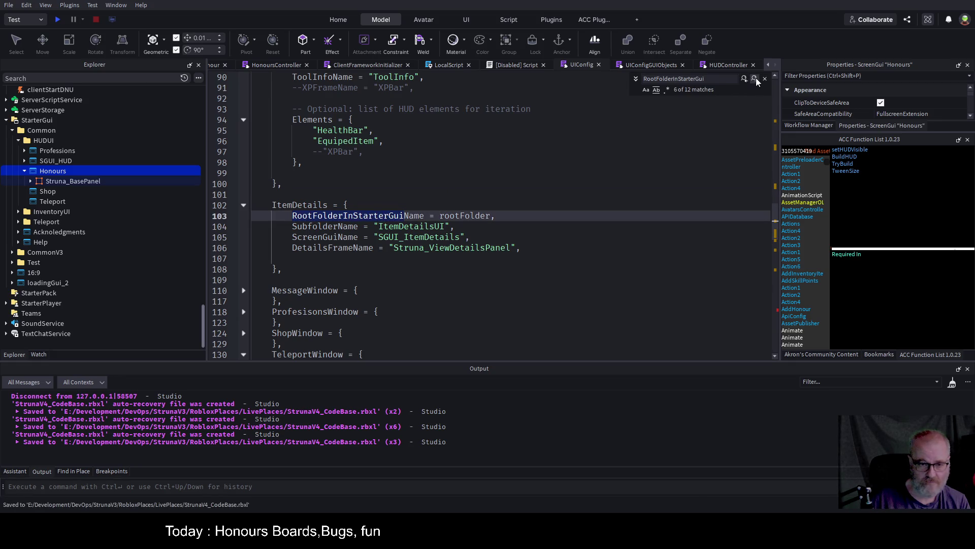
left_click(755, 80)
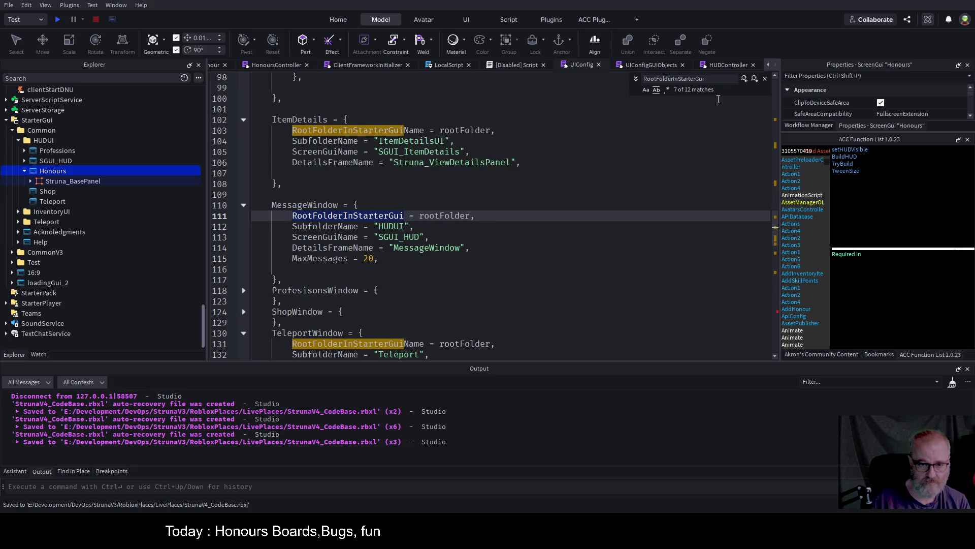
key("Right")
type("Name")
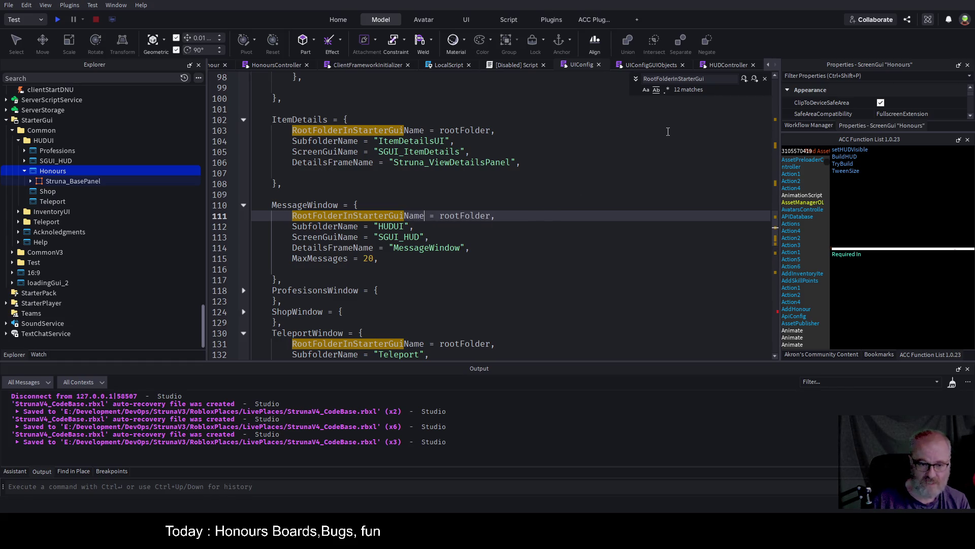
left_click(755, 79)
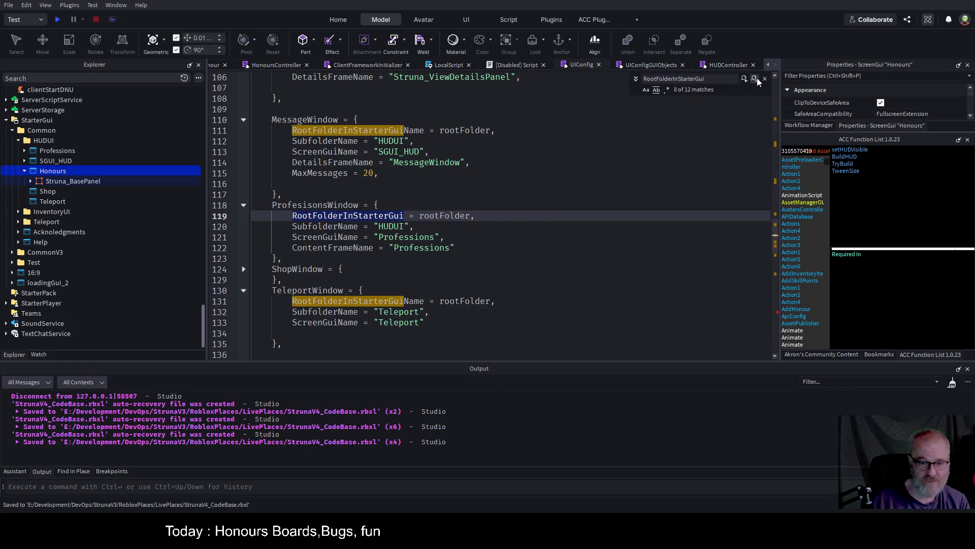
key("Right")
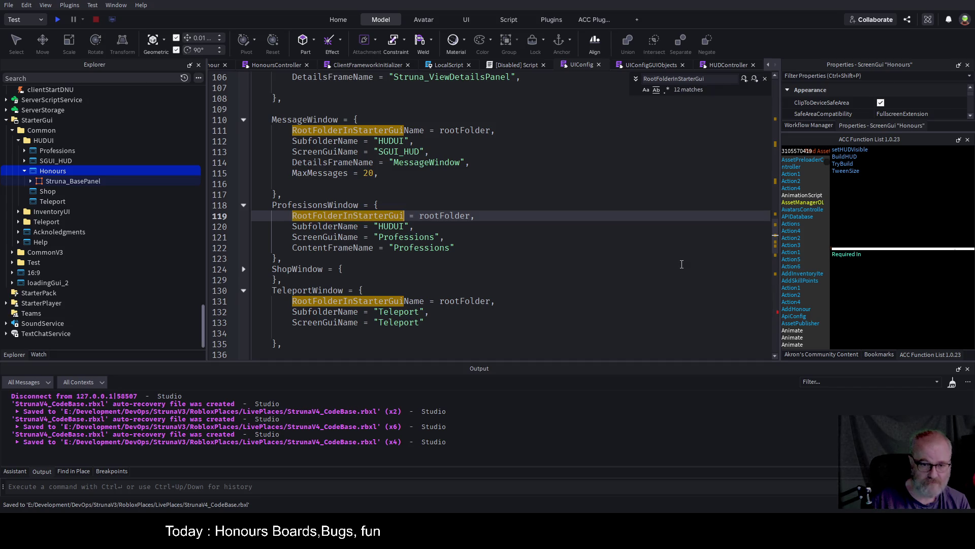
type("Name")
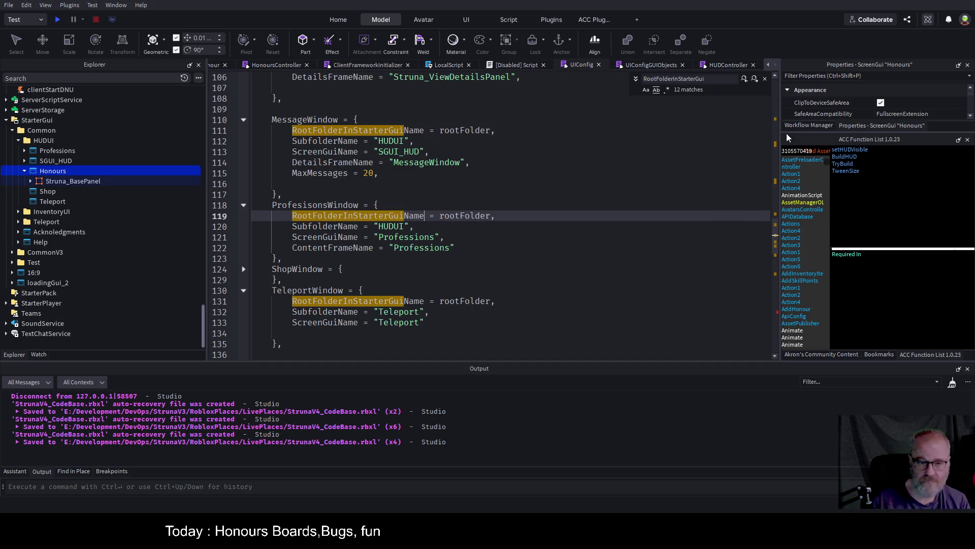
key("ctrl+s")
- Rename the line 125 key to RootFolderInStarterGuiName and save
left_click(755, 79)
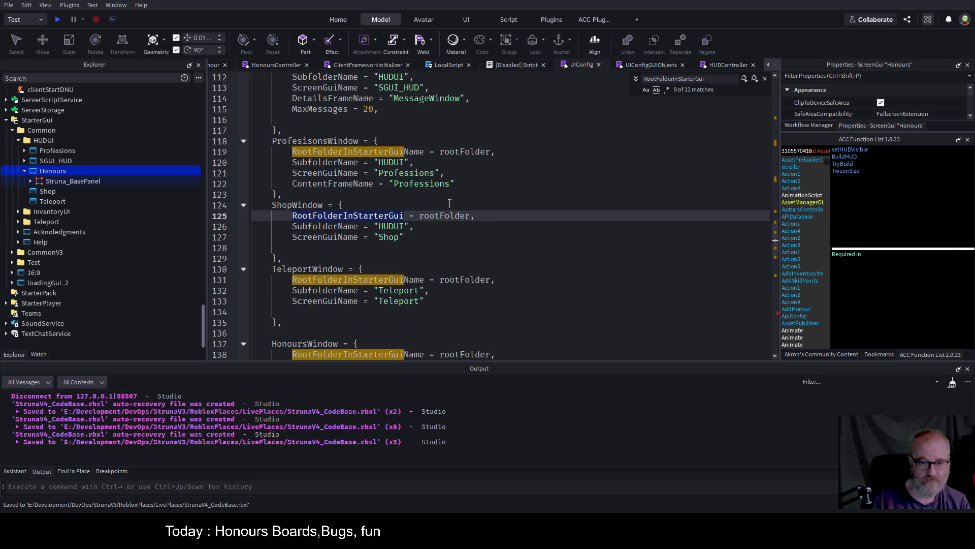
key("Right")
type("Name")
key("ctrl+s")
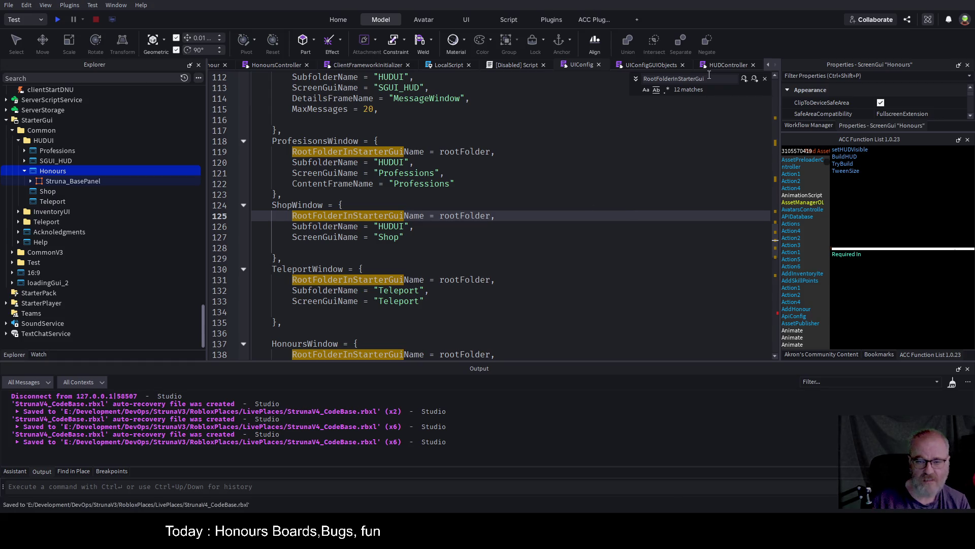
- Rename the line 31 occurrence to RootFolderInStarterGuiName and save
left_click(756, 79)
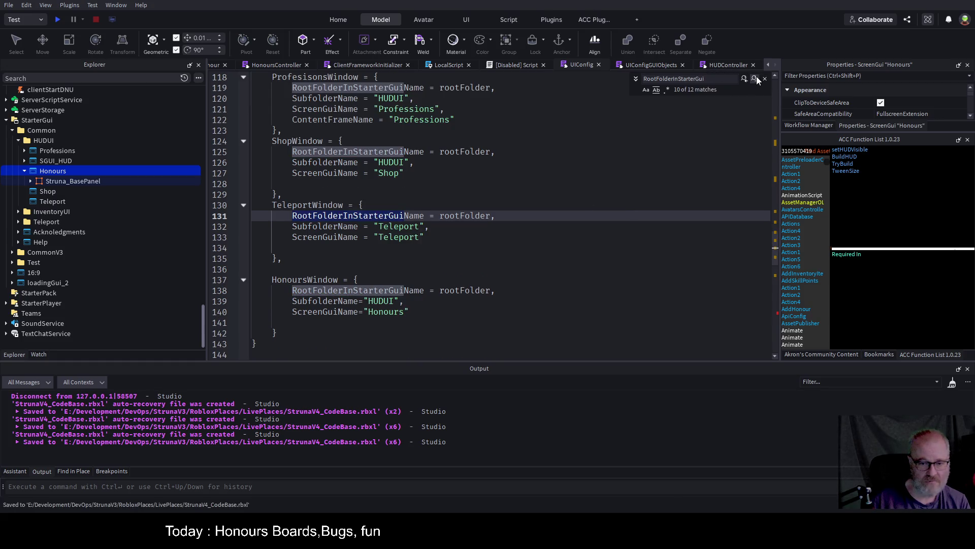
left_click(756, 79)
left_click(755, 79)
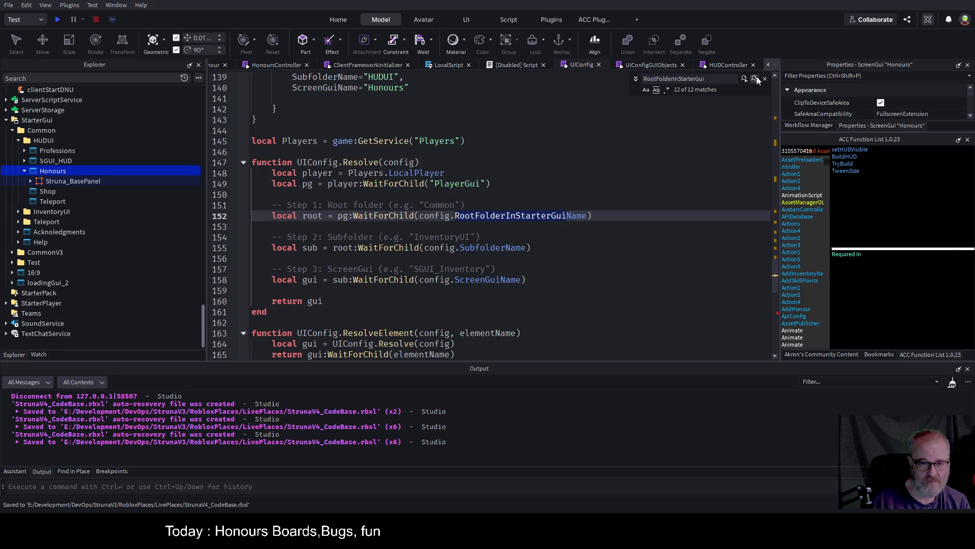
left_click(755, 80)
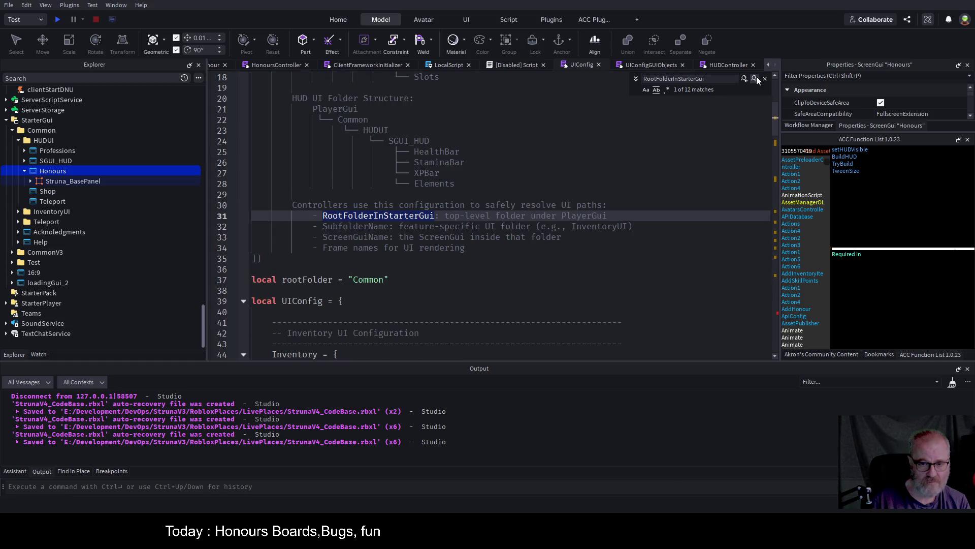
left_click(436, 215)
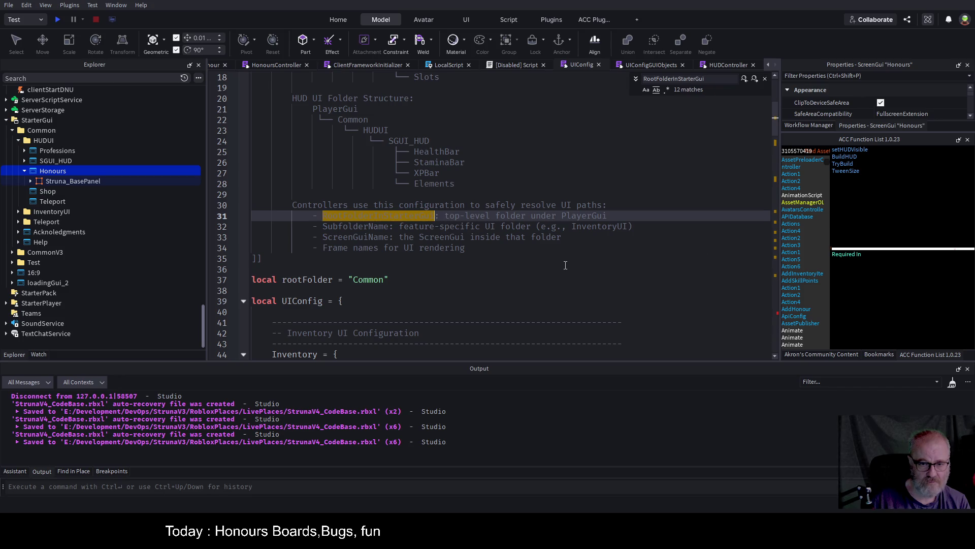
type("name")
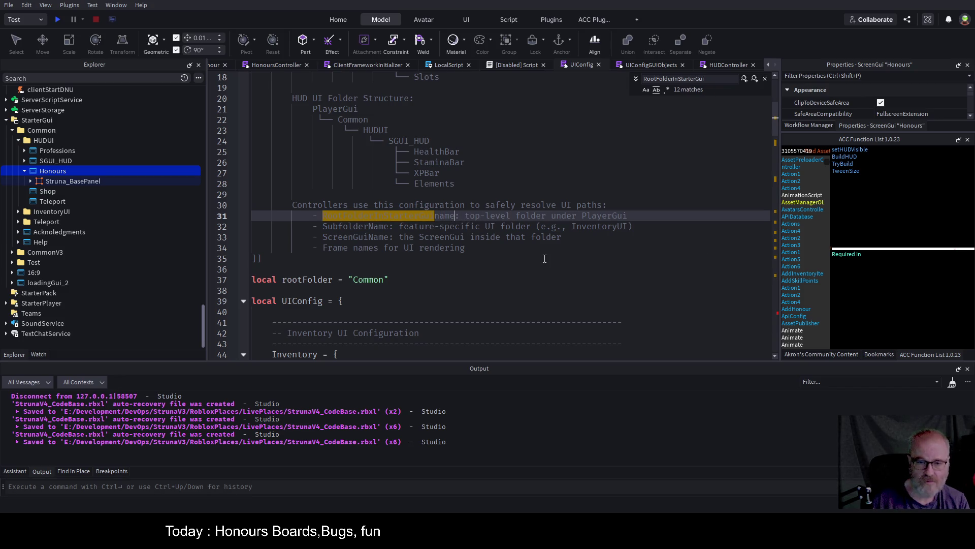
key("BackSpace")
key("BackSpace")
key("BackSpace")
type("Name")
key("ctrl+s")
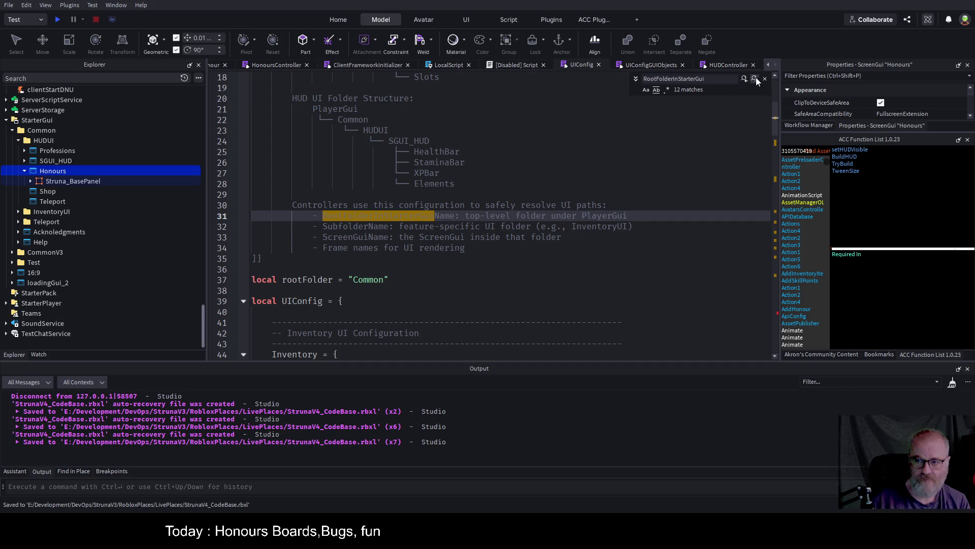
- Rename the line 51 occurrence, close the Find bar and save the script
left_click(755, 79)
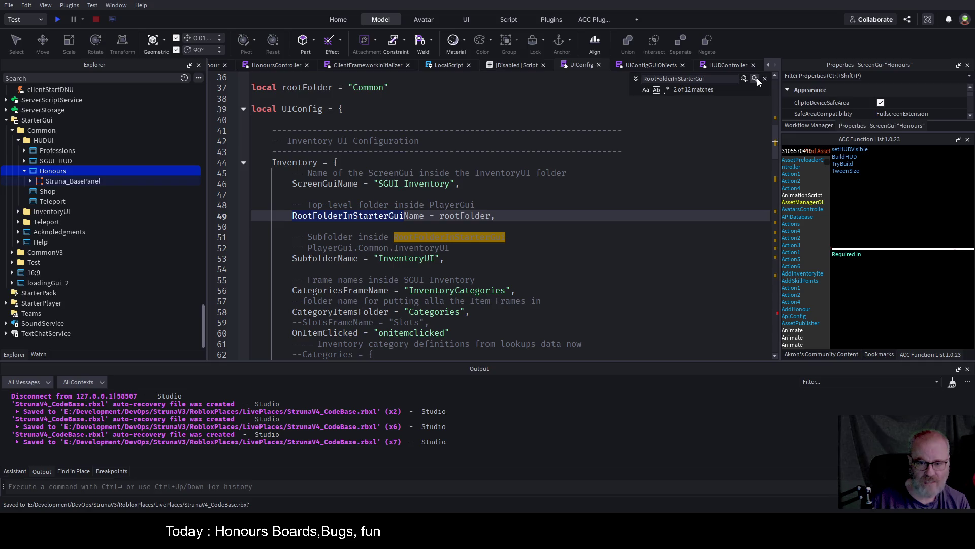
left_click(546, 235)
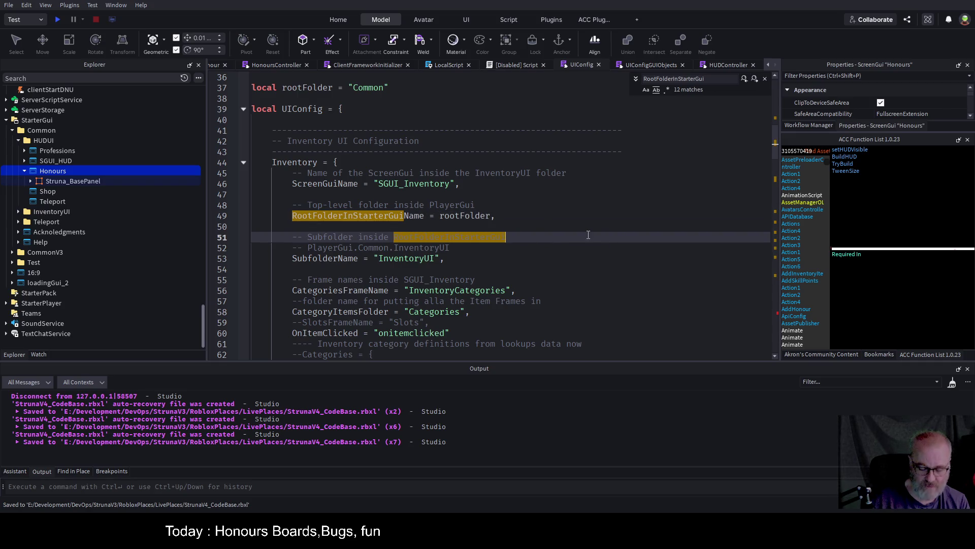
type("Name")
key("ctrl+s")
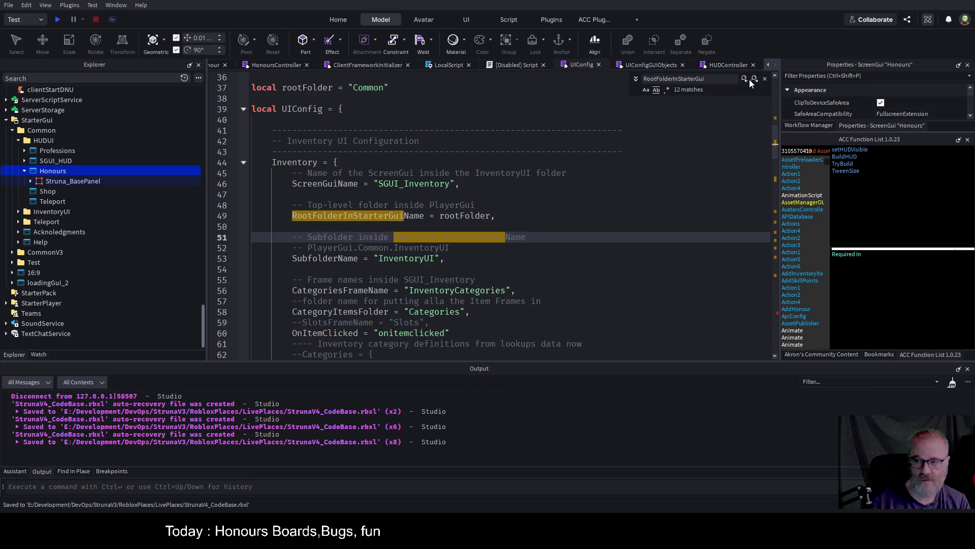
left_click(755, 79)
left_click(755, 79)
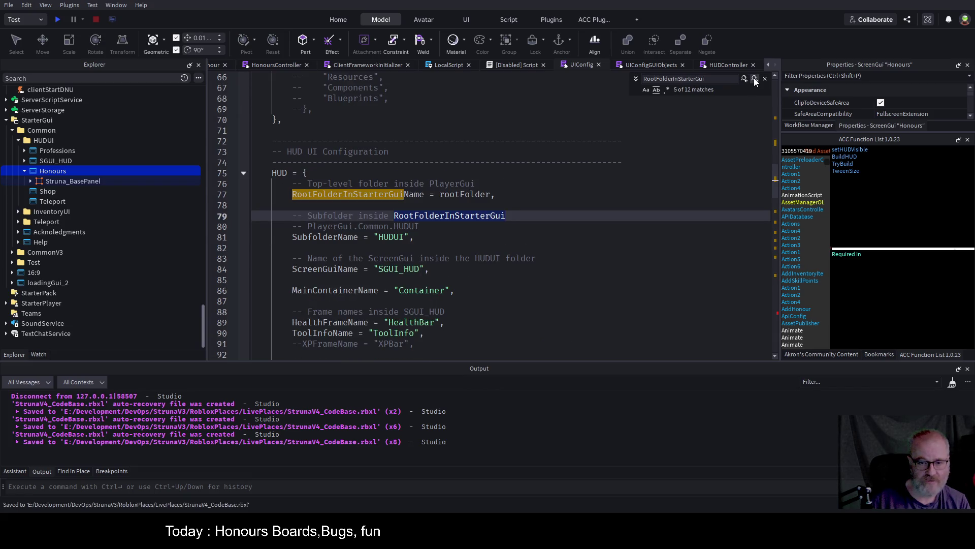
left_click(523, 133)
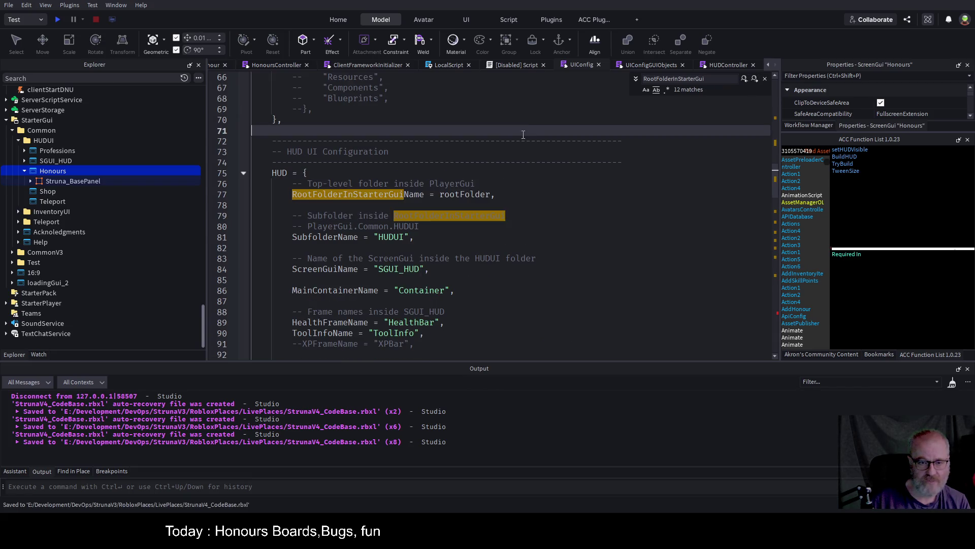
left_click(765, 79)
key("ctrl+s")
- Scroll up to line 30 to view rootFolder and the UIConfig table, folding the Inventory entry
scroll(426, 269, "down", 20)
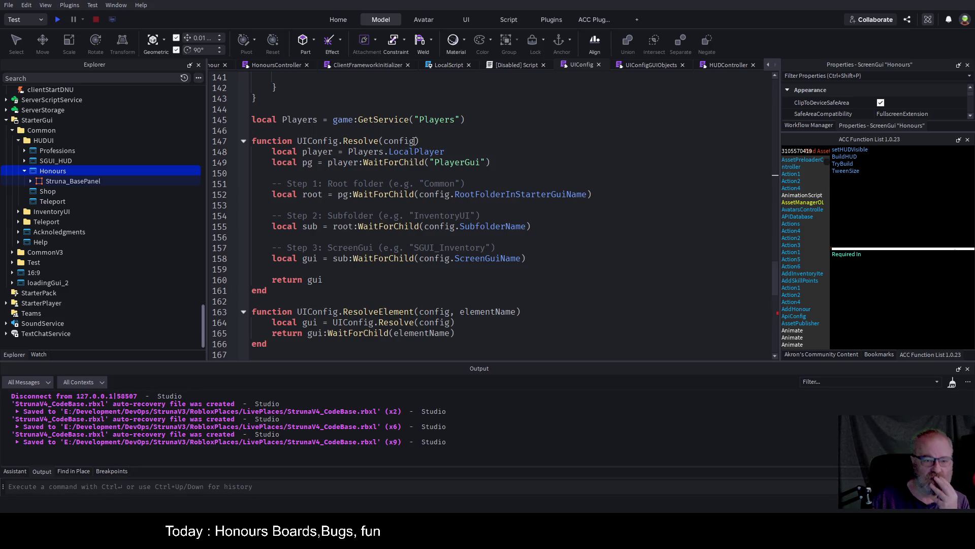
scroll(518, 288, "down", 3)
scroll(506, 209, "up", 8)
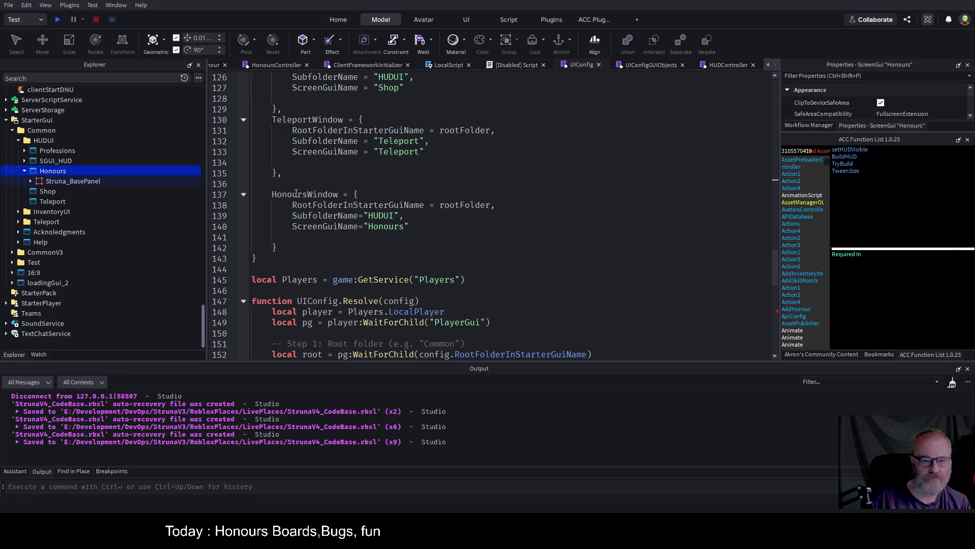
scroll(299, 192, "up", 15)
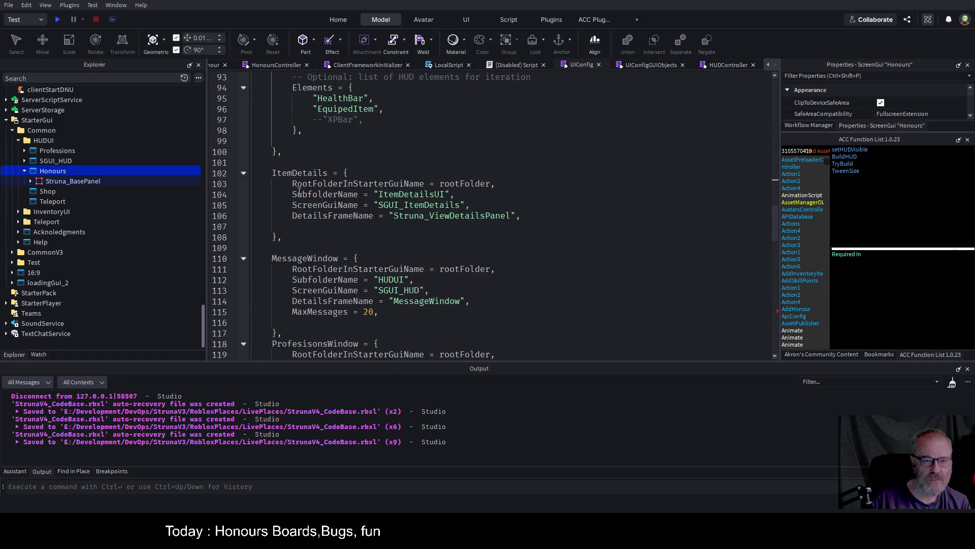
scroll(299, 192, "up", 8)
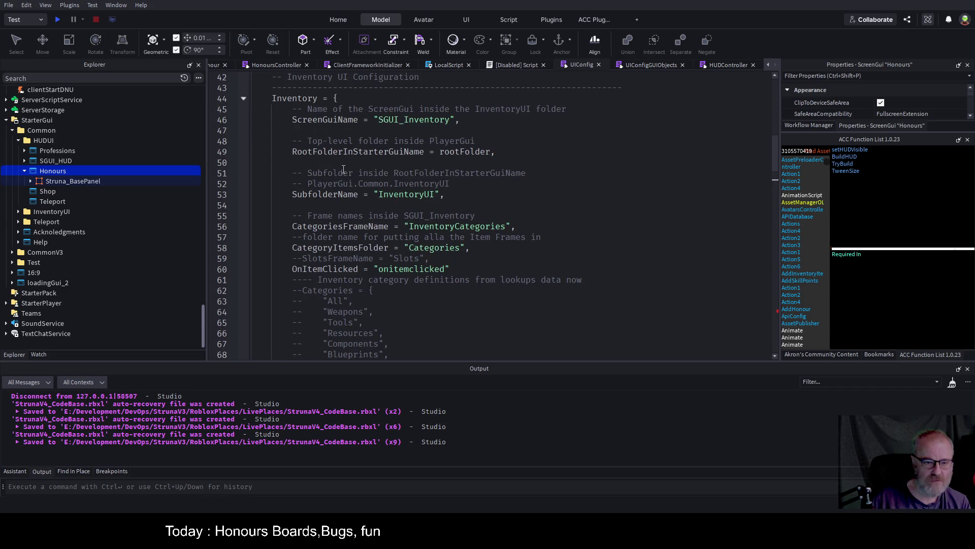
scroll(344, 169, "up", 4)
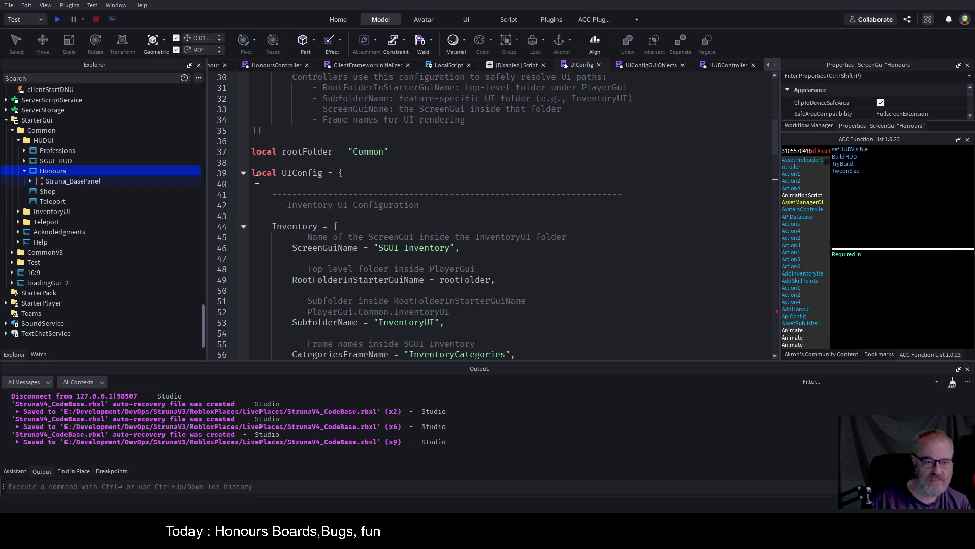
left_click(244, 227)
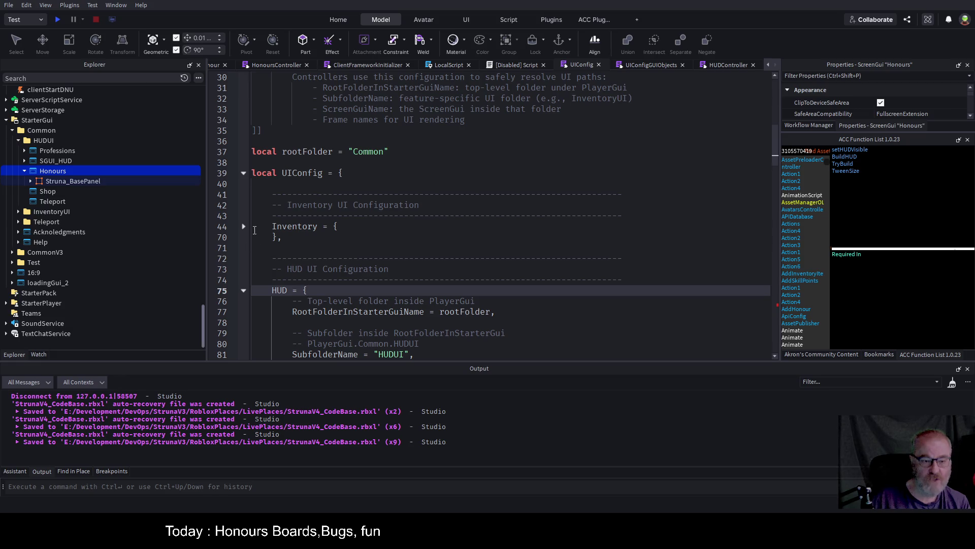
- Fold the HUD, ItemDetails, MessageWindow, ProfesisonsWindow, ShopWindow, TeleportWindow and HonoursWindow entries
scroll(300, 217, "down", 2)
left_click(244, 226)
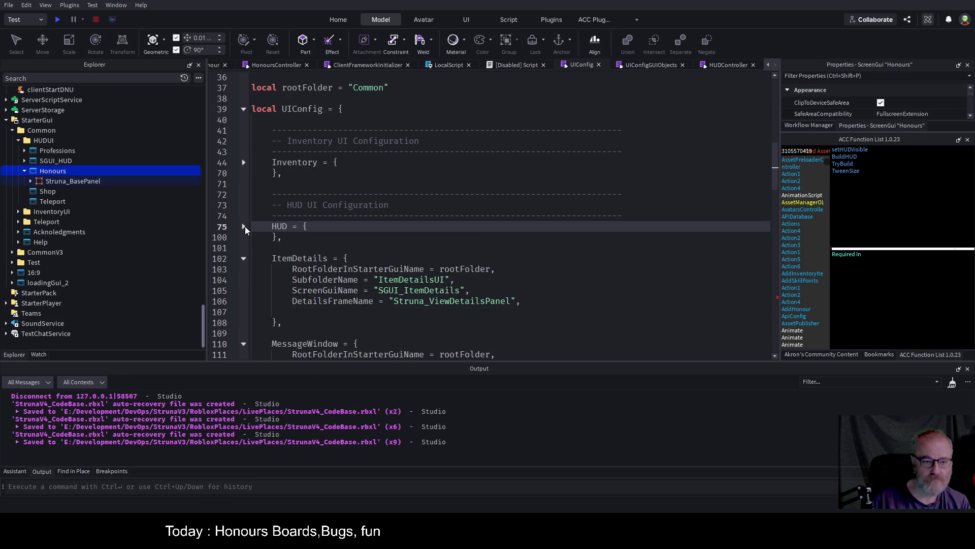
left_click(244, 258)
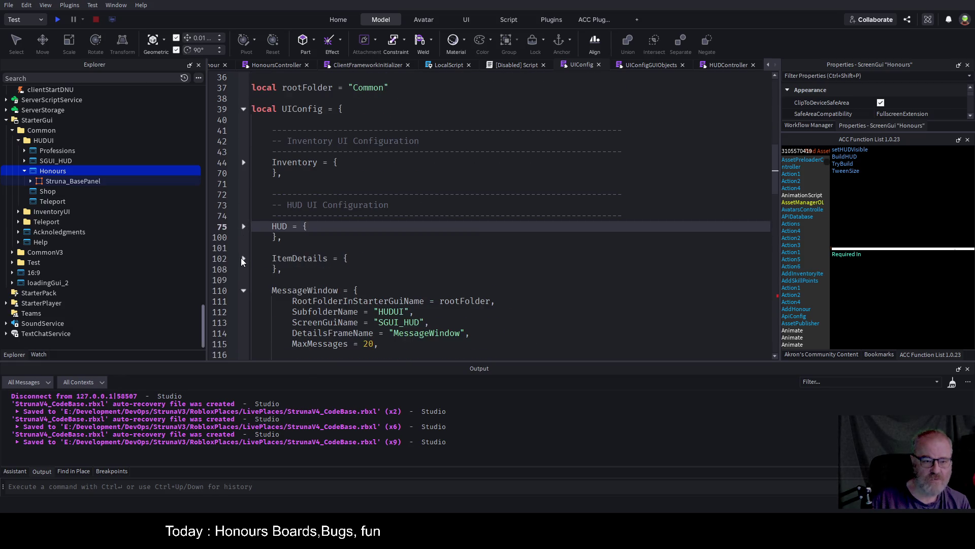
left_click(244, 290)
scroll(246, 188, "down", 4)
left_click(245, 185)
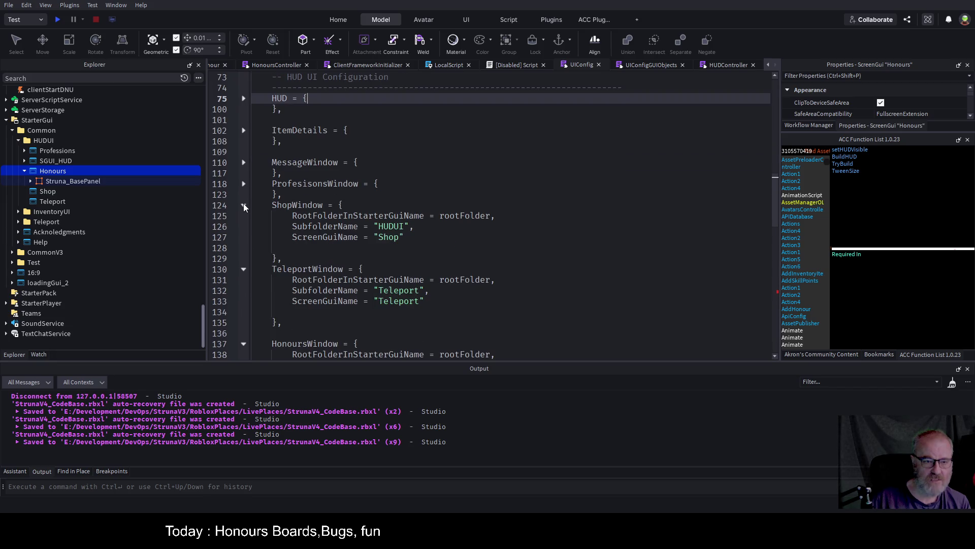
left_click(245, 206)
left_click(245, 227)
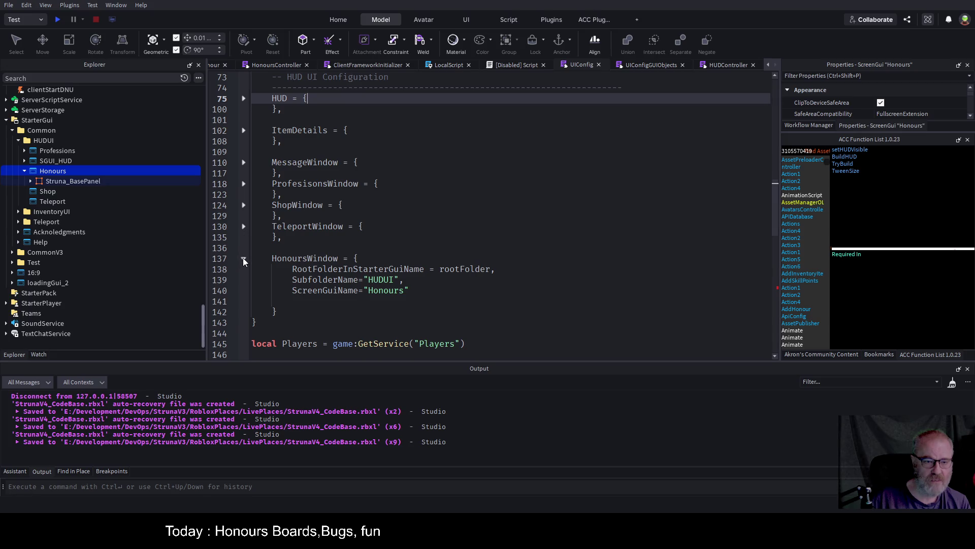
left_click(244, 258)
- Inspect Resolve's uses of config.RootFolderInStarterGuiName, SubfolderName and ScreenGuiName
scroll(445, 235, "down", 2)
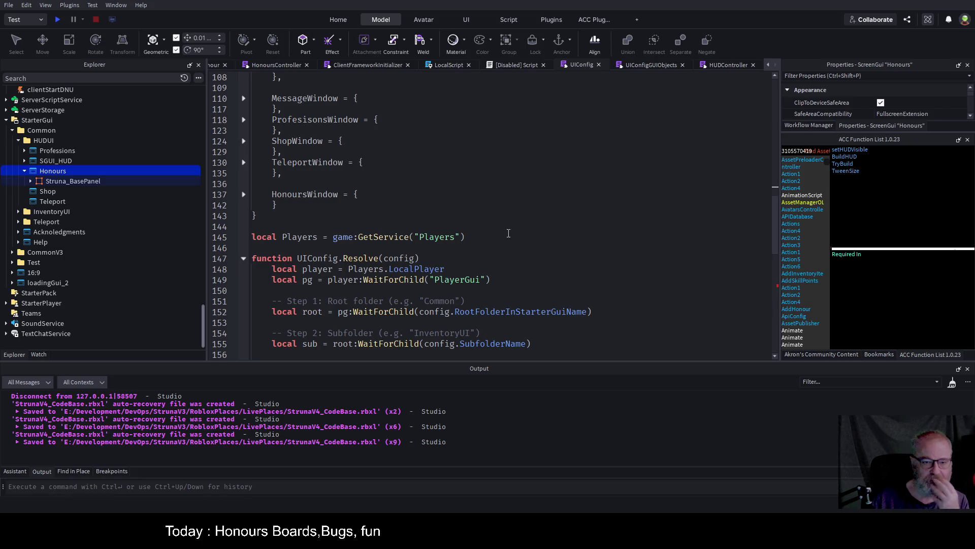
scroll(508, 233, "down", 1)
double_click(526, 276)
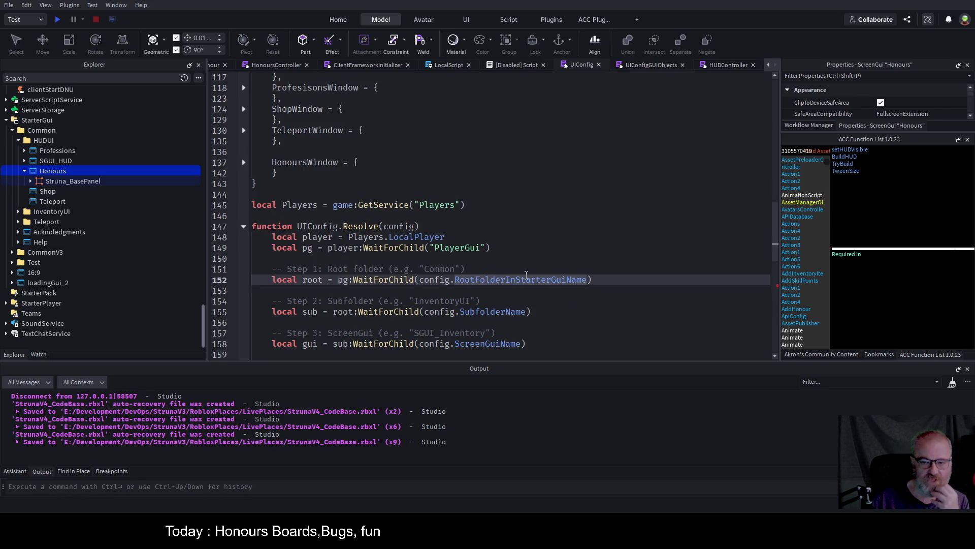
double_click(498, 312)
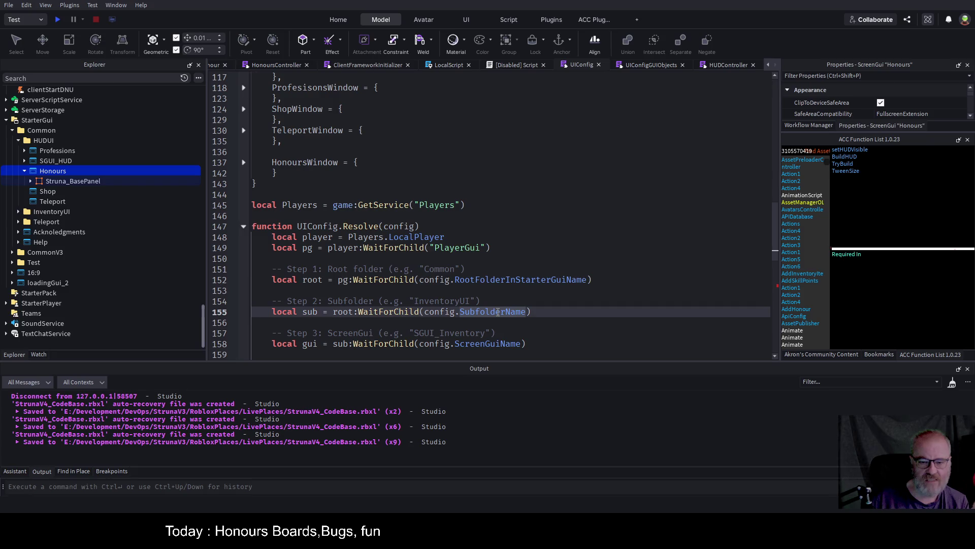
left_click(446, 313)
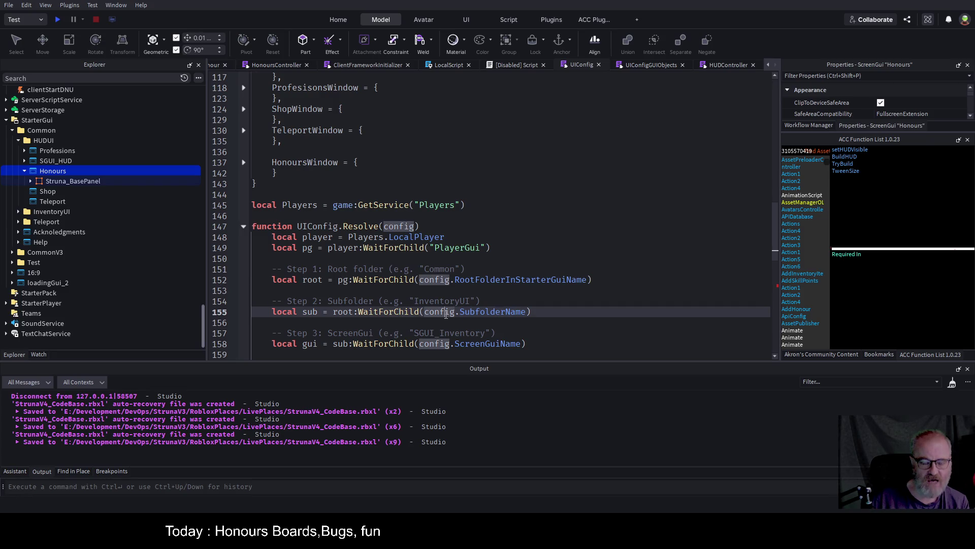
double_click(487, 344)
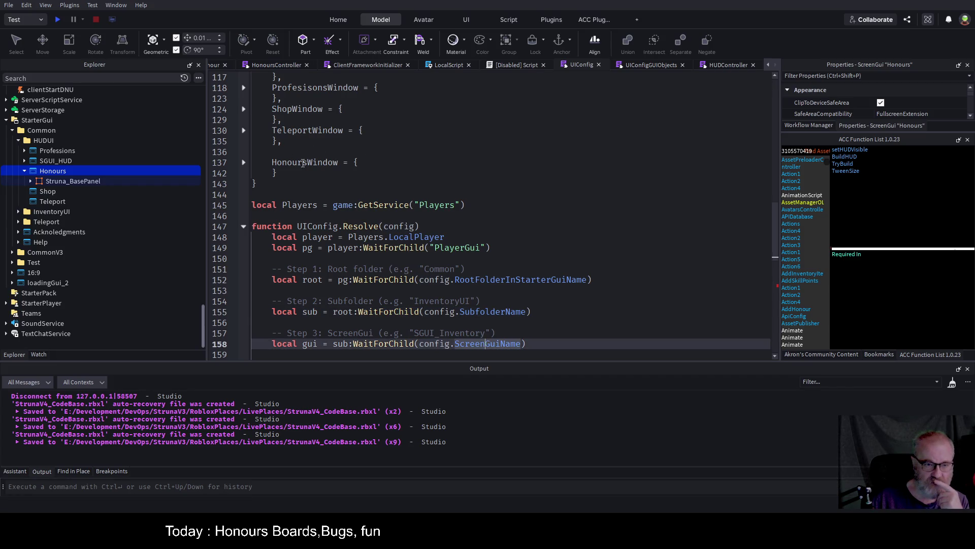
- Unfold the HonoursWindow entry to show its three fields
left_click(304, 162)
left_click(243, 162)
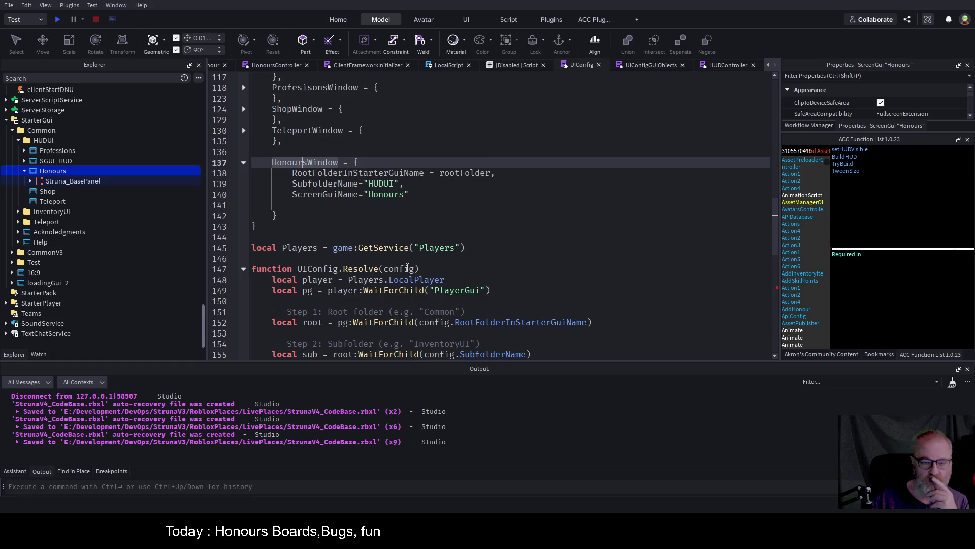
scroll(292, 174, "up", 1)
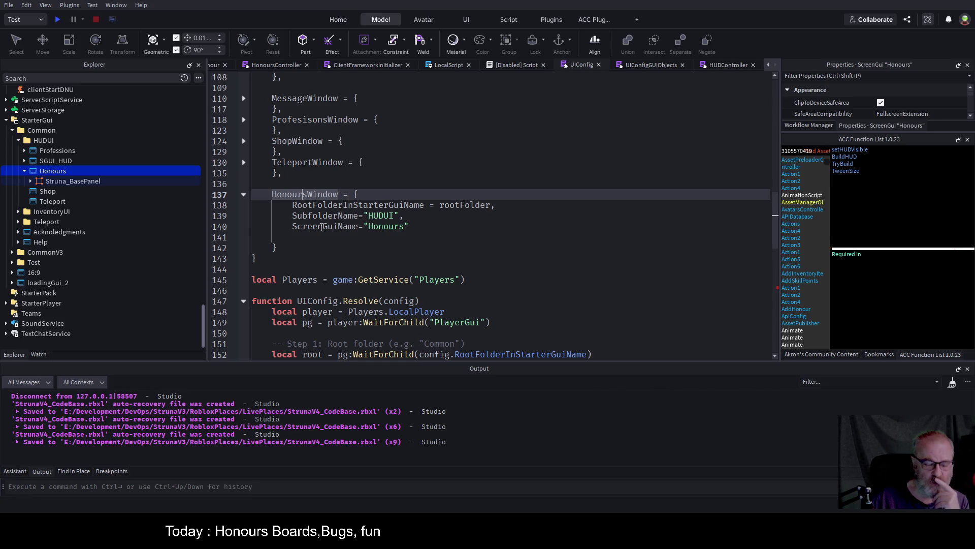
scroll(291, 191, "up", 5)
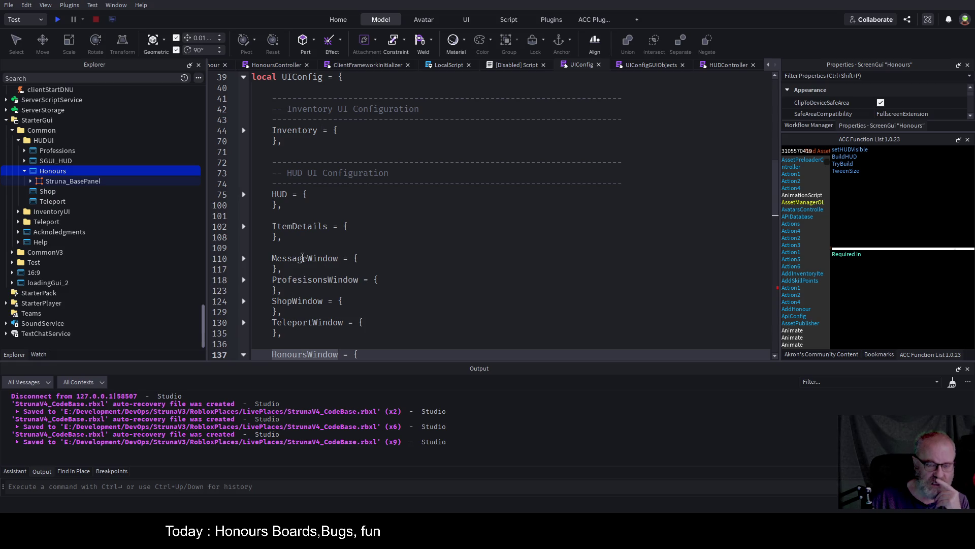
- Compare the UIConfig table name with the Resolve header, ending on blank line 38
double_click(299, 77)
scroll(375, 203, "down", 7)
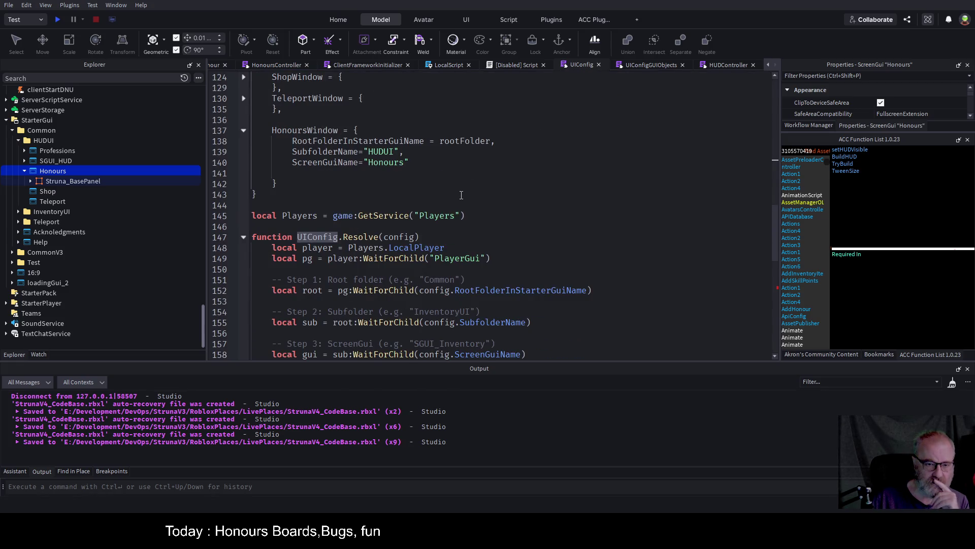
left_click(477, 193)
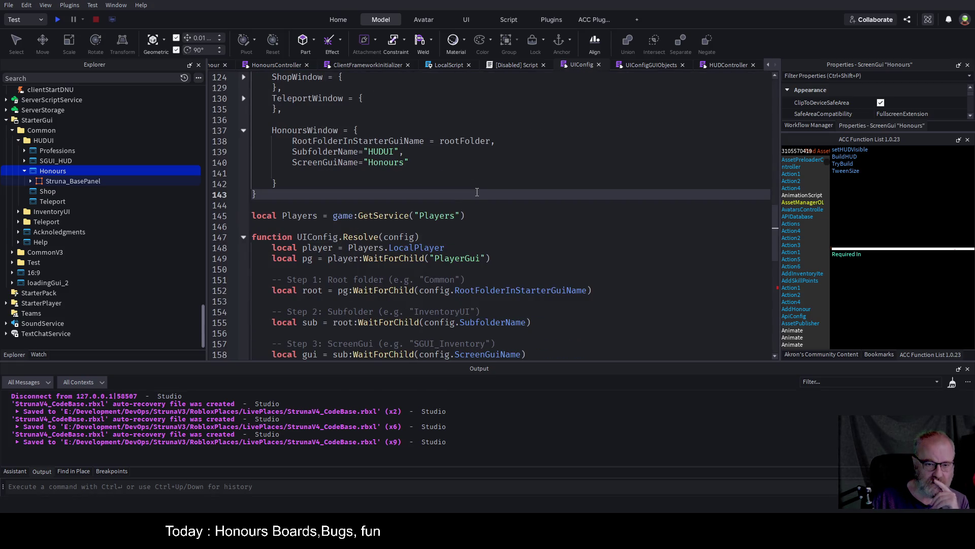
double_click(319, 236)
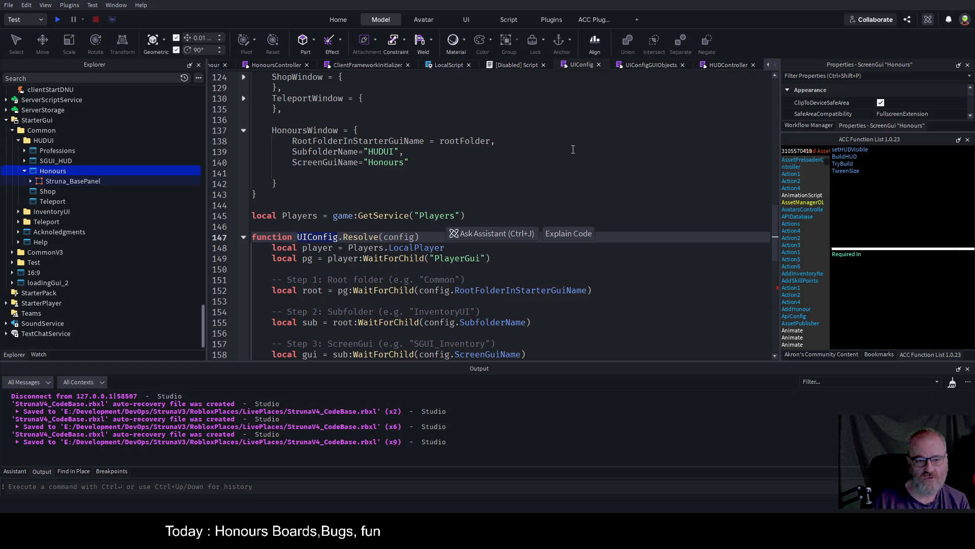
scroll(346, 195, "up", 8)
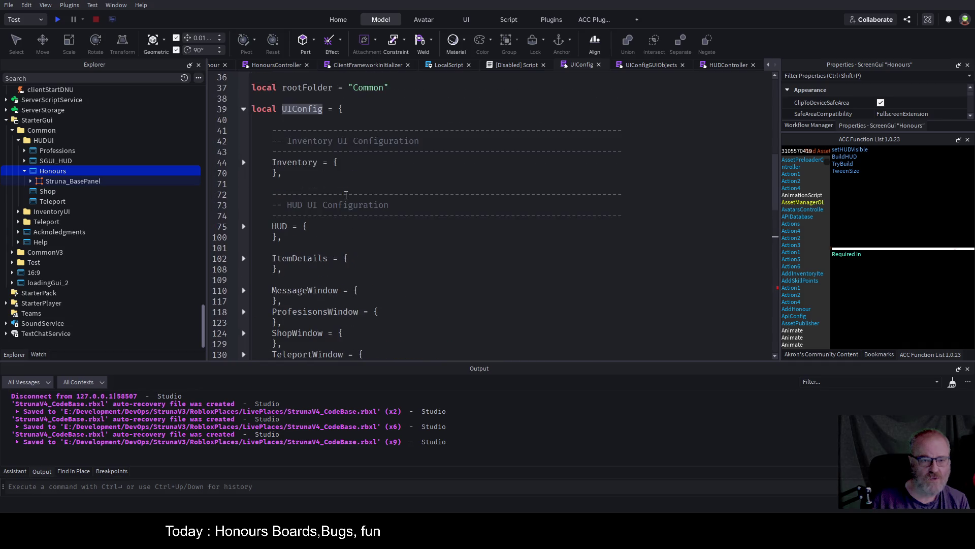
left_click(308, 100)
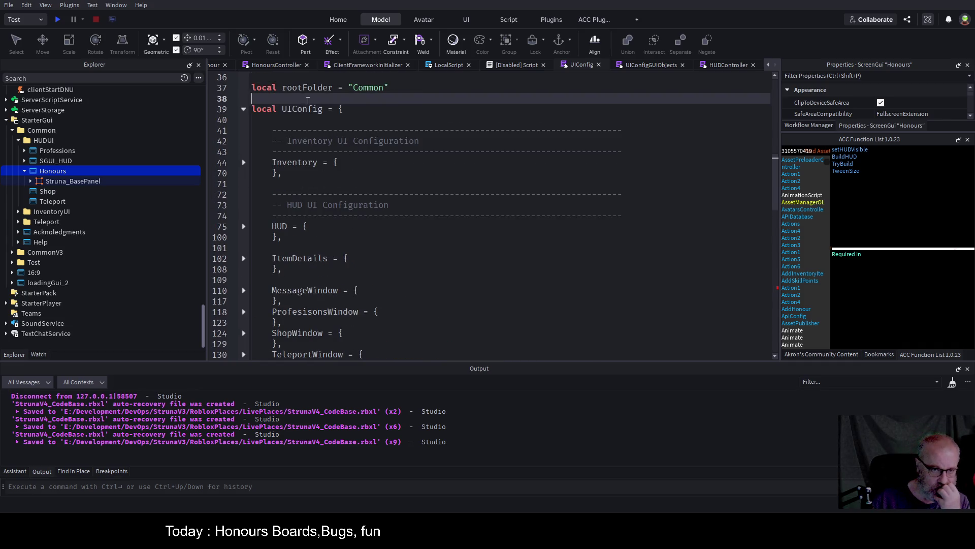
- Declare 'local allObjects: any = {}' above the UIConfig table, leave a blank line, and fold the table
type("local allObjects")
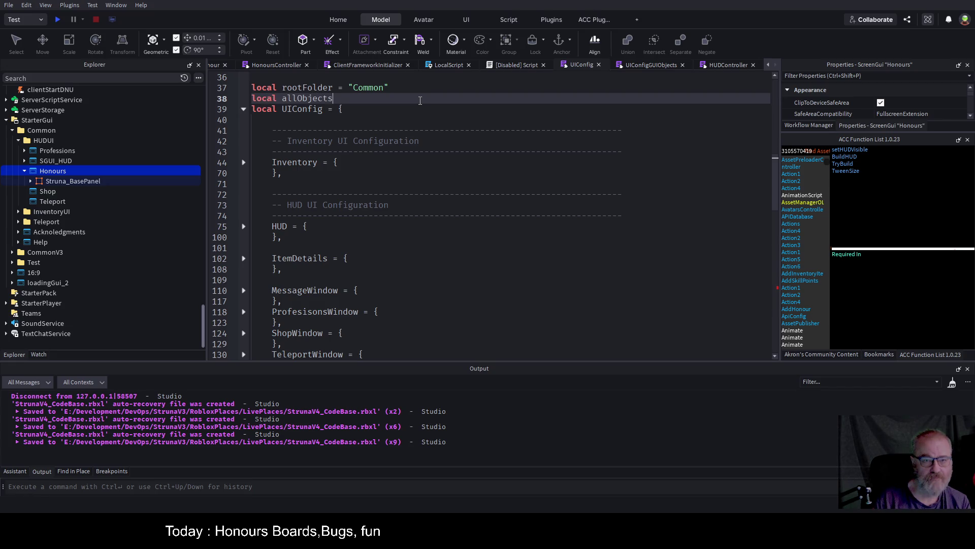
type(" = {}")
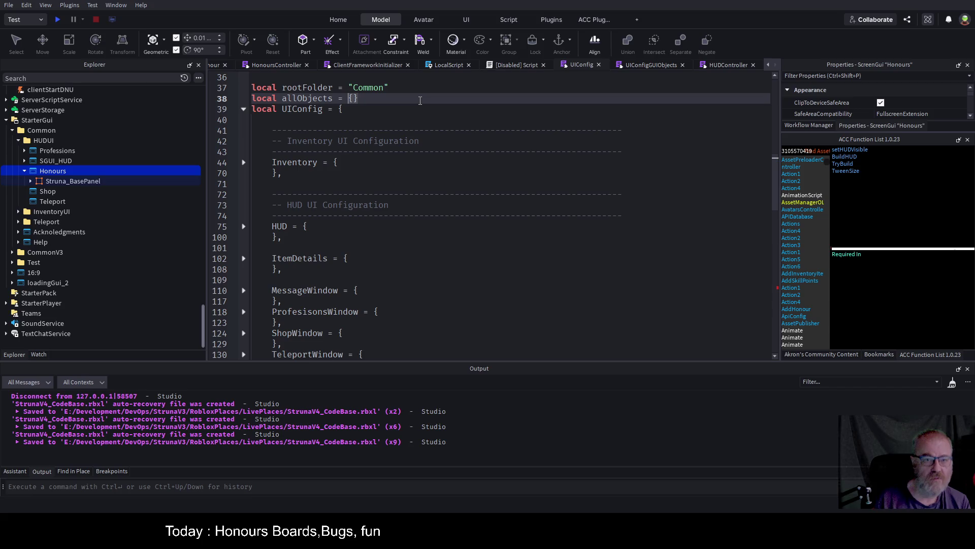
type(": any")
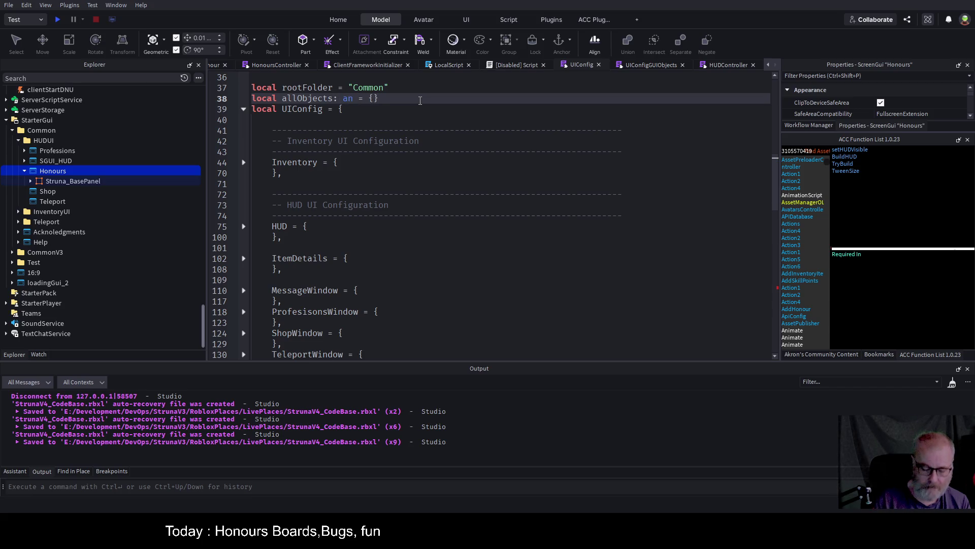
key("Down")
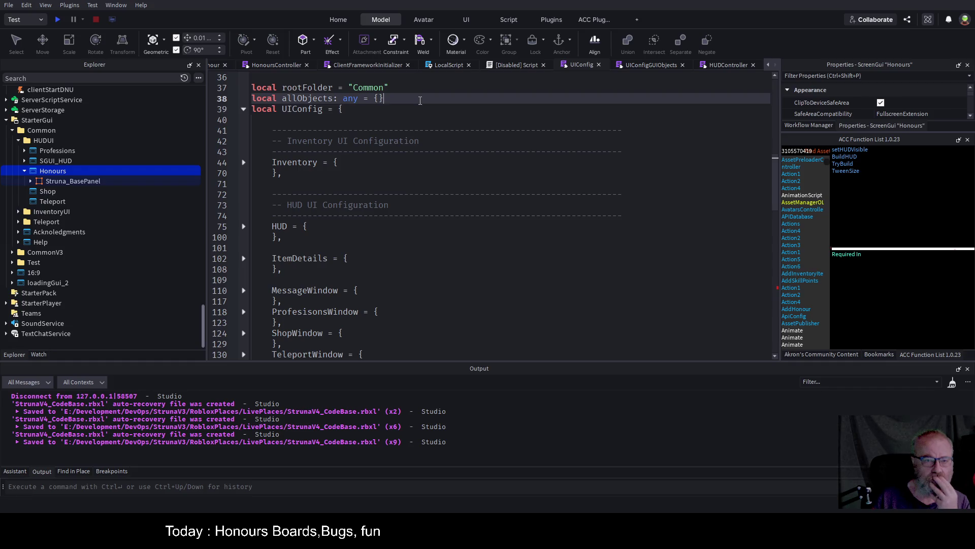
key("Return")
key("Up")
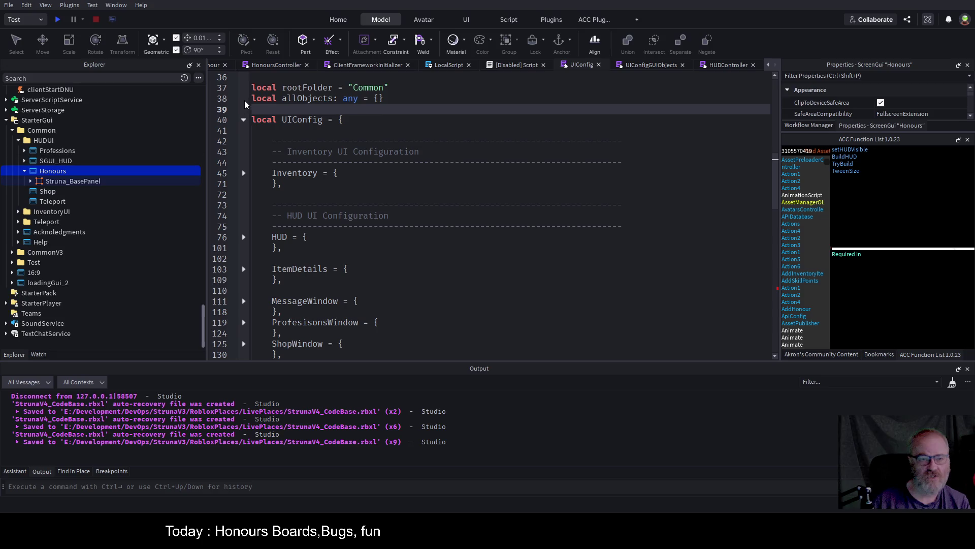
left_click(244, 121)
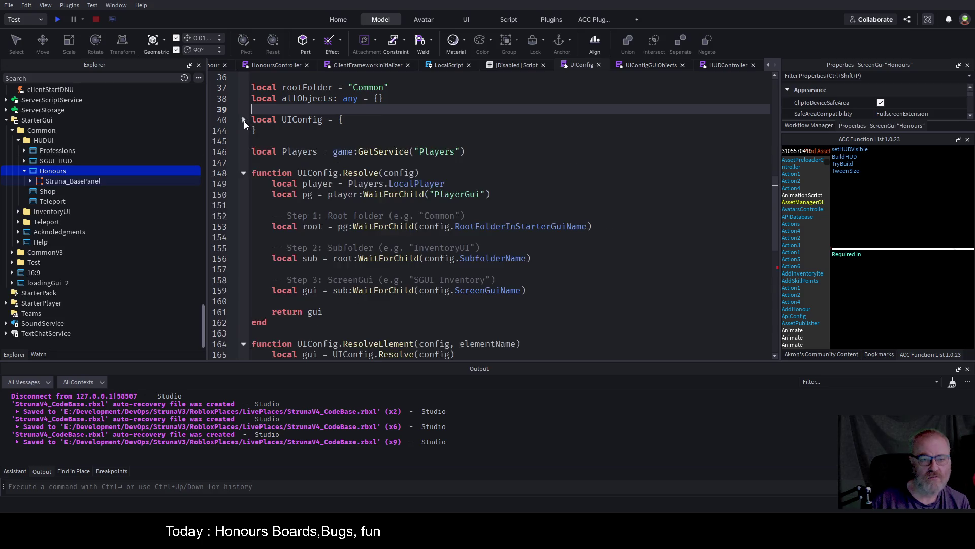
- Write a UIConfig.GetAll() function below the table that returns allObjects
left_click(285, 139)
type("function UI")
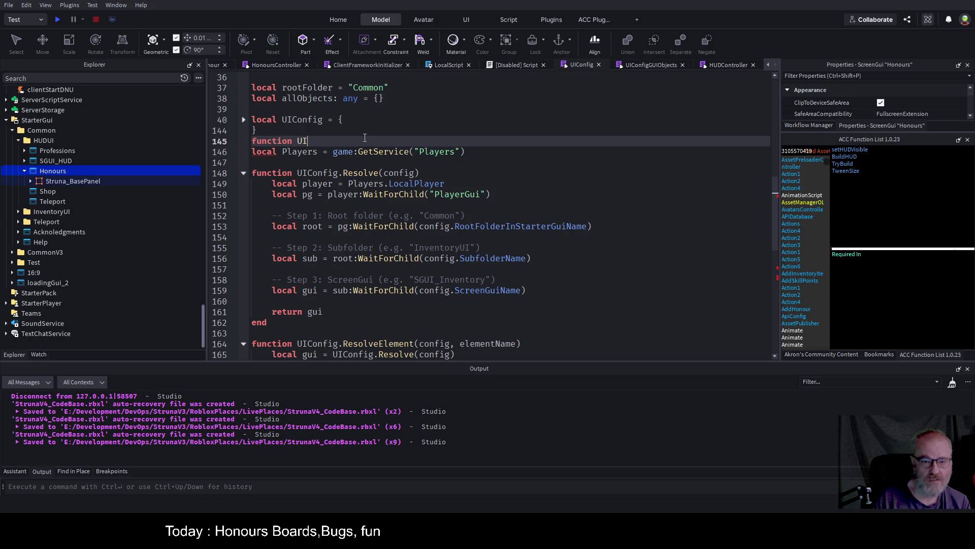
type("Config.")
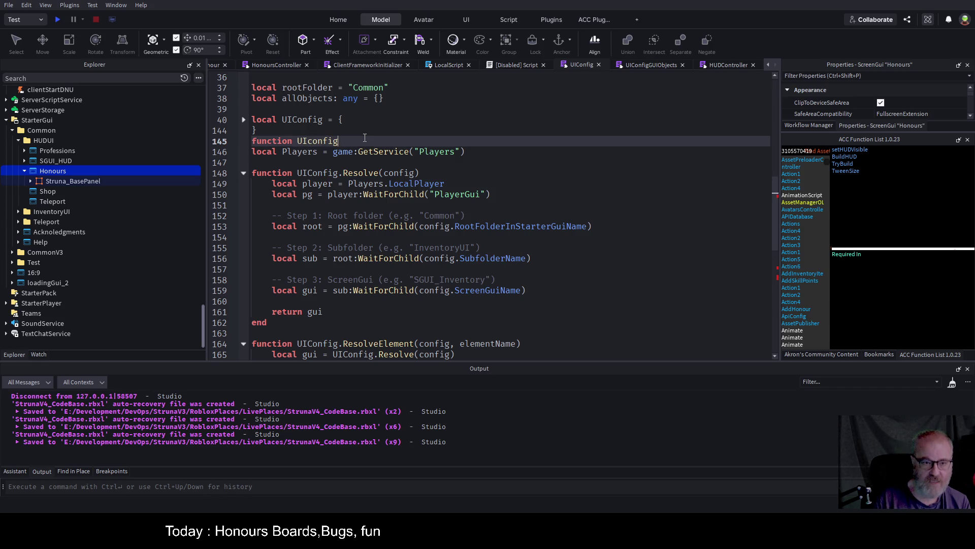
type("GetAll()")
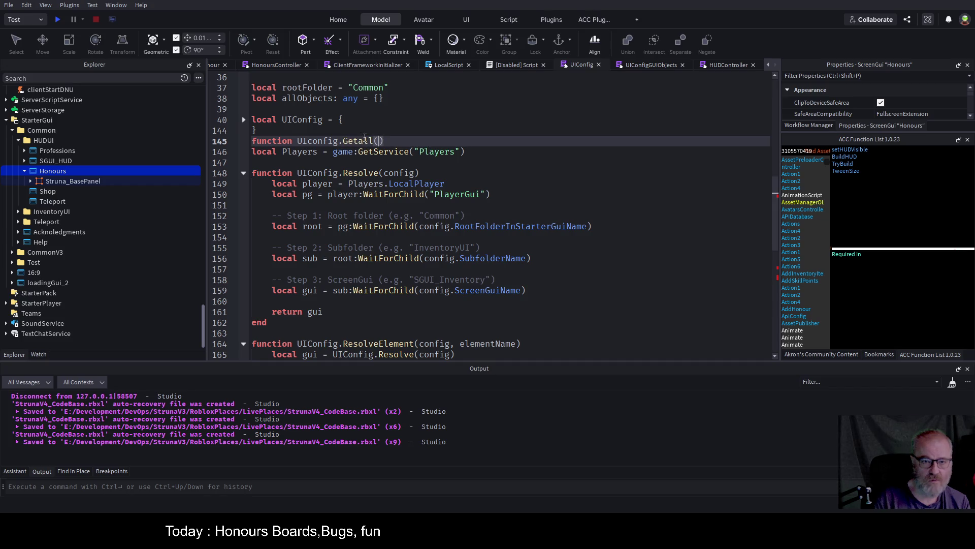
left_click(365, 139)
key("BackSpace")
type("A")
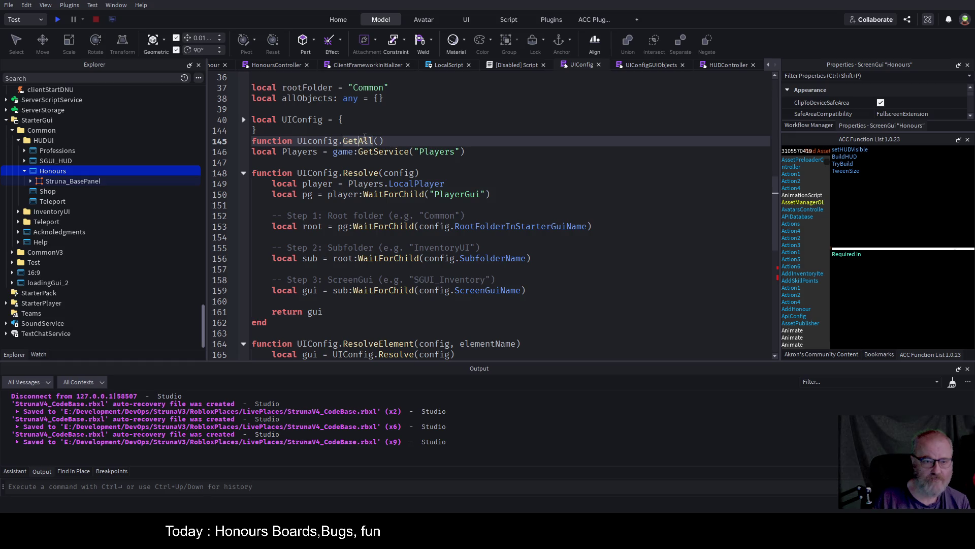
key("End")
key("Return")
type("return UIC")
key("BackSpace")
key("BackSpace")
key("BackSpace")
type("all")
key("Tab")
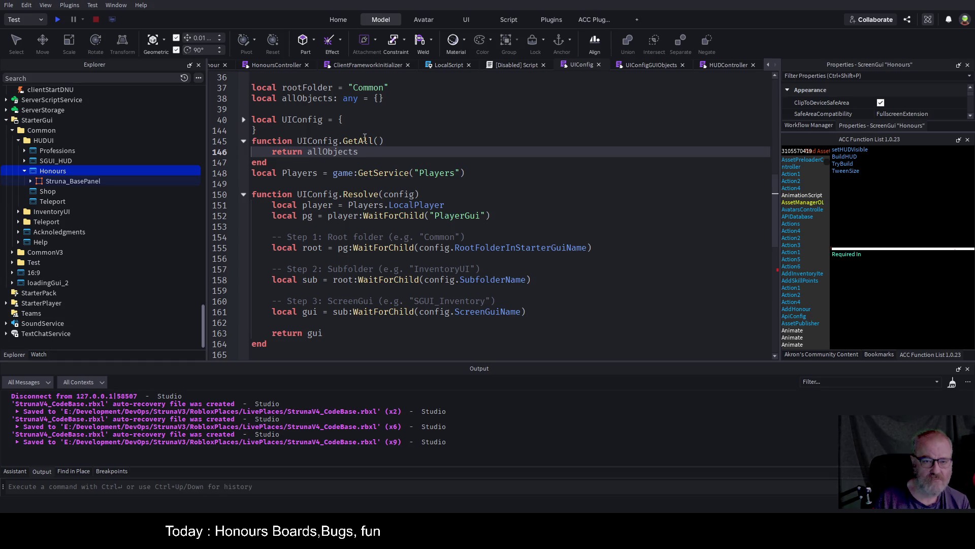
- Save the UIConfig script and add a blank line below GetAll
key("Down")
key("ctrl+s")
key("Return")
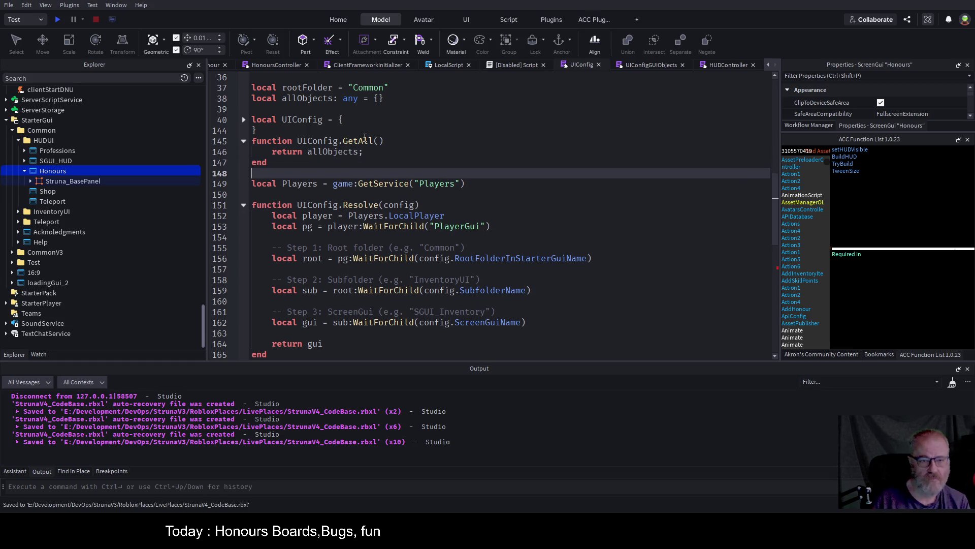
key("Up")
key("Up")
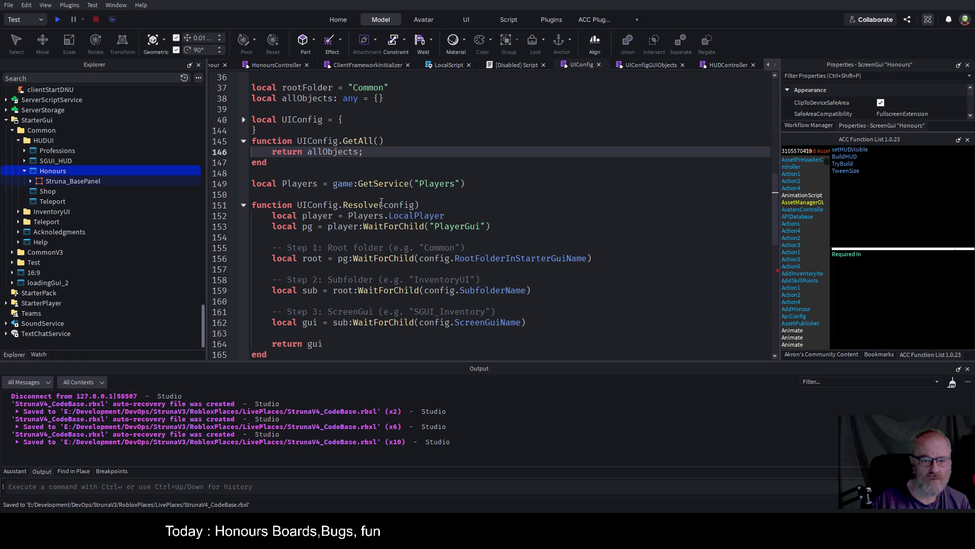
- Remove the 'UIConfig.' prefix from the Resolve, ResolveElement and ResolveAll function names
double_click(318, 205)
key("Delete")
key("Delete")
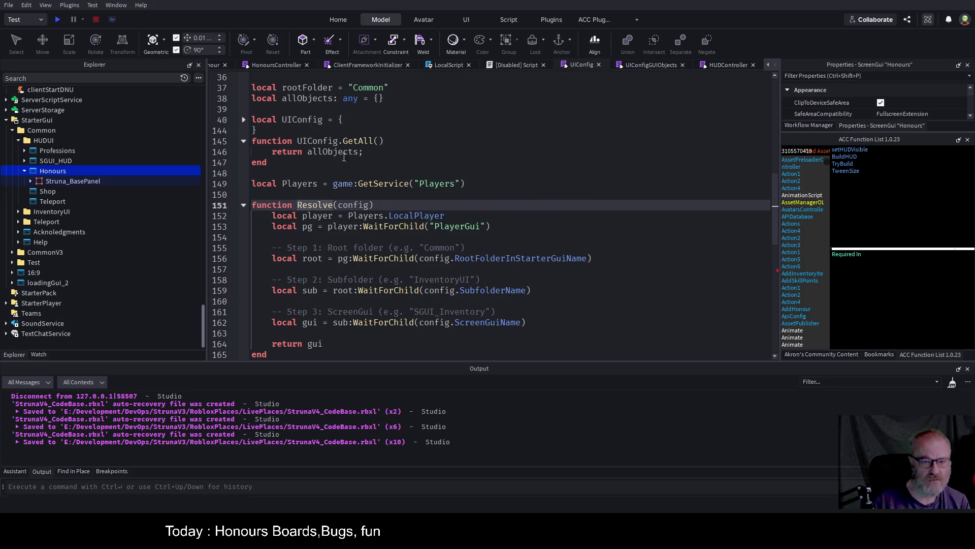
scroll(366, 308, "down", 4)
double_click(309, 247)
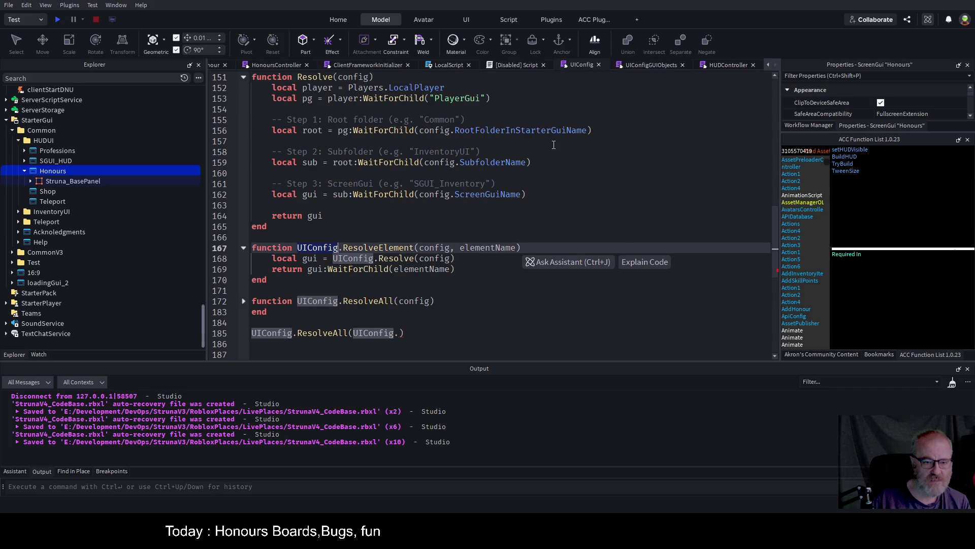
key("Delete")
key("Delete")
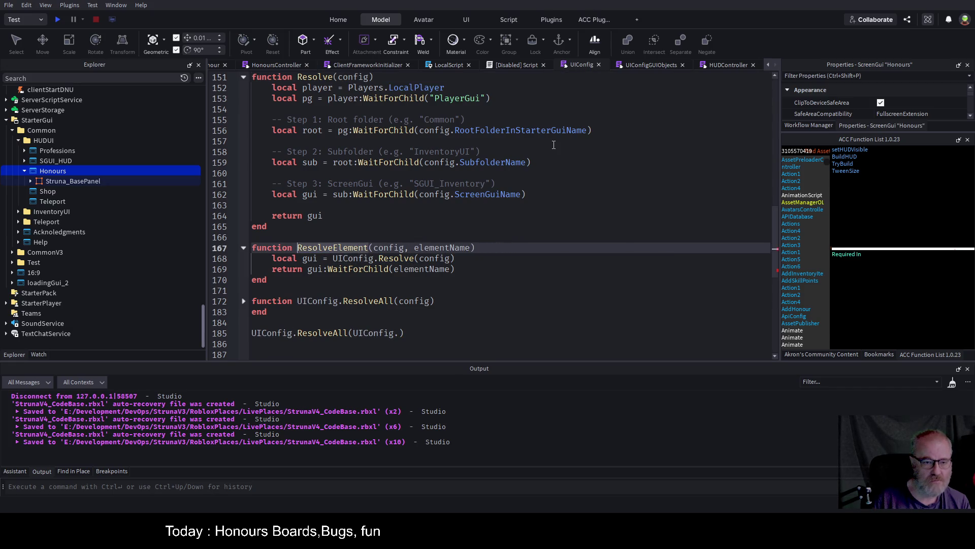
key("Down")
key("Down")
key("Down")
key("Delete")
key("Delete")
key("Delete")
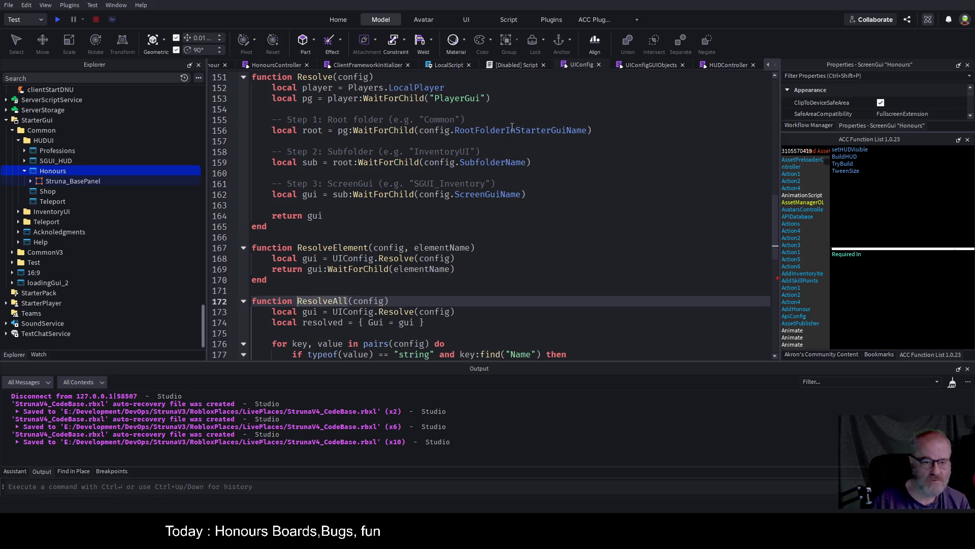
- Delete the unfinished ResolveAll call at the bottom and save the script
scroll(352, 175, "down", 3)
left_click(427, 312)
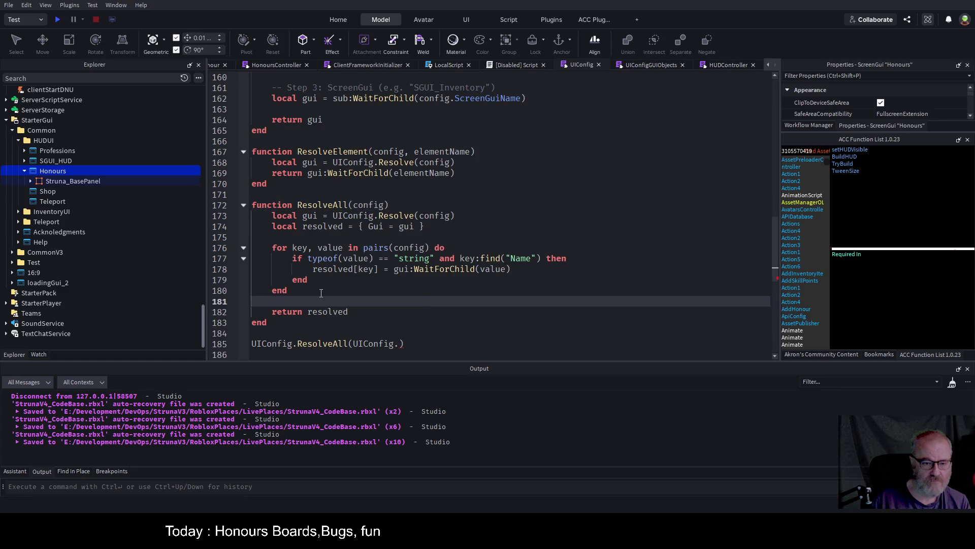
scroll(427, 312, "down", 2)
key("Down")
key("Down")
key("Down")
key("shift+Home")
key("BackSpace")
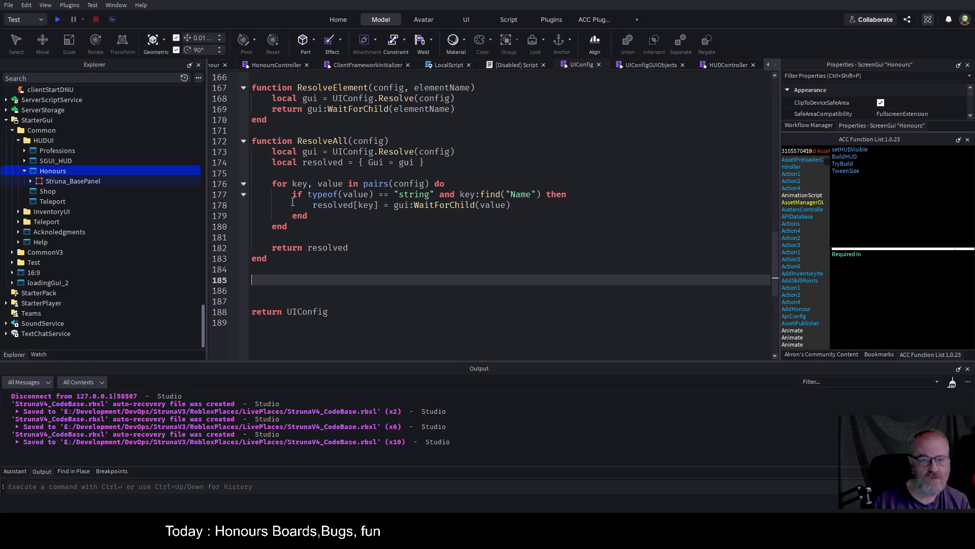
key("ctrl+s")
- Fold the Resolve, ResolveElement and ResolveAll function bodies
scroll(324, 147, "up", 8)
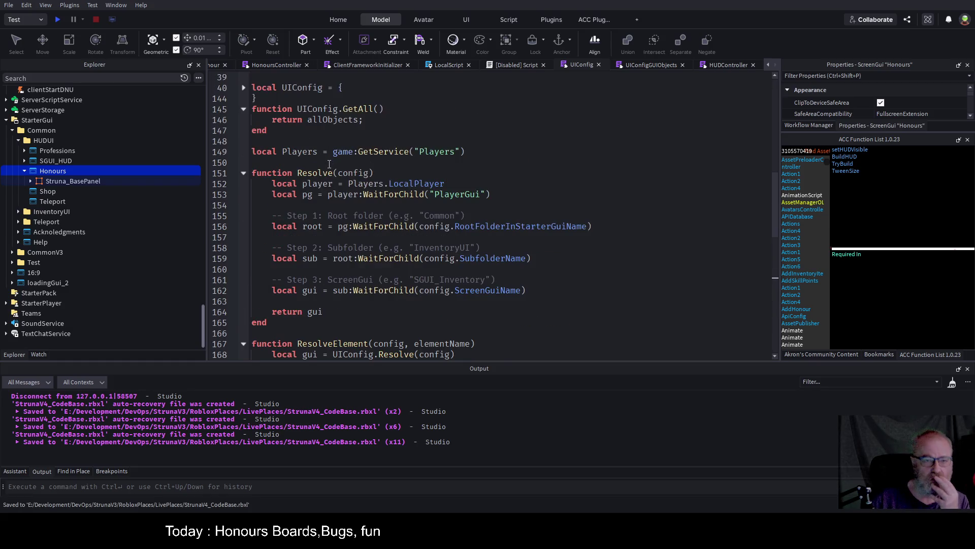
left_click(244, 173)
left_click(244, 204)
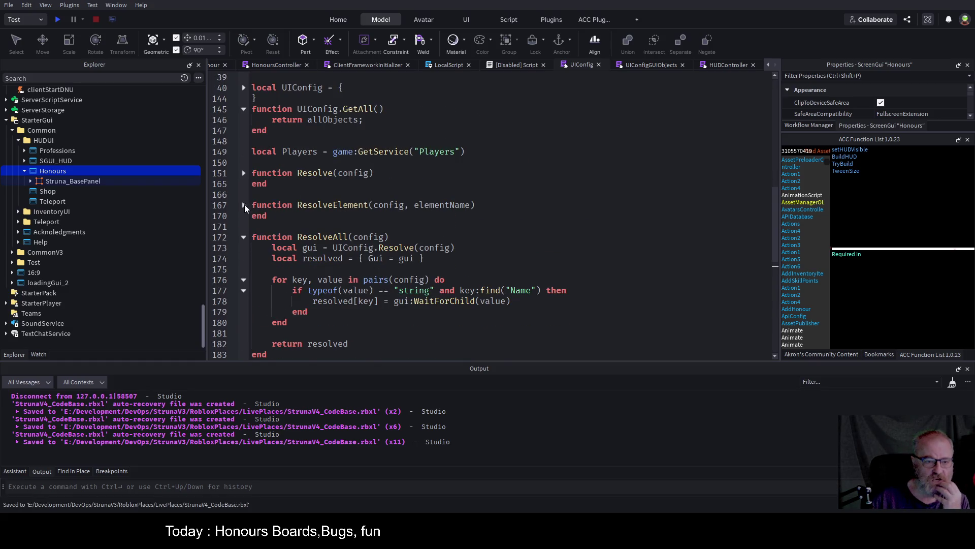
left_click(243, 237)
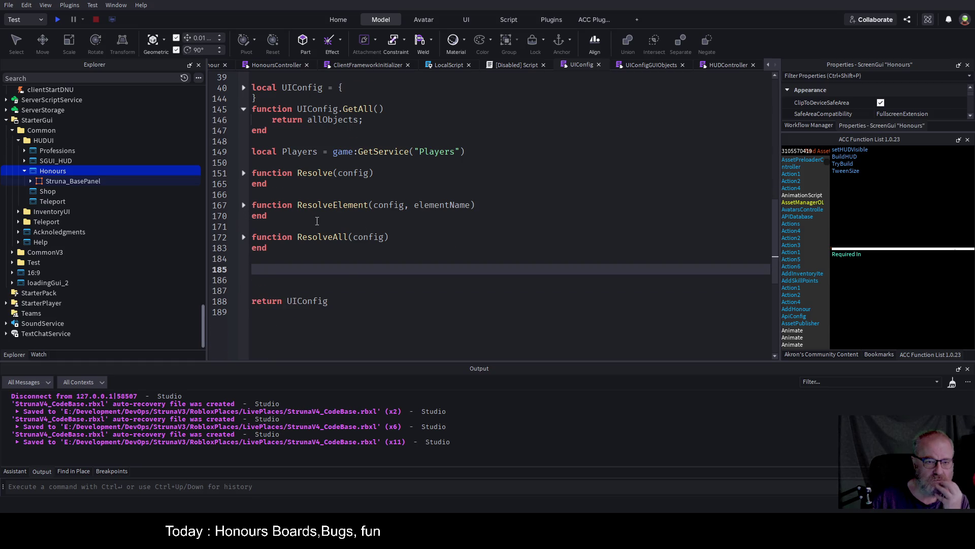
scroll(317, 220, "up", 4)
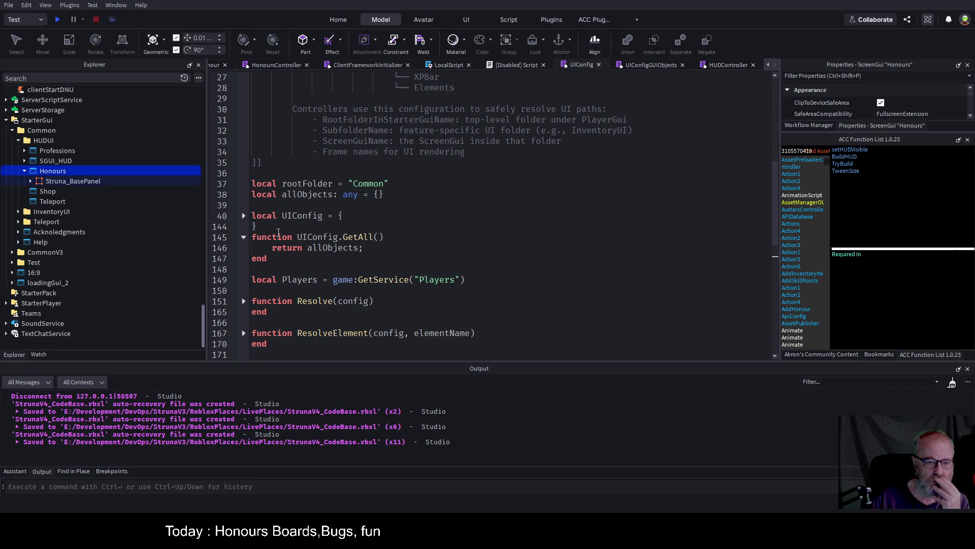
- Start an 'if allObjects then … end' block at the top of GetAll
left_click(413, 236)
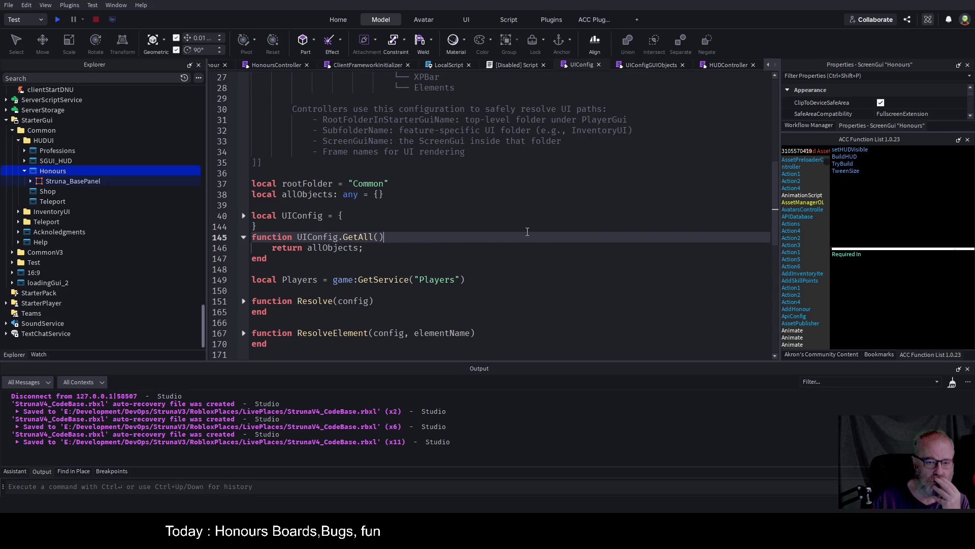
key("Return")
type("if allObjects")
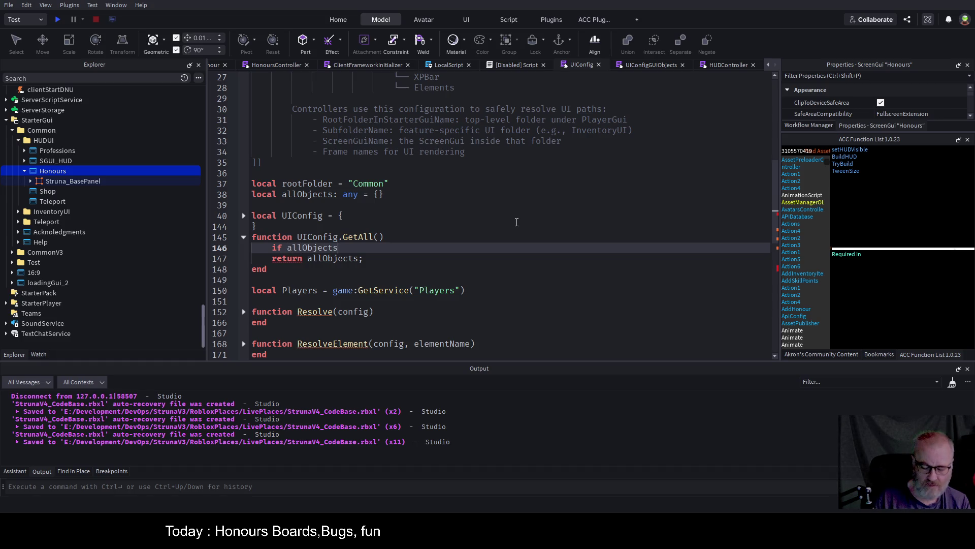
key("ctrl+Left")
type("not")
key("End")
type("then")
key("Return")
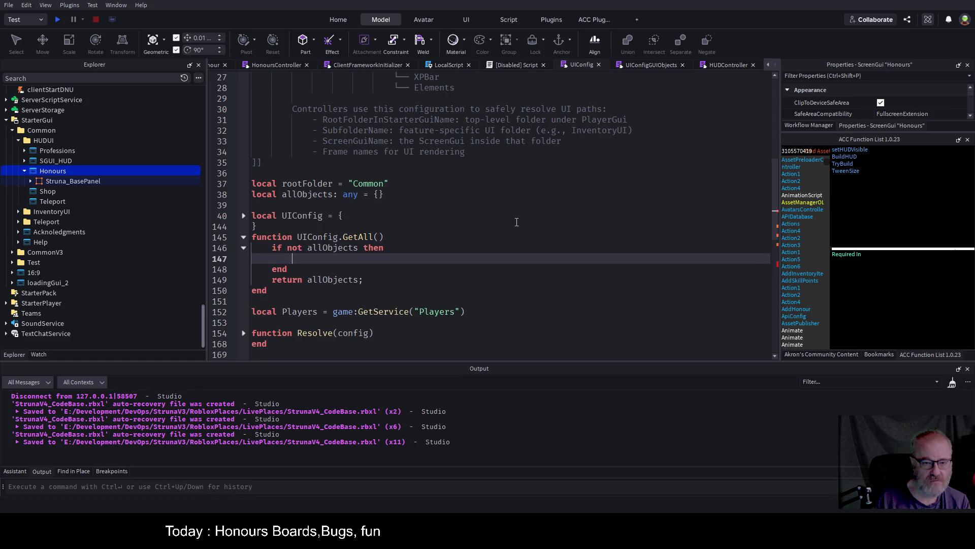
key("Up")
key("ctrl+Left")
key("ctrl+Left")
key("BackSpace")
key("BackSpace")
key("BackSpace")
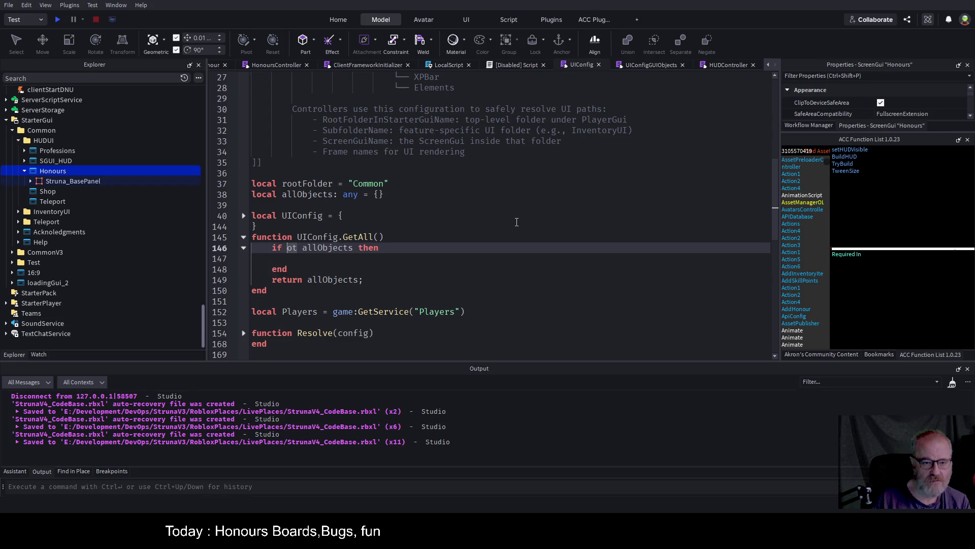
- Change allObjects' initial value from {} to nil
key("Up")
key("Up")
key("Up")
key("Up")
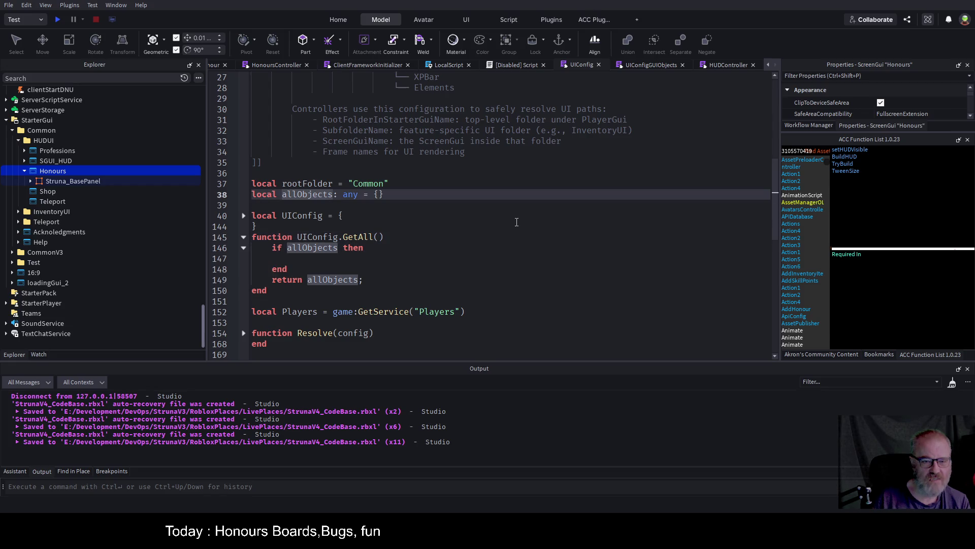
key("End")
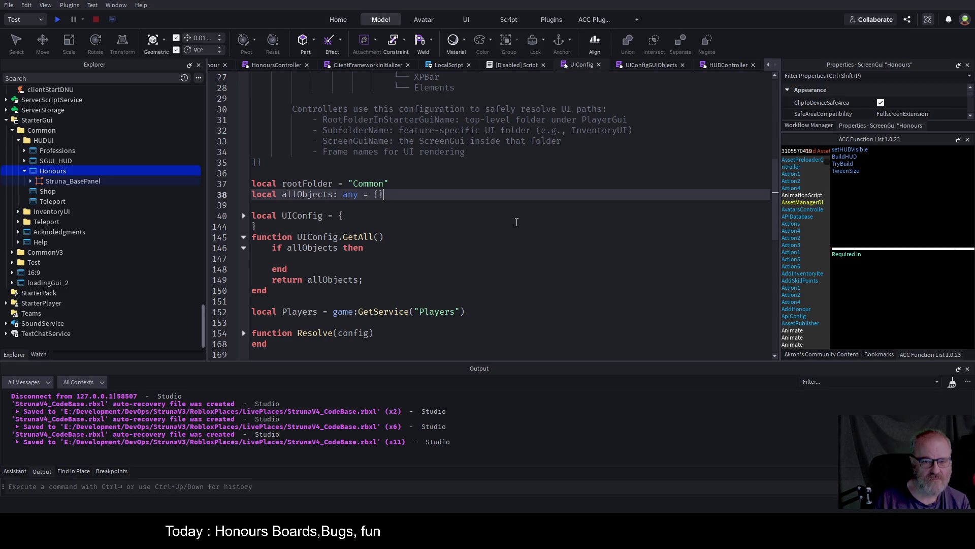
key("BackSpace")
key("BackSpace")
type("nil")
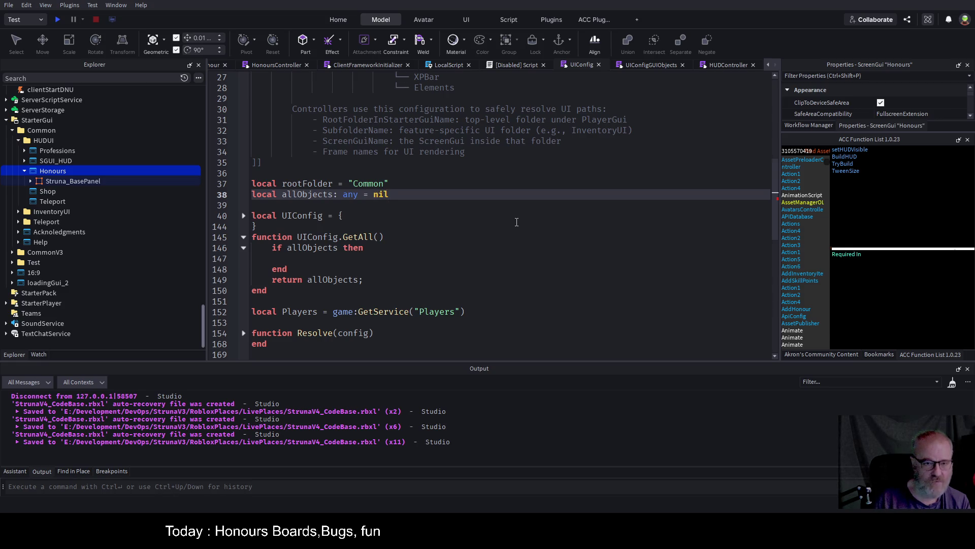
key("Down")
key("Down")
key("Down")
key("Down")
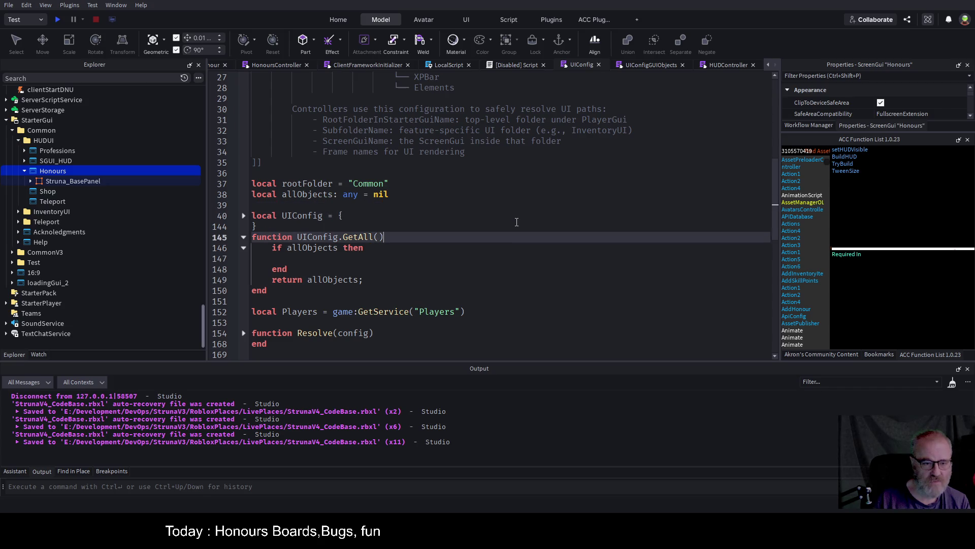
- Make the condition 'if not allObjects' and call Init() inside the block
key("Up")
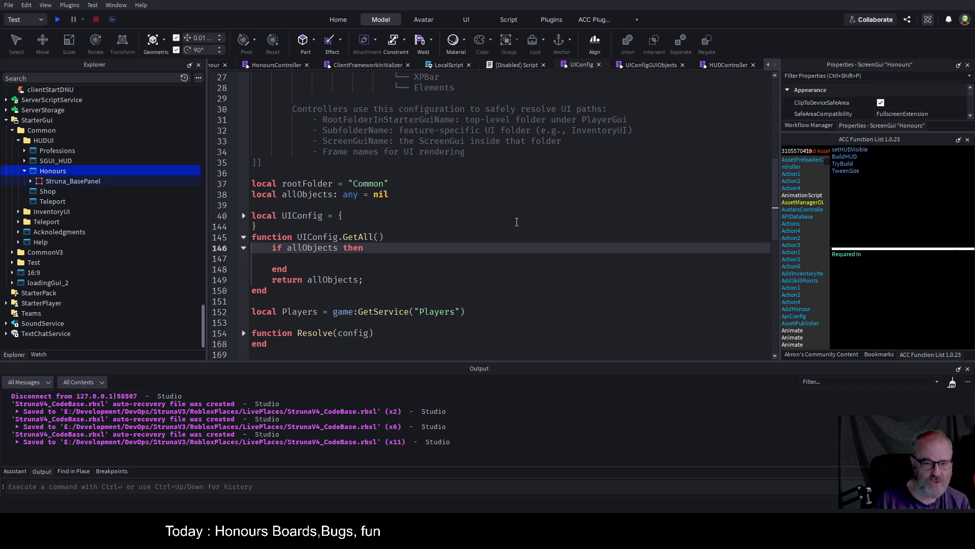
key("ctrl+Right")
type("not")
key("Down")
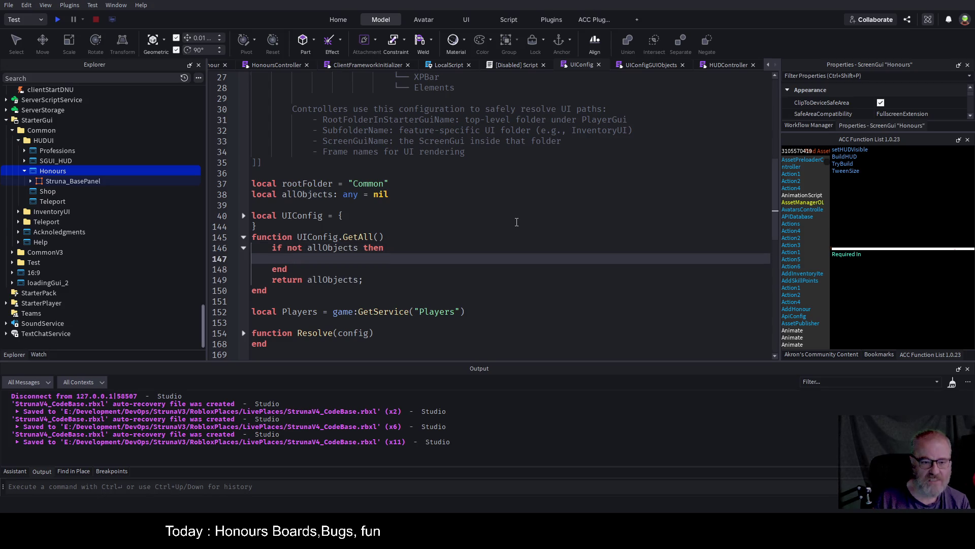
type("Init()")
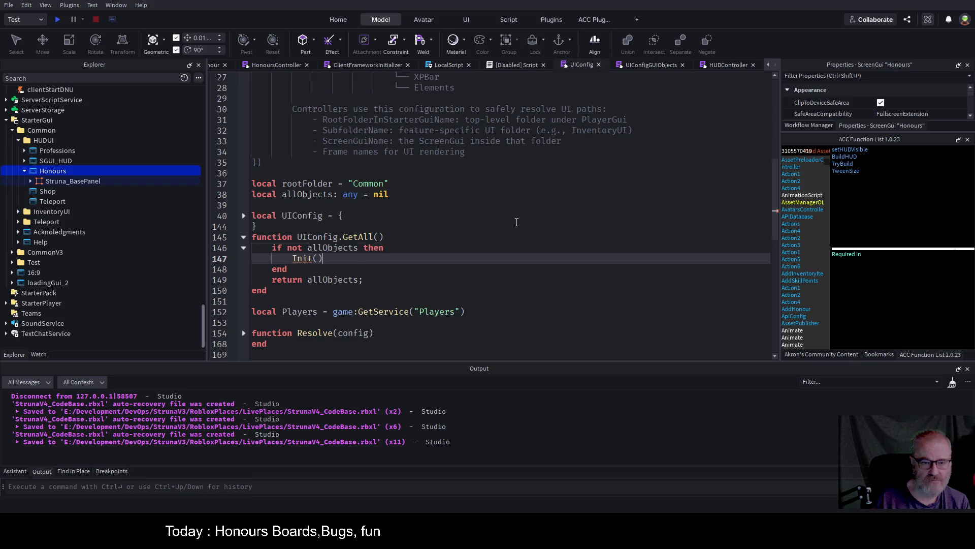
key("ctrl+shift+]")
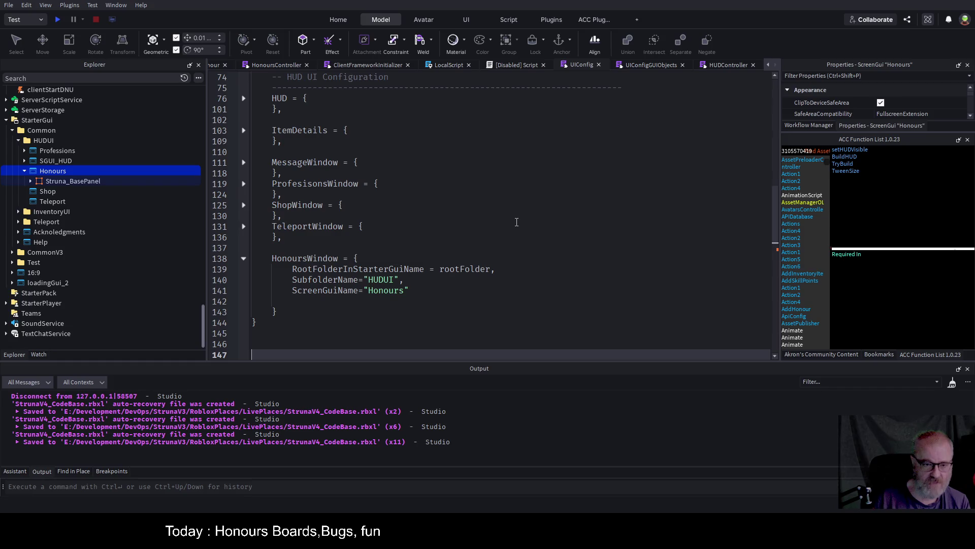
scroll(496, 224, "down", 6)
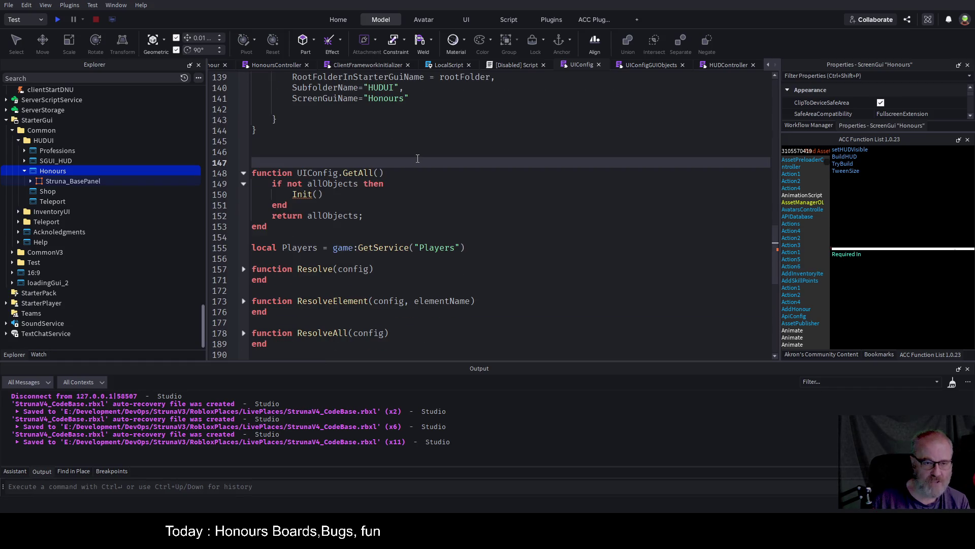
- Add an empty 'function Init()' block just above UIConfig.GetAll
type("function ")
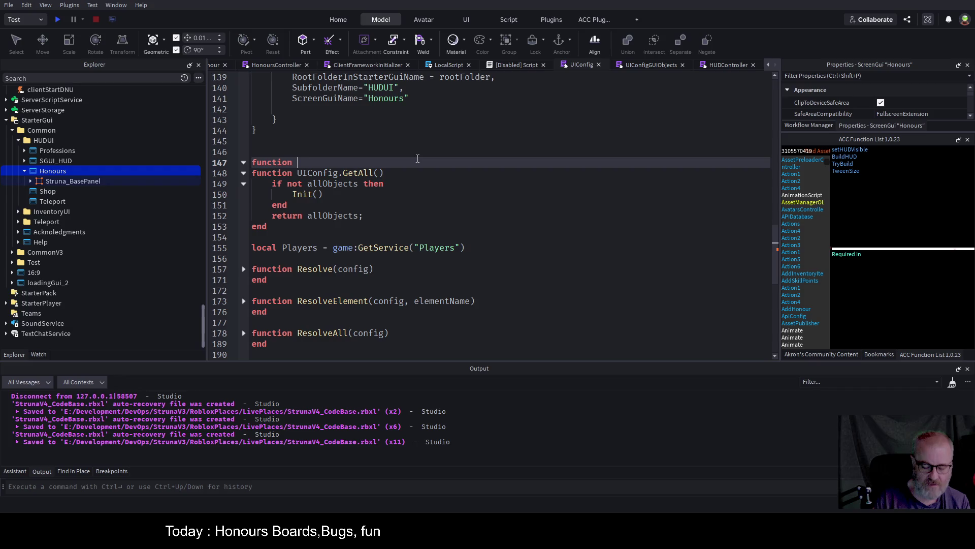
type("Init()")
key("Return")
key("Return")
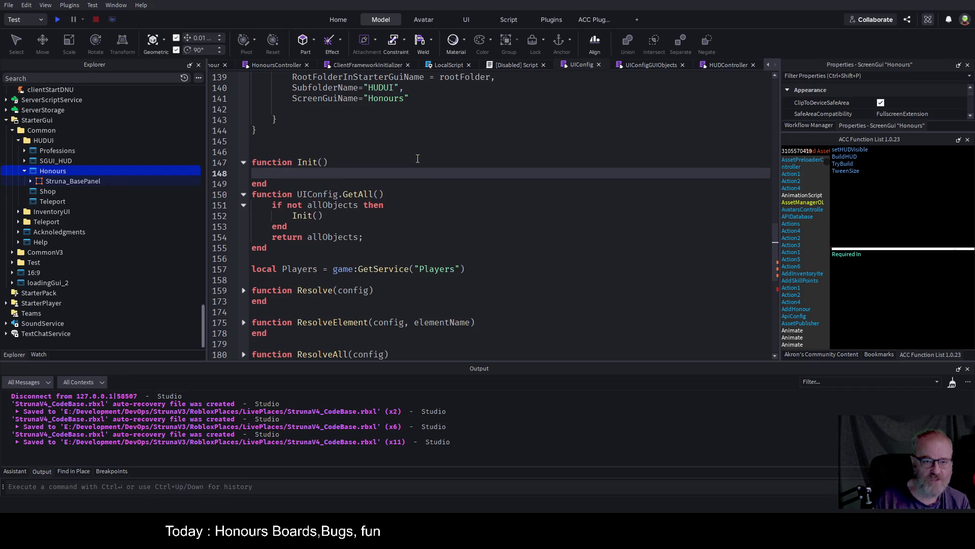
key("Tab")
scroll(425, 247, "down", 4)
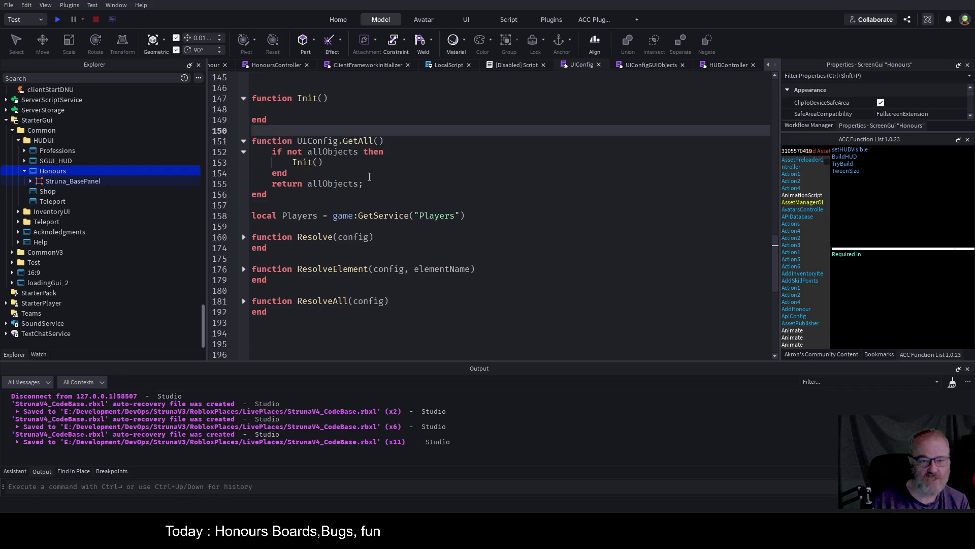
scroll(499, 278, "up", 20)
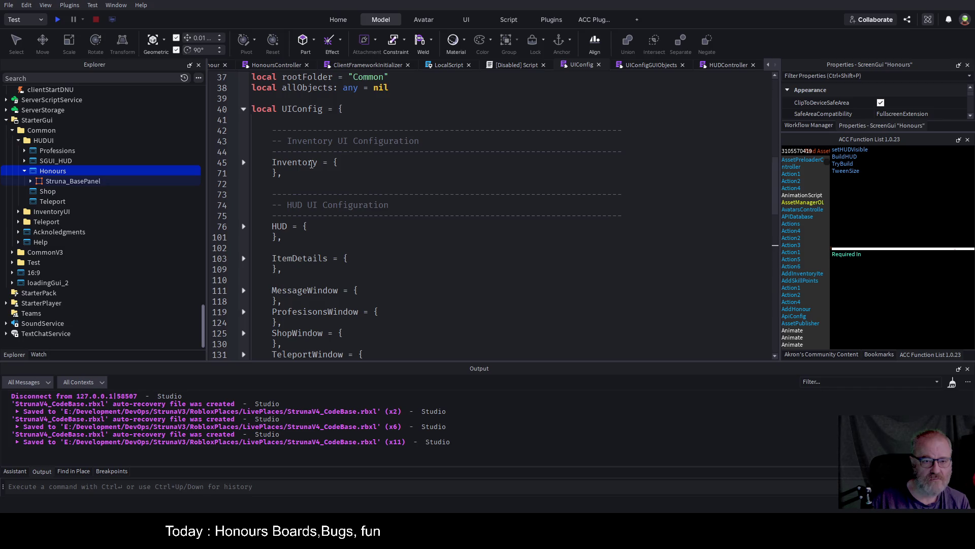
scroll(320, 178, "down", 4)
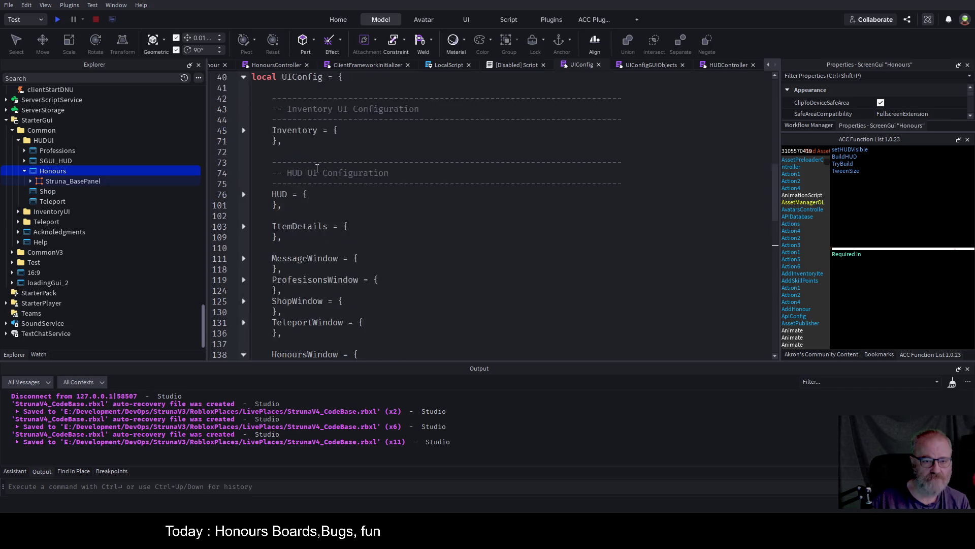
scroll(331, 192, "up", 5)
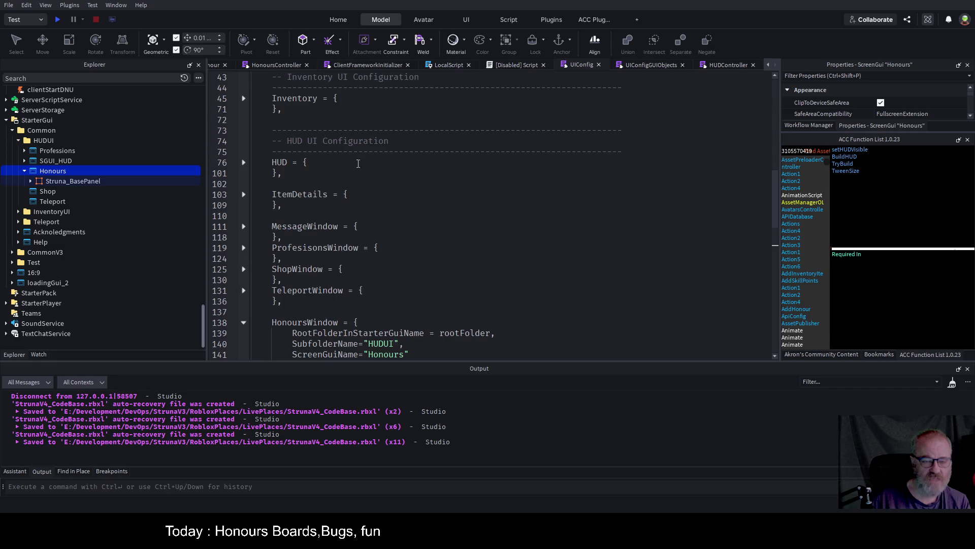
scroll(330, 183, "down", 9)
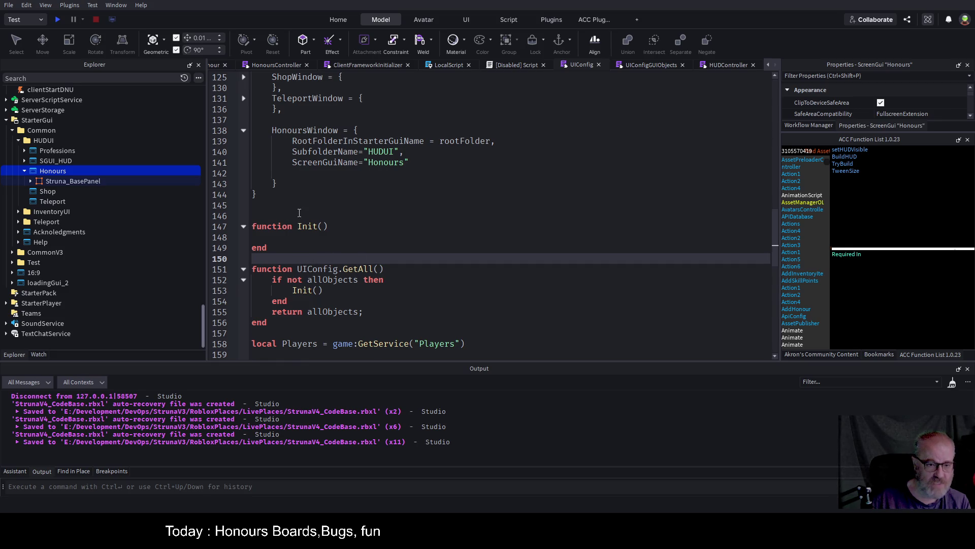
left_click(314, 238)
- Write the loop header 'for k,v in pairs(UIConfig) do' inside Init
type("ui")
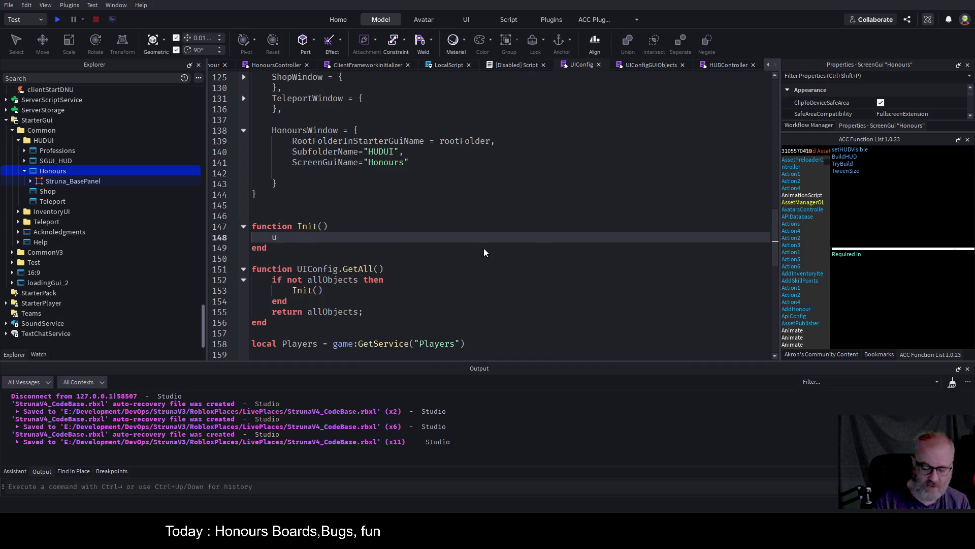
key("Tab")
type(".")
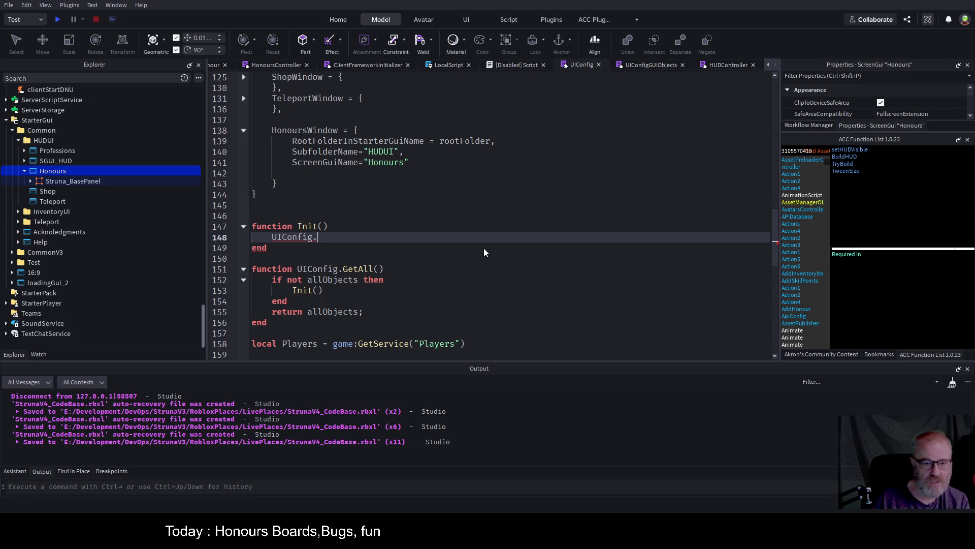
key("Home")
type("for ")
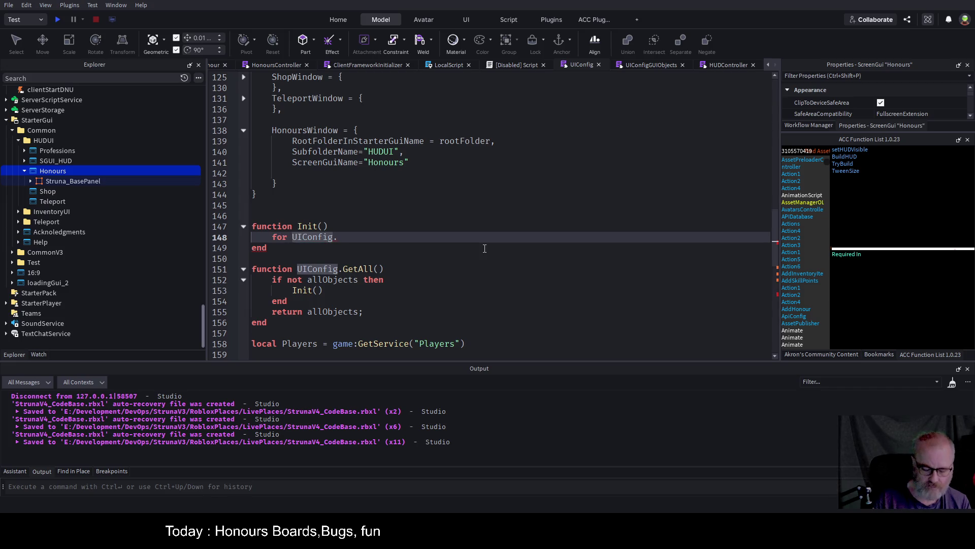
type("k,v in")
key("End")
key("ctrl+Left")
key("ctrl+Left")
type("pairs(")
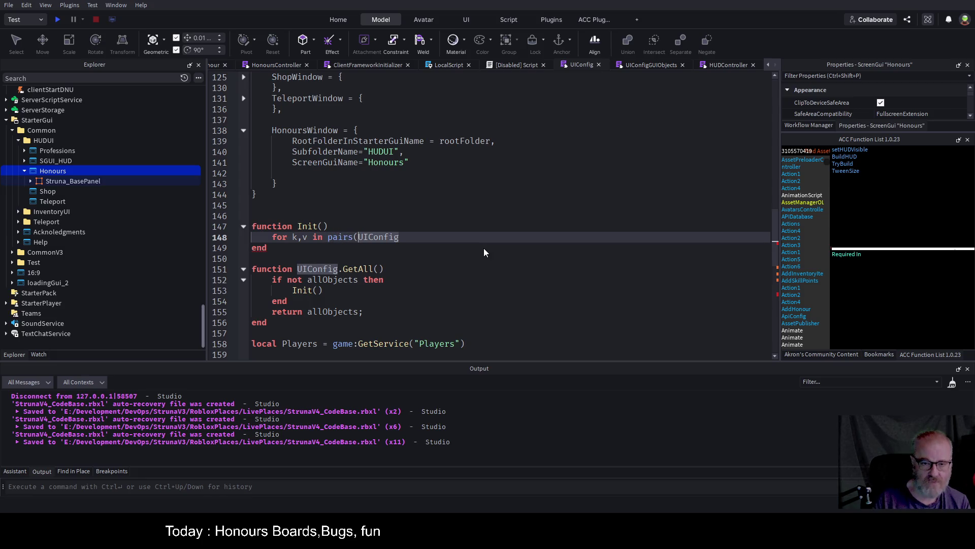
key("End")
type("do")
key("Return")
- Make the loop body print(v) for each UIConfig entry
type("if v:IsA")
key("BackSpace")
key("BackSpace")
key("BackSpace")
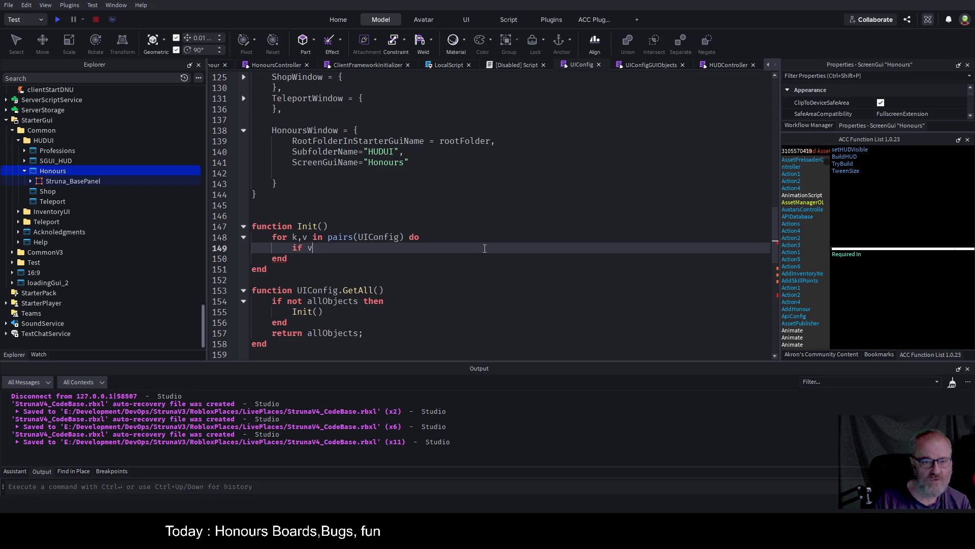
key("BackSpace")
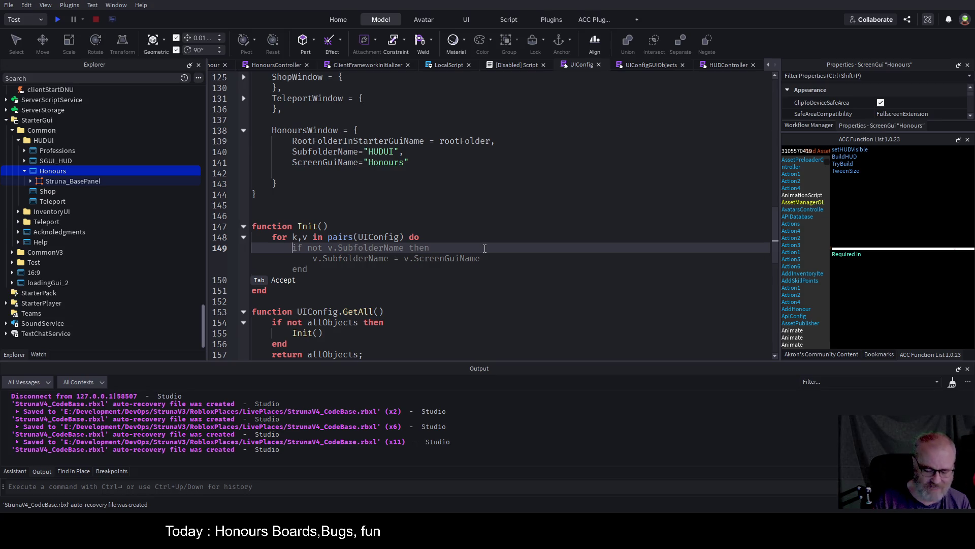
type("print(v)")
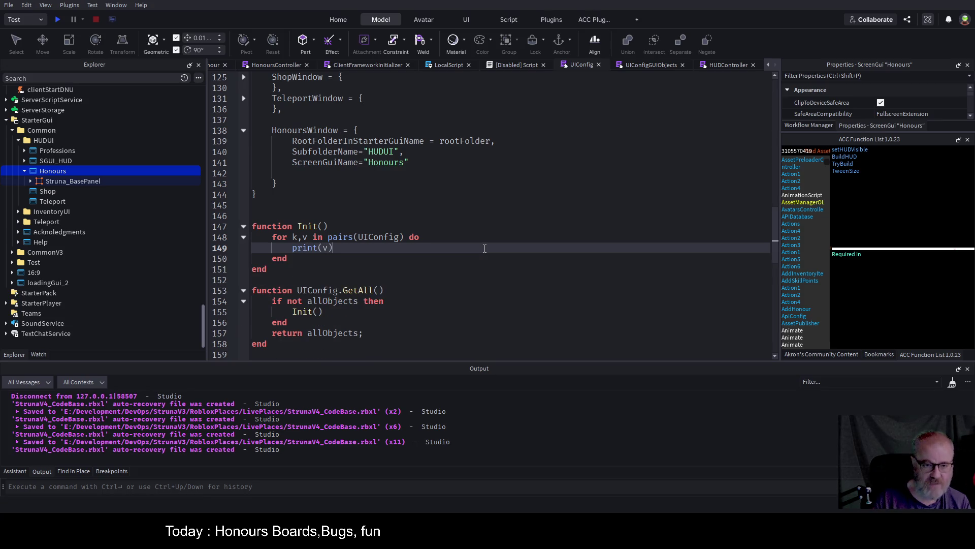
key("Return")
- Save the place, set a breakpoint on the print(v) line, and open UIConfigGUIObjects
key("ctrl+s")
left_click(233, 248)
scroll(437, 240, "down", 2)
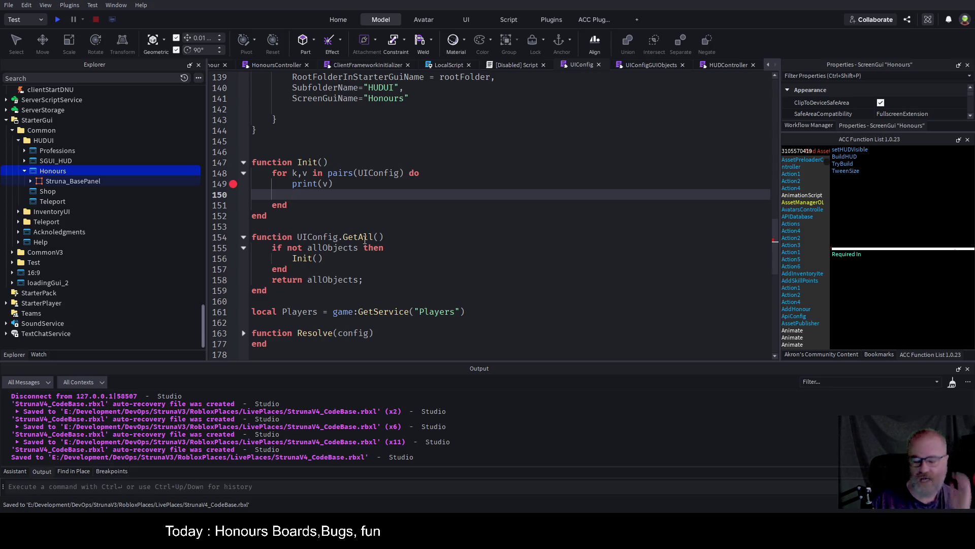
left_click(661, 66)
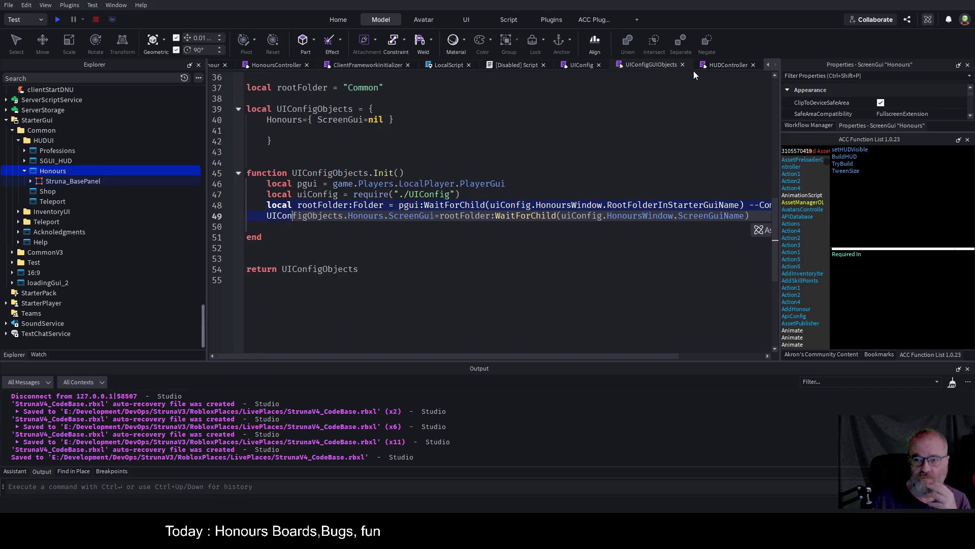
- Close UIConfigGUIObjects and go to the uiConfig require on line 56 in HonoursController
left_click(682, 65)
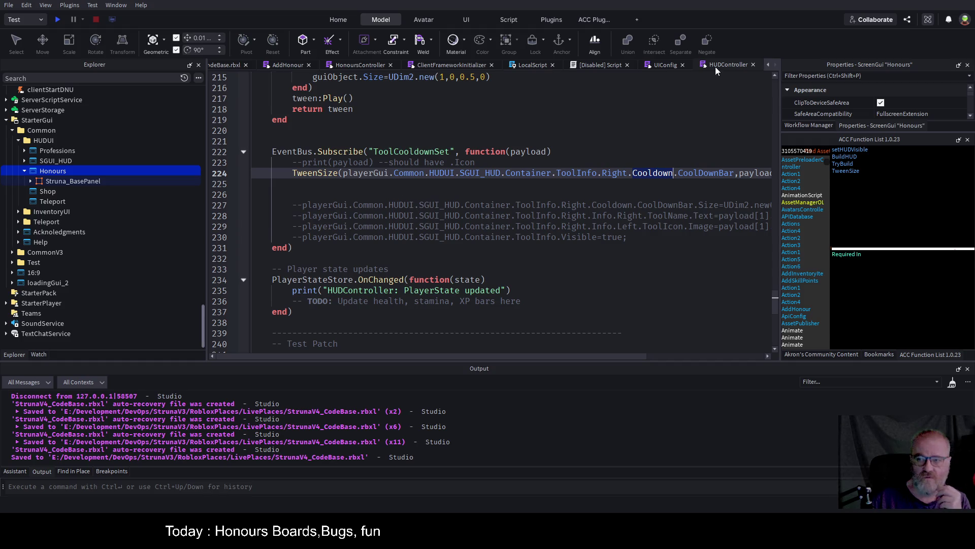
left_click(358, 66)
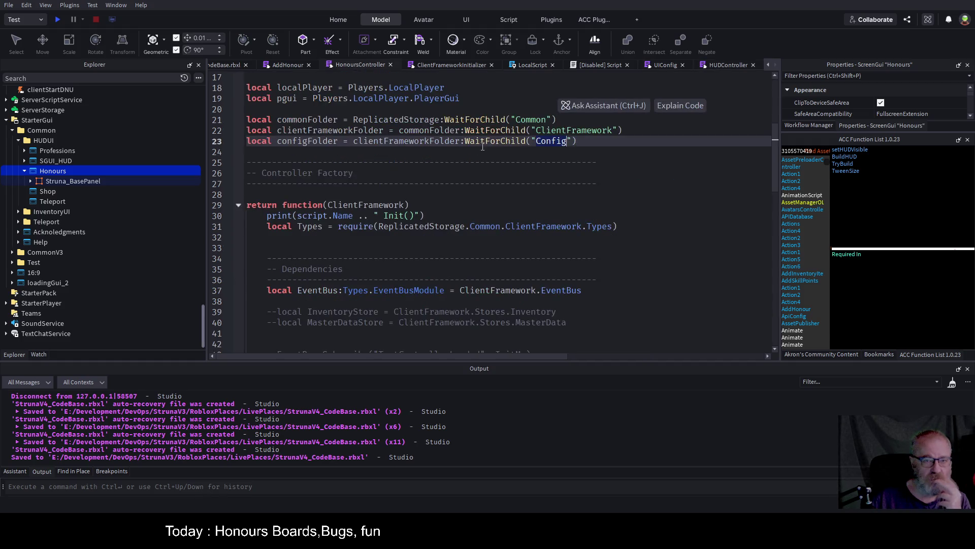
double_click(540, 143)
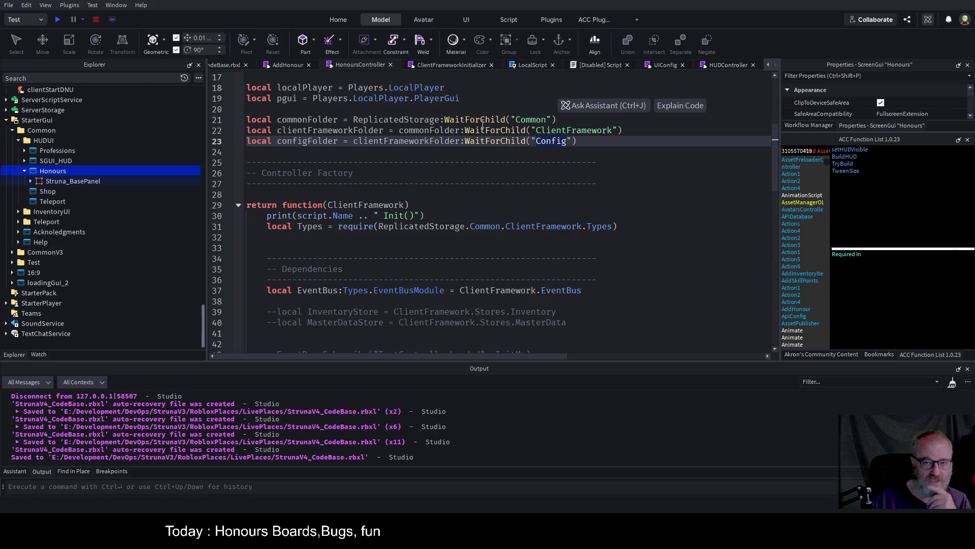
scroll(431, 198, "down", 3)
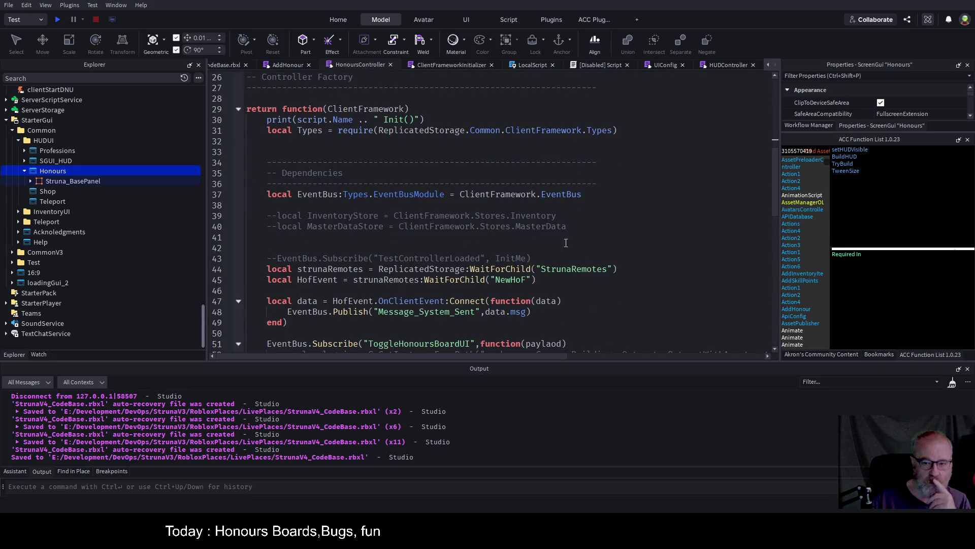
scroll(566, 243, "down", 5)
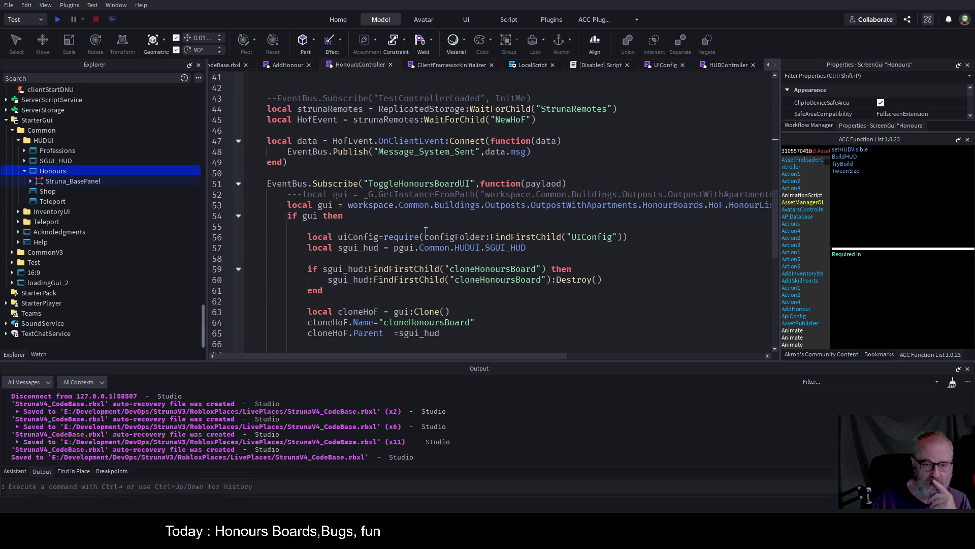
double_click(593, 238)
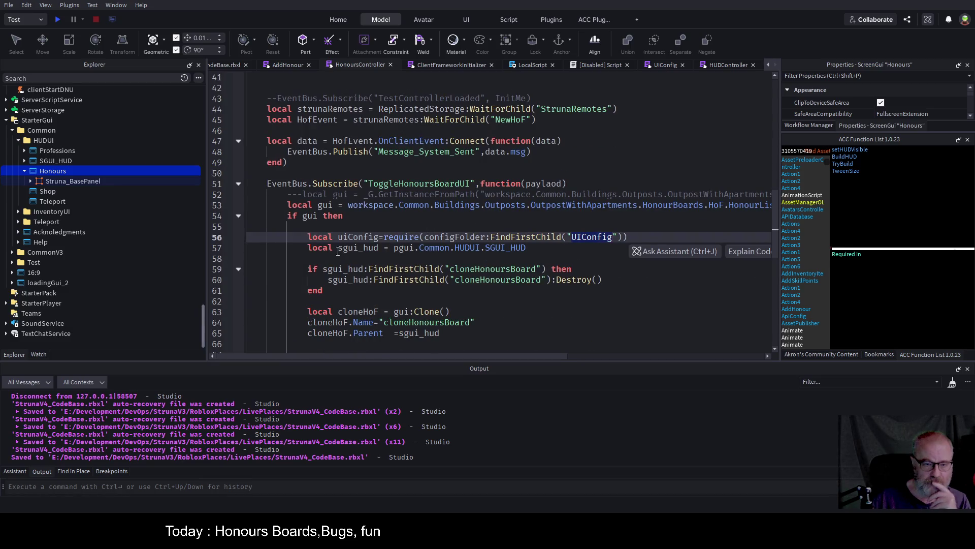
left_click(639, 237)
- Add 'local guiObjects = uiConfig.GetAll()', set a breakpoint at line 62, and start a playtest
key("Return")
key("Return")
key("Return")
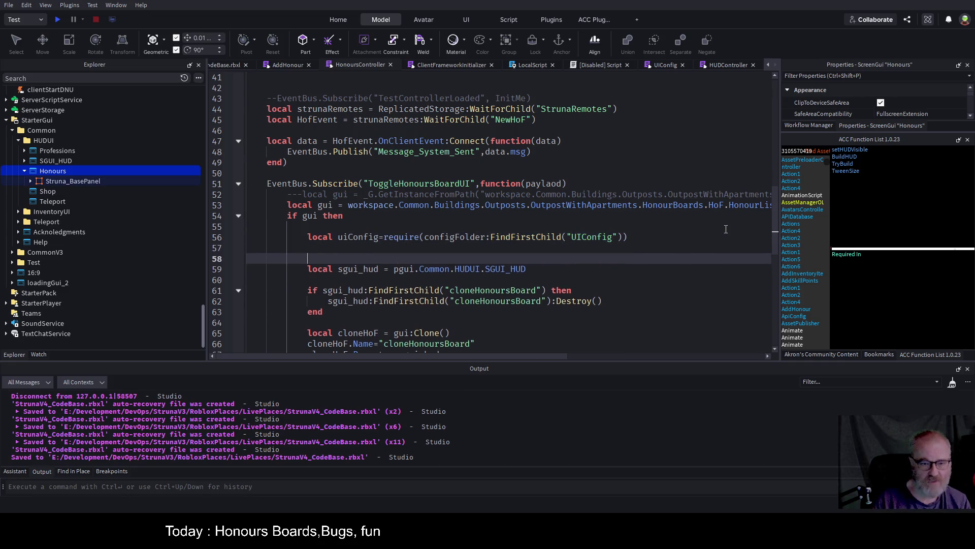
key("Up")
key("Up")
type("uiiCo")
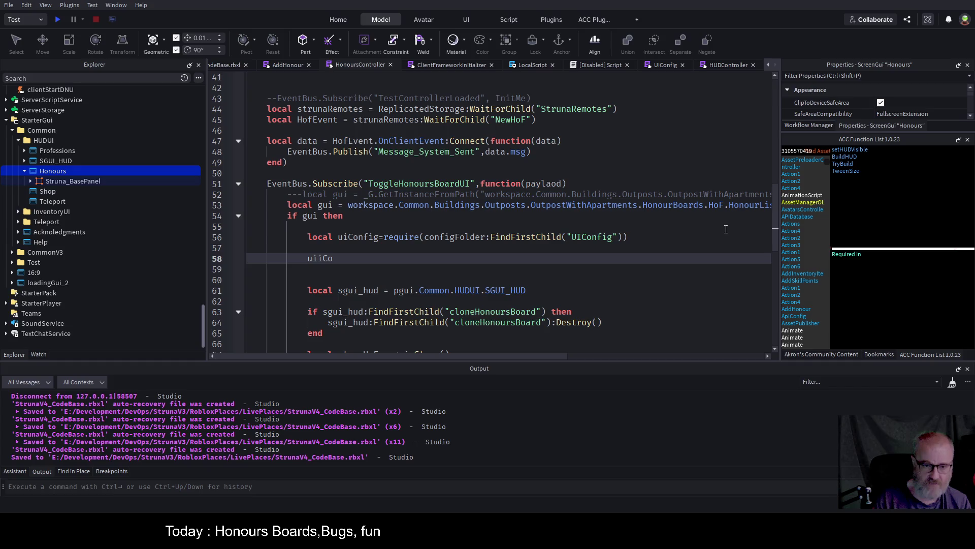
key("BackSpace")
key("BackSpace")
key("BackSpace")
type("Config.")
type("GetAll()")
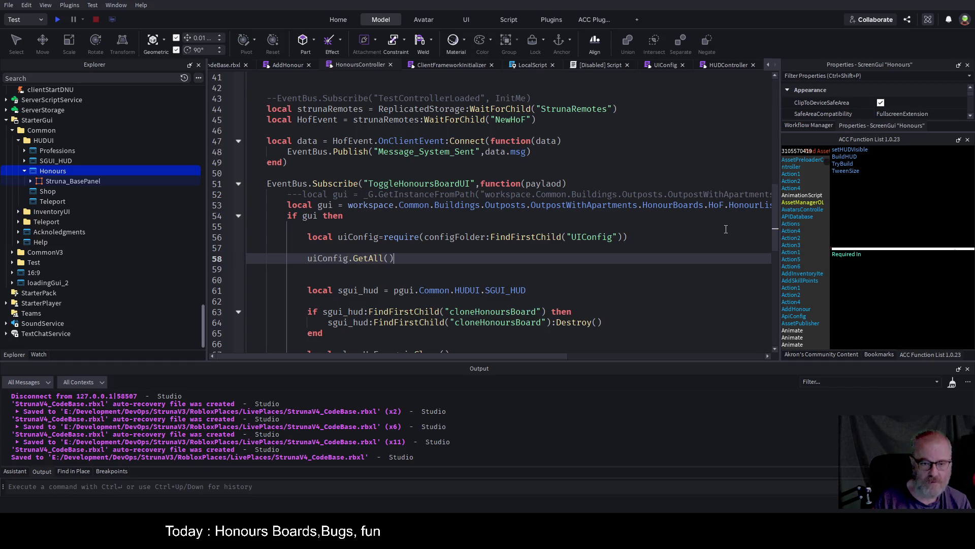
key("Home")
type("local ")
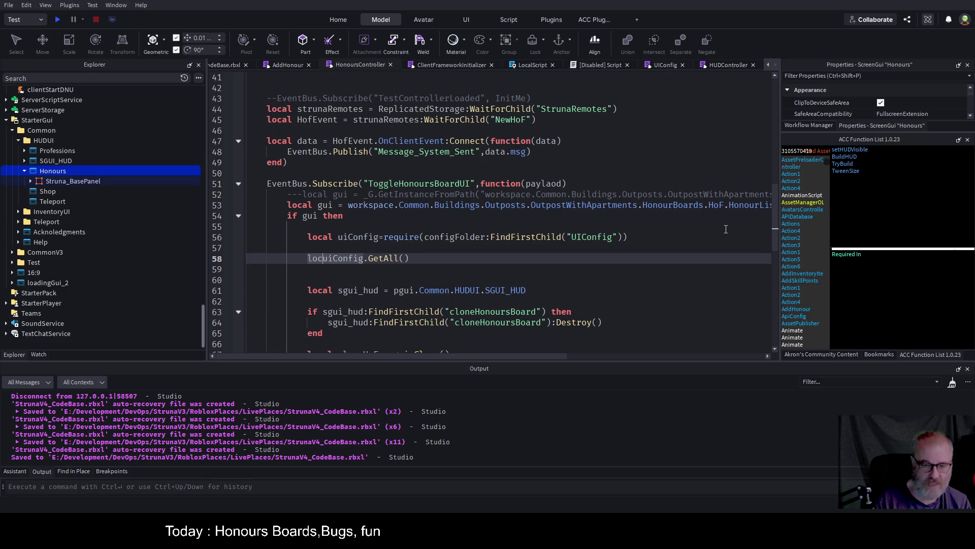
type("guiObject")
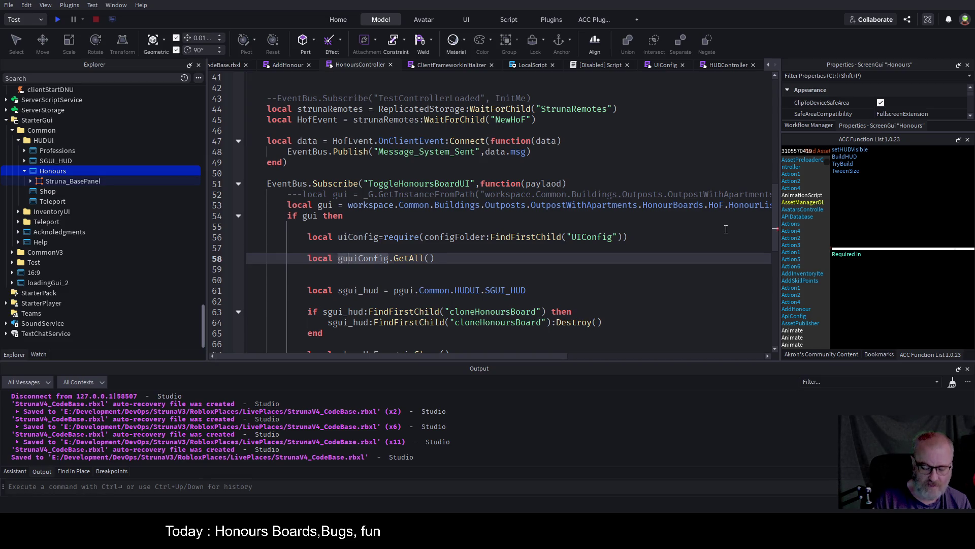
type("s =")
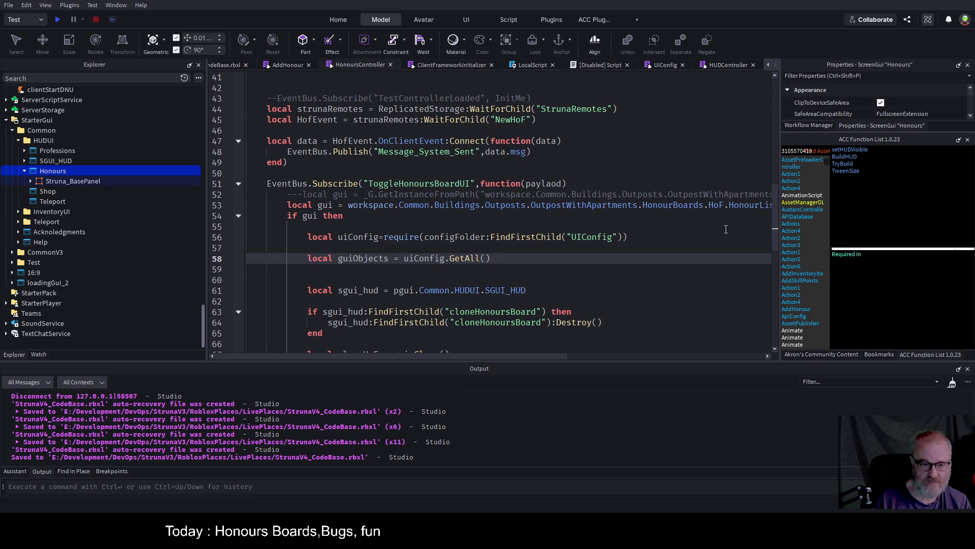
key("Return")
left_click(227, 301)
key("F5")
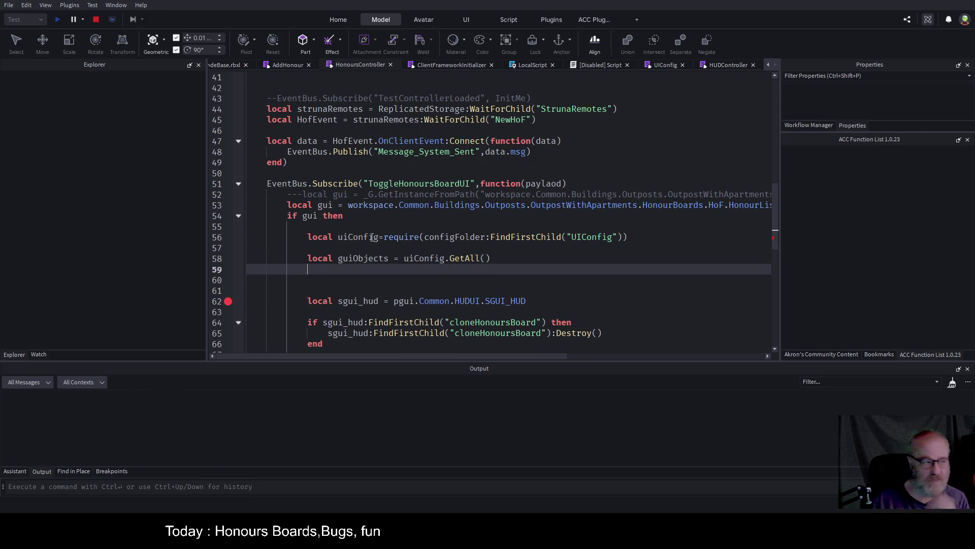
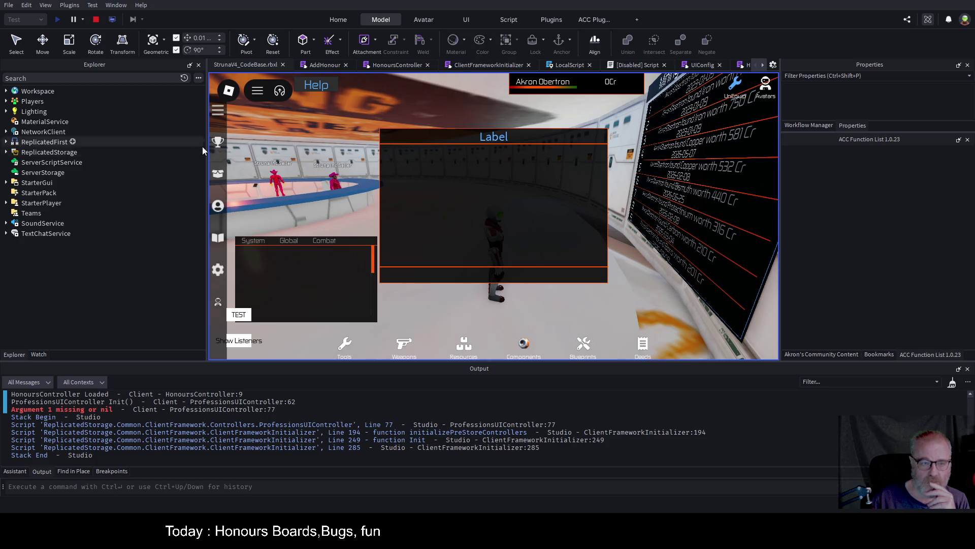
- Trigger the honours board toggle in game and resume past the breakpoint
left_click(219, 144)
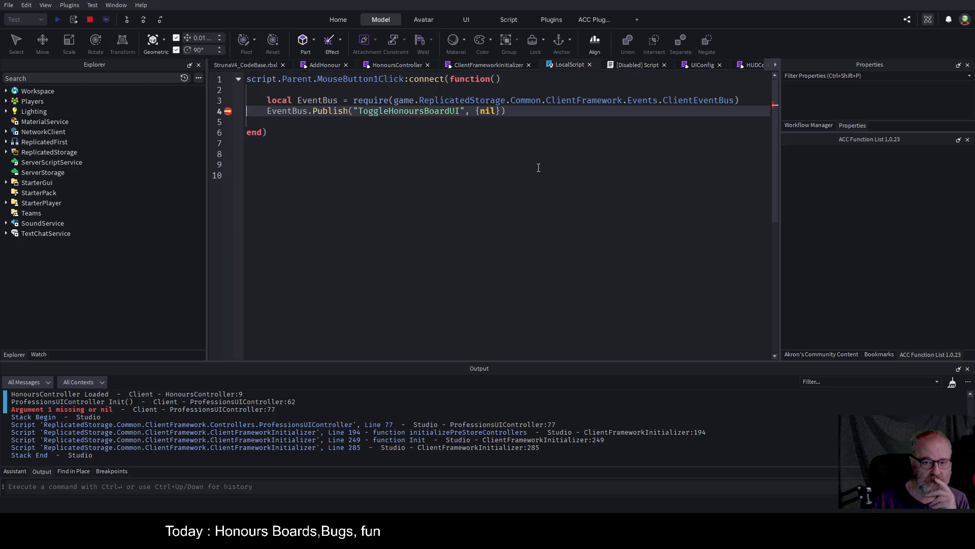
key("F5")
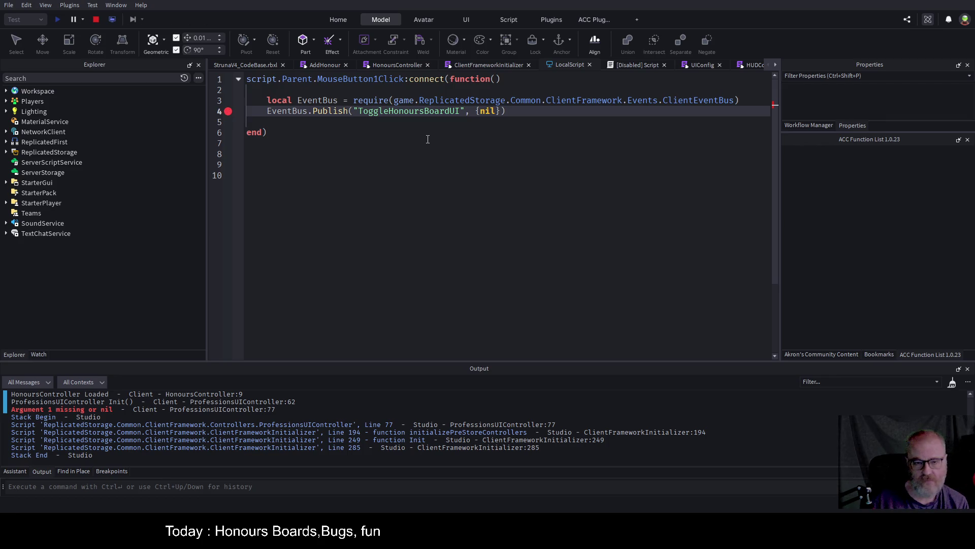
left_click(254, 66)
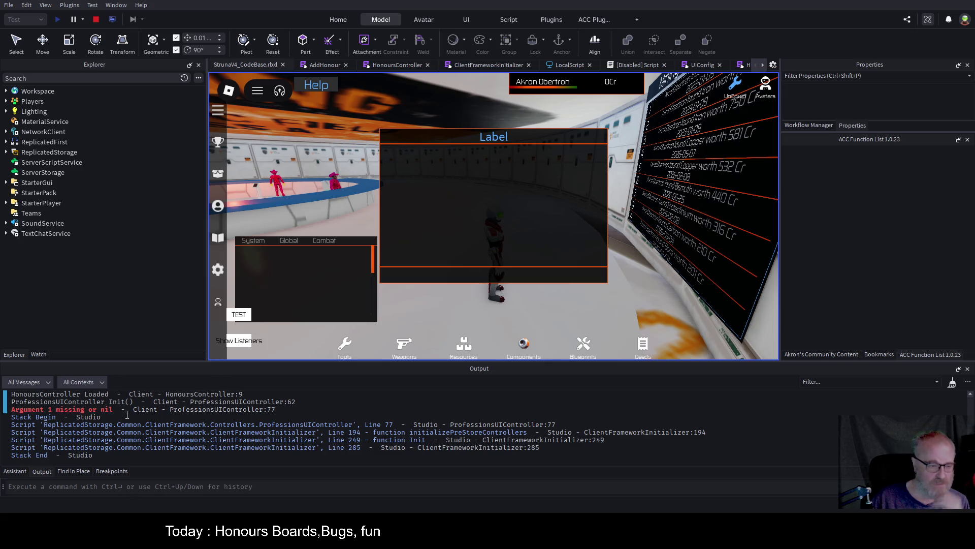
- Change ProfessionsUIController line 77 to reference RootFolderInStarterGuiName
left_click(107, 410)
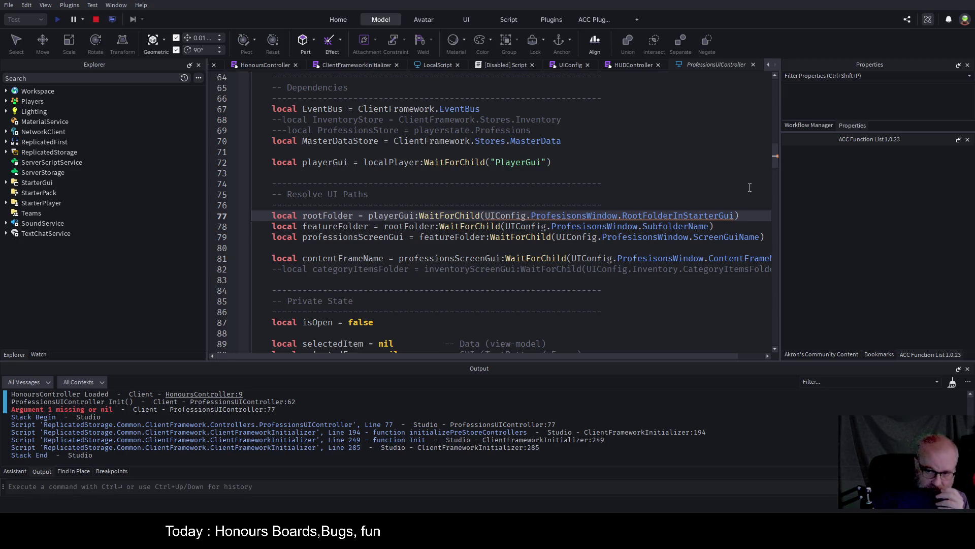
left_click(743, 215)
type("name")
key("BackSpace")
key("BackSpace")
key("BackSpace")
type("Name")
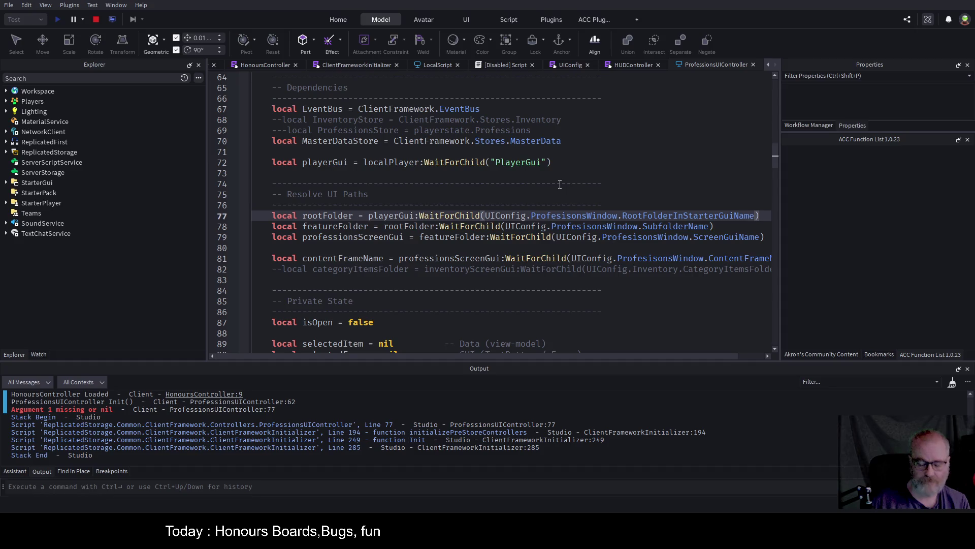
- Stop the playtest, enlarge and clear the Output log, and start a new playtest
left_click(95, 20)
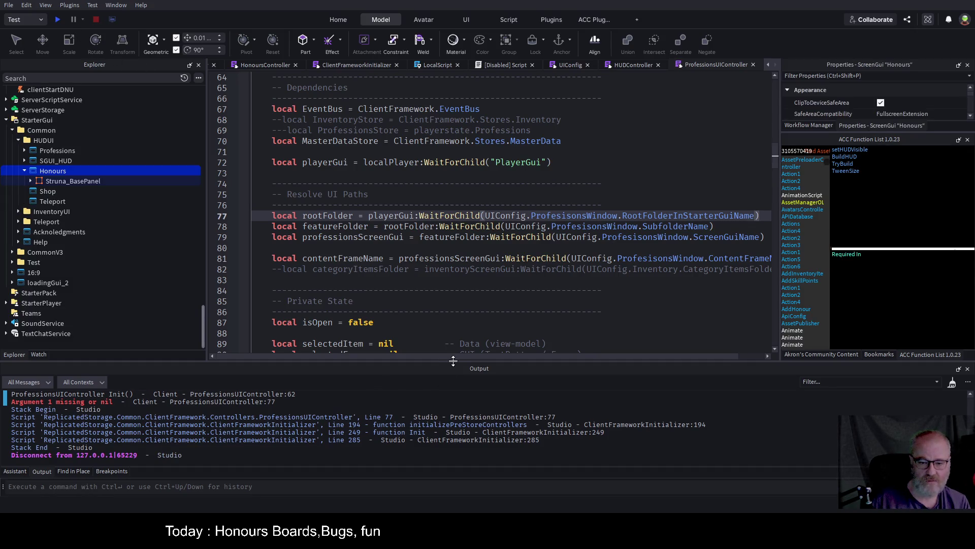
left_click_drag(453, 360, 453, 242)
scroll(514, 328, "up", 5)
scroll(476, 280, "down", 5)
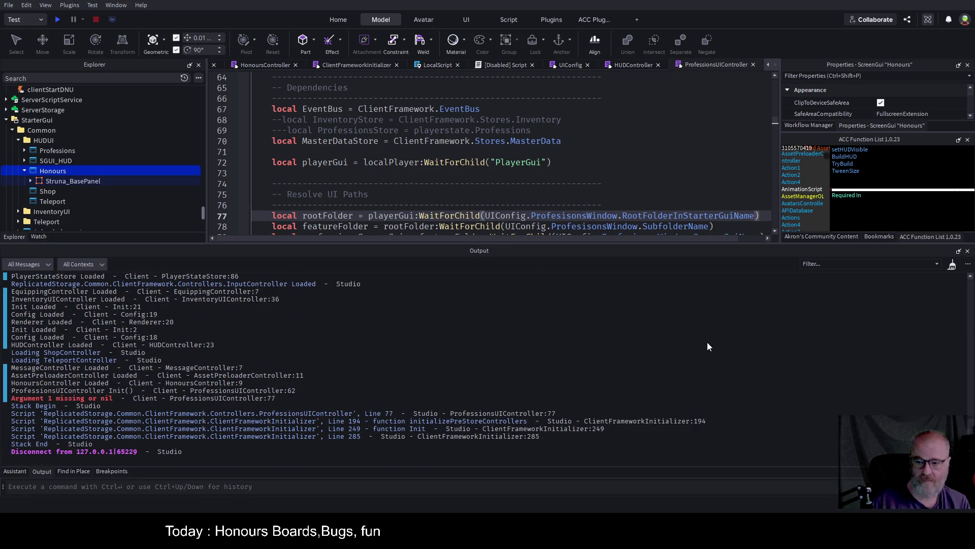
left_click(952, 264)
left_click(606, 165)
key("F5")
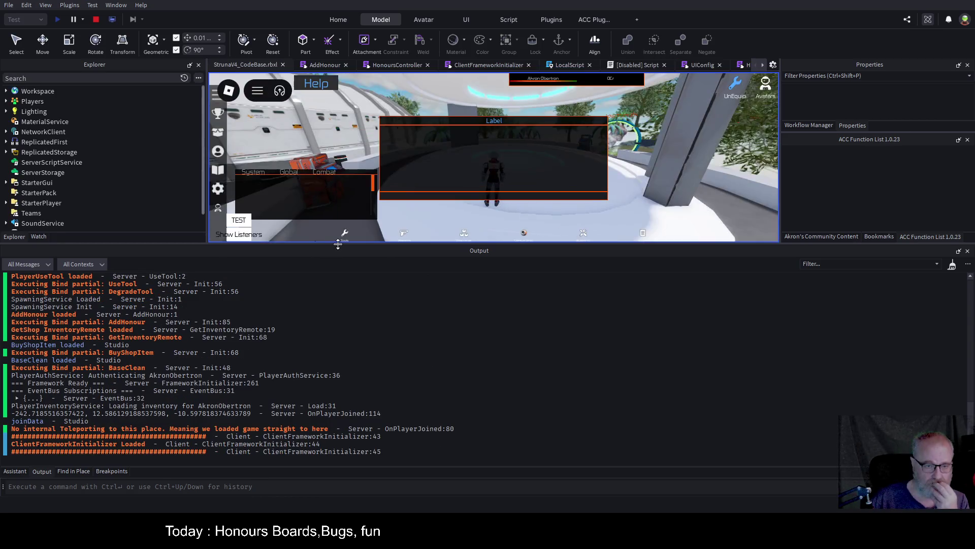
- Enlarge the game view and select RootFolderInStarterGui on InventoryUIController line 77
left_click_drag(338, 244, 347, 317)
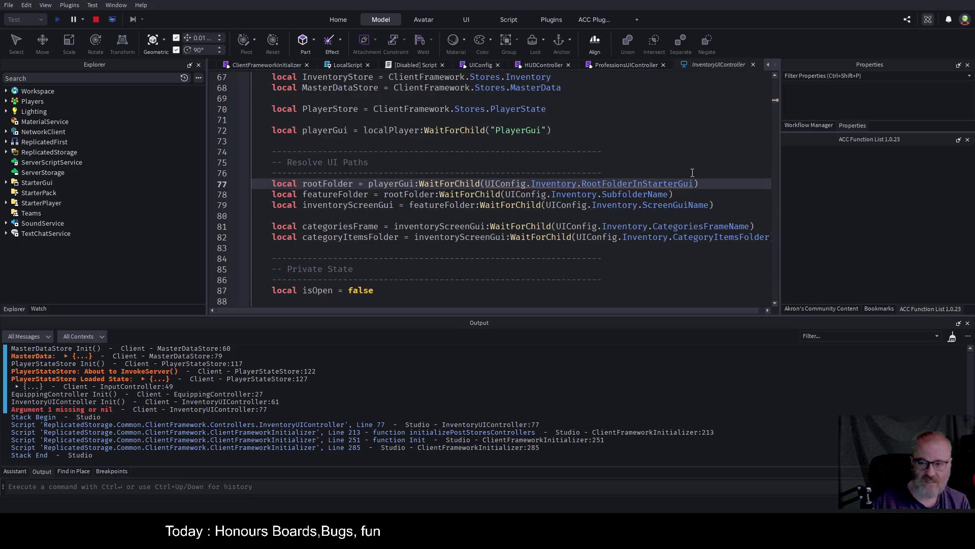
double_click(661, 183)
key("ctrl+c")
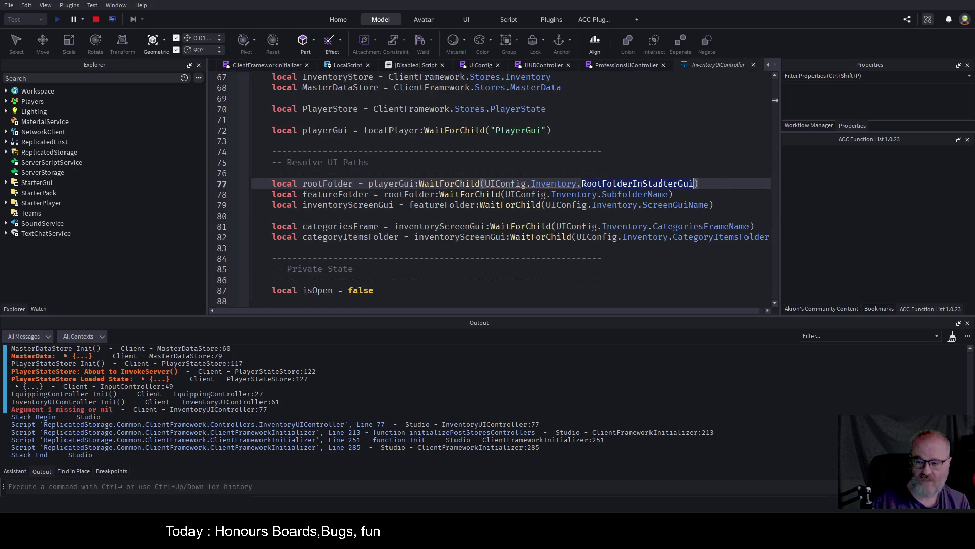
- Search all scripts for RootFolderInStarterGui and change HUDController line 50 to RootFolderInStarterGuiName
left_click(73, 471)
left_click(128, 344)
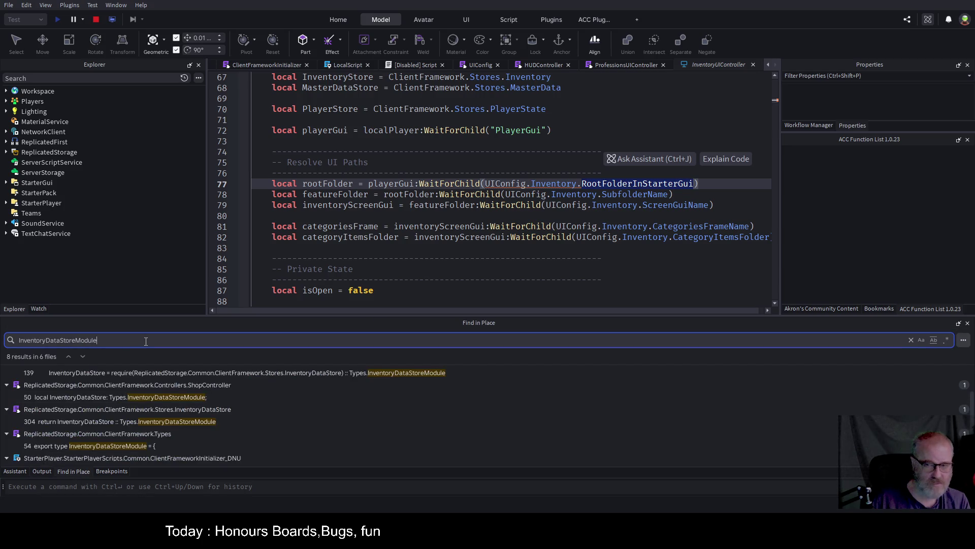
key("ctrl+a")
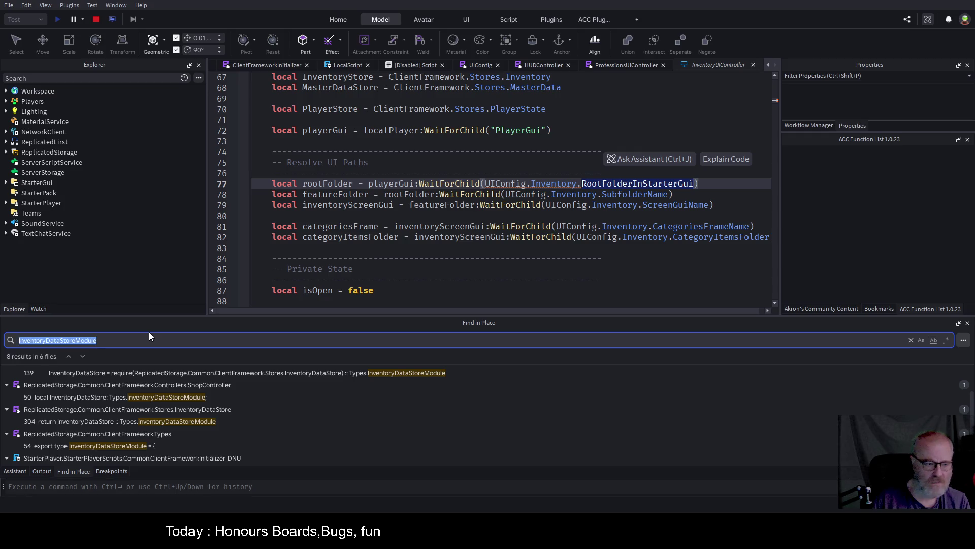
key("ctrl+v")
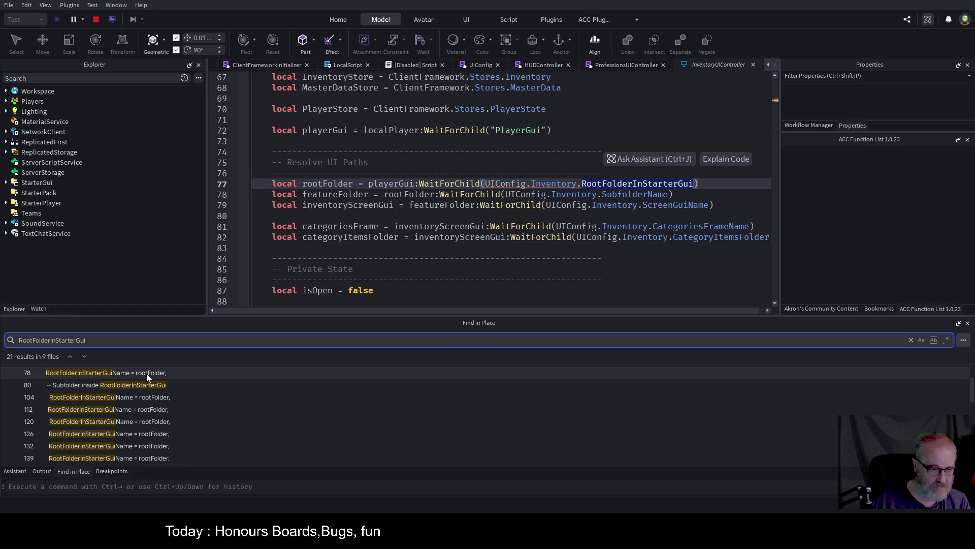
scroll(175, 394, "down", 2)
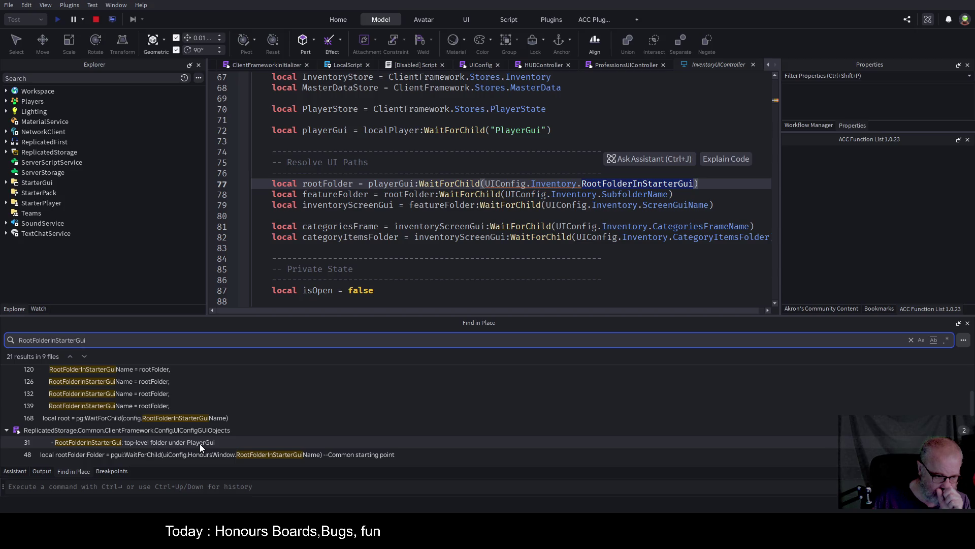
scroll(256, 411, "down", 1)
scroll(260, 408, "down", 1)
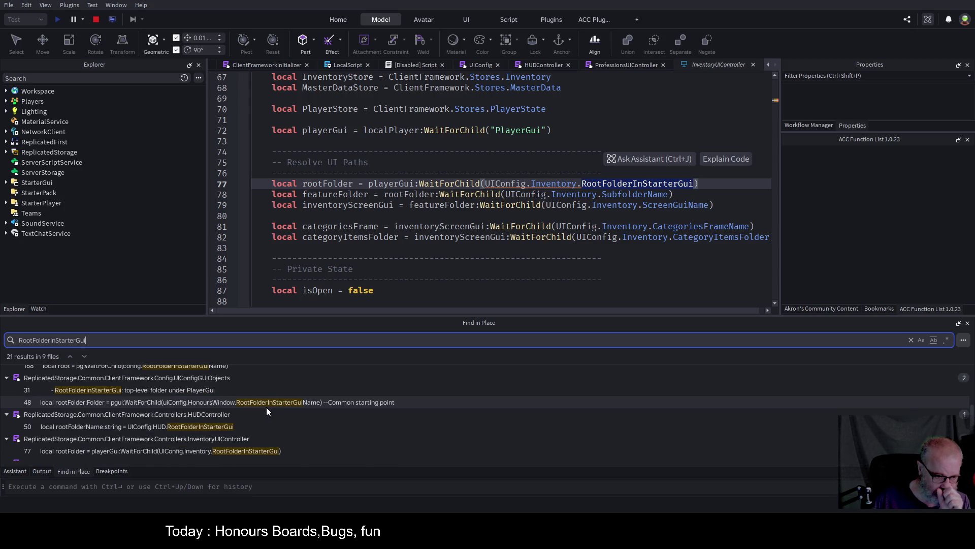
left_click(211, 428)
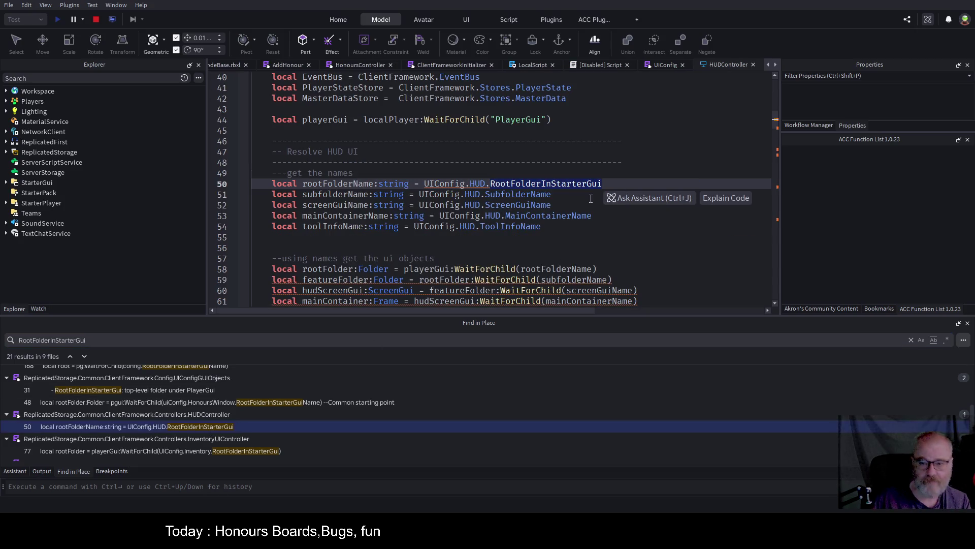
left_click(621, 177)
type("N")
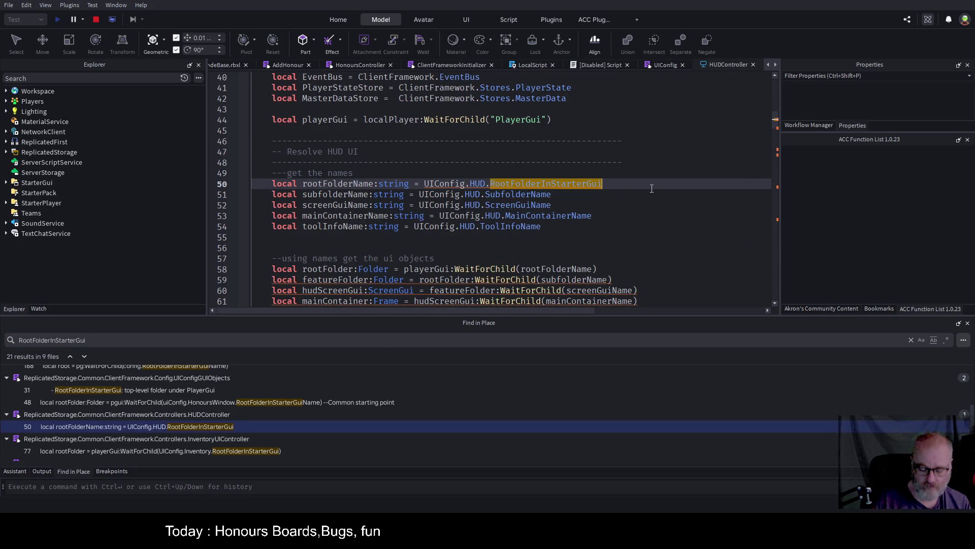
type("ame")
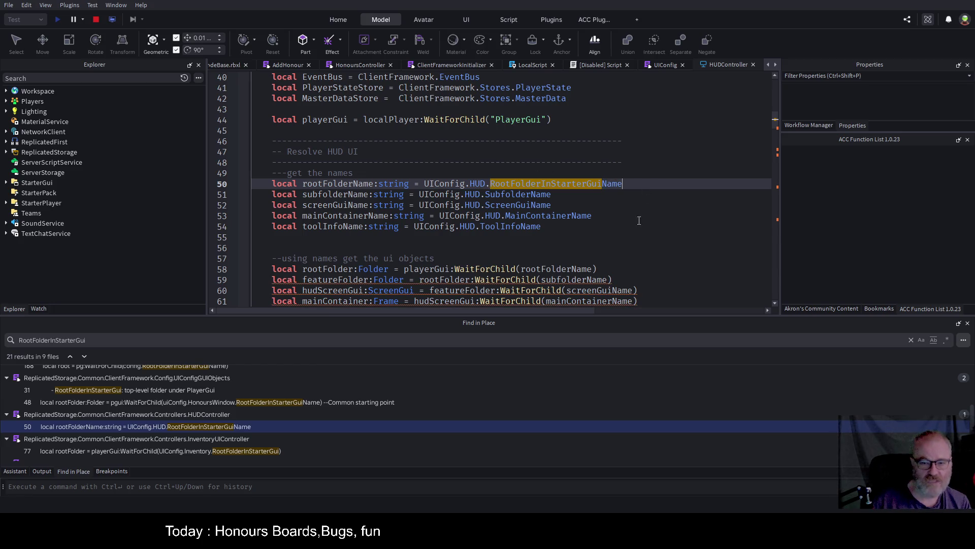
- Review HUDController lines 54–62, then return to the InventoryUIController line 77 match
left_click(673, 226)
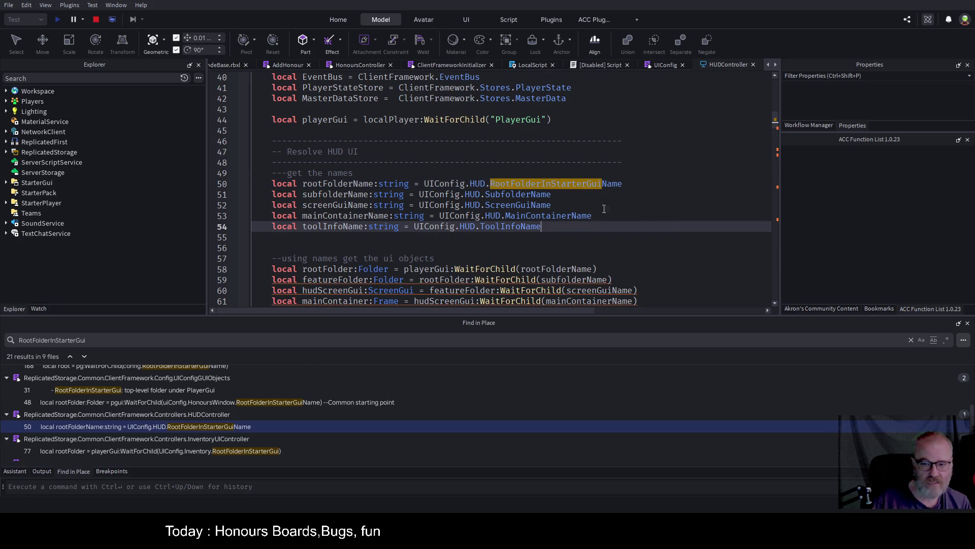
scroll(615, 204, "down", 1)
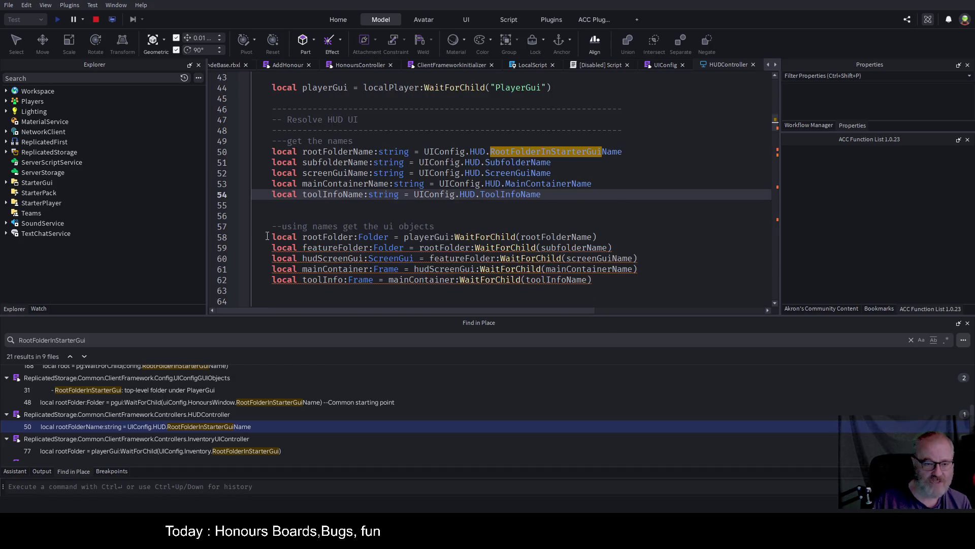
left_click_drag(267, 236, 609, 291)
left_click(681, 250)
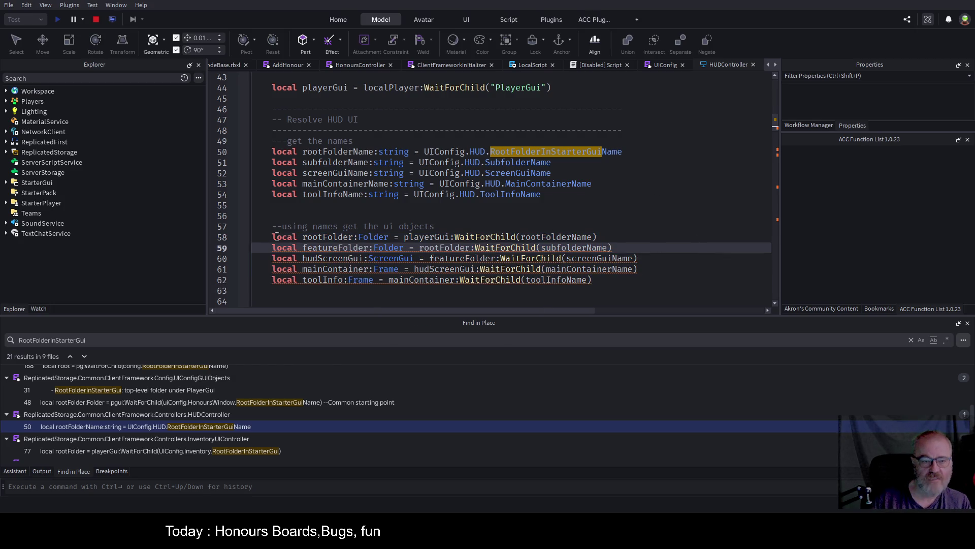
mouse_move(265, 236)
left_mouse_down()
mouse_move(584, 238)
mouse_move(609, 290)
mouse_move(593, 280)
left_mouse_up()
left_click(692, 226)
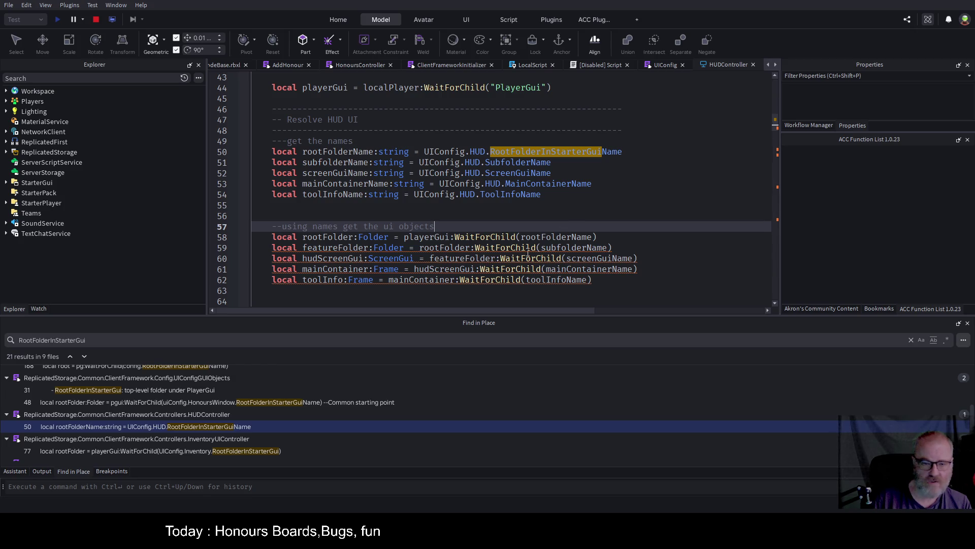
left_click(742, 252)
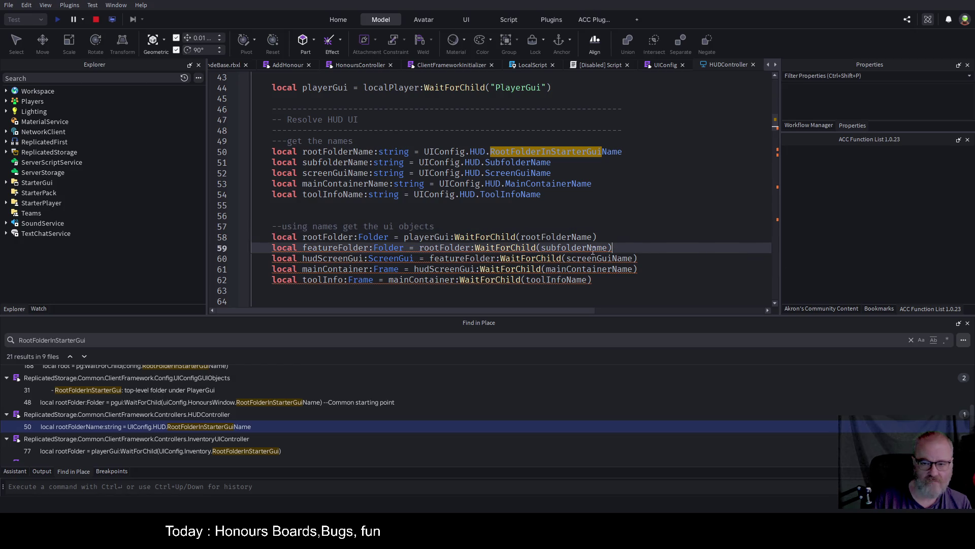
scroll(593, 251, "down", 4)
left_click(255, 449)
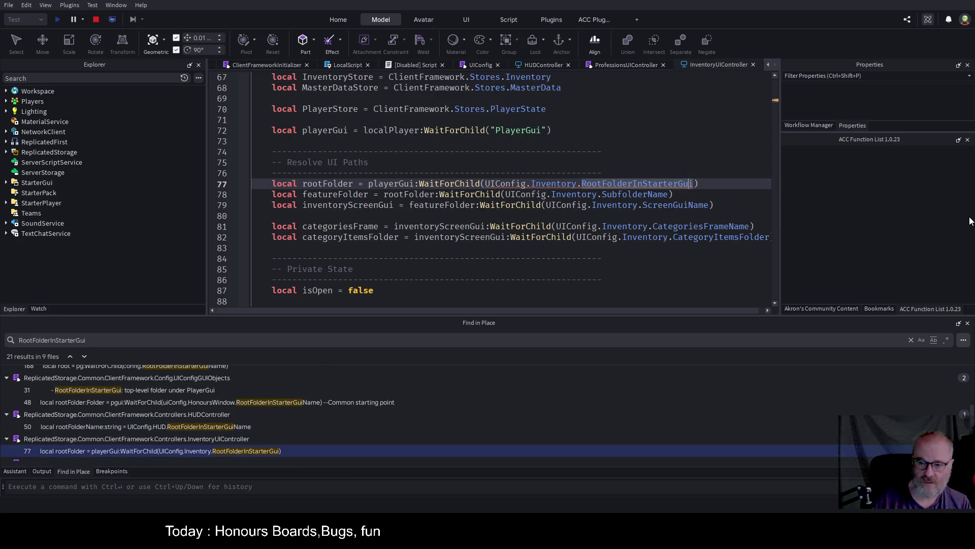
- Append Name to RootFolderInStarterGui in InventoryUIController 77, ItemDetailsUIController 58 and MessageController 47
type("name")
key("BackSpace")
key("BackSpace")
key("BackSpace")
type("Name")
scroll(342, 396, "down", 2)
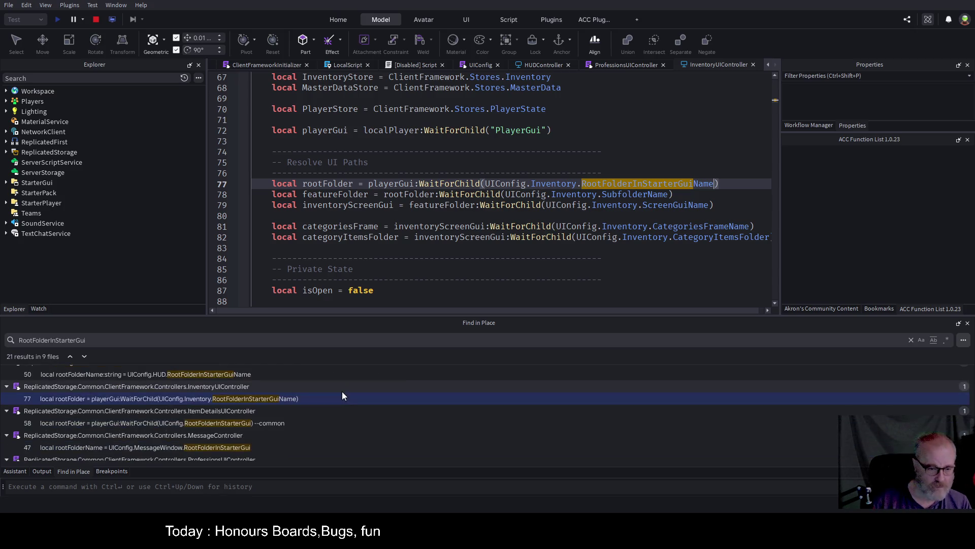
left_click(219, 426)
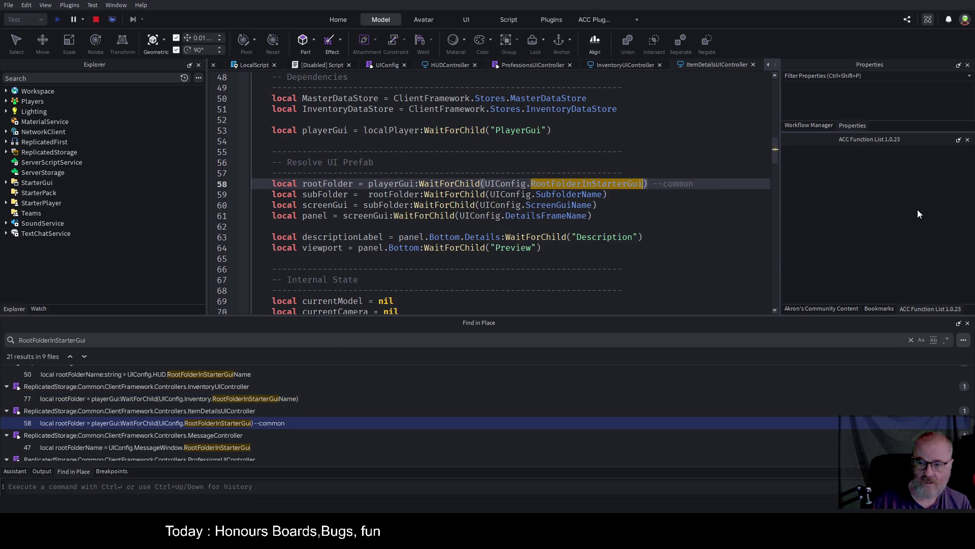
type("Name")
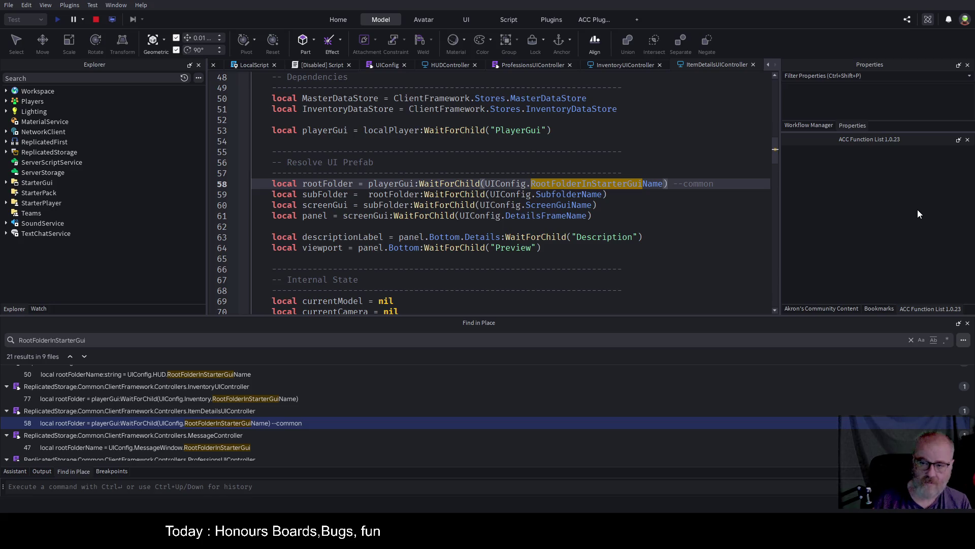
left_click(215, 448)
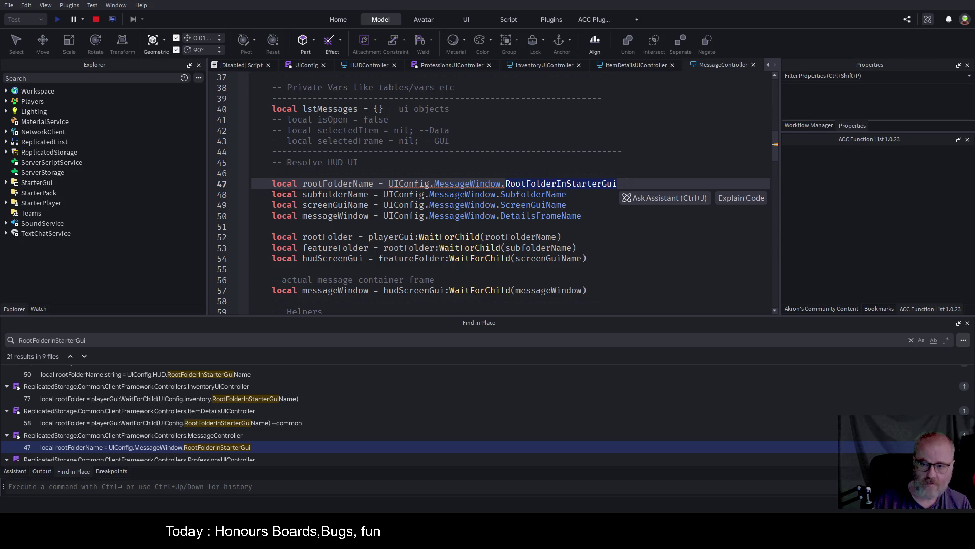
type("Name")
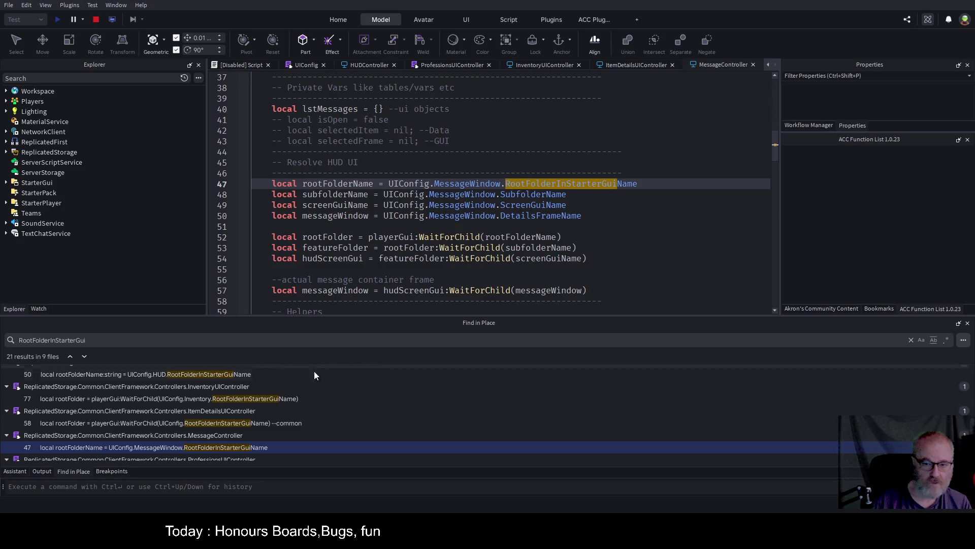
scroll(216, 394, "down", 2)
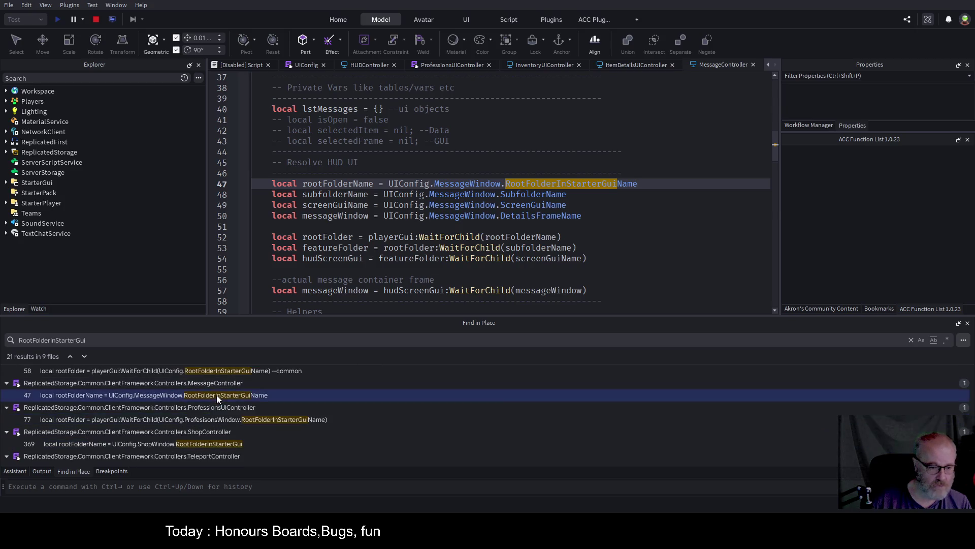
- Rename the ShopController line 369 and TeleportController line 436 references to RootFolderInStarterGuiName
left_click(280, 421)
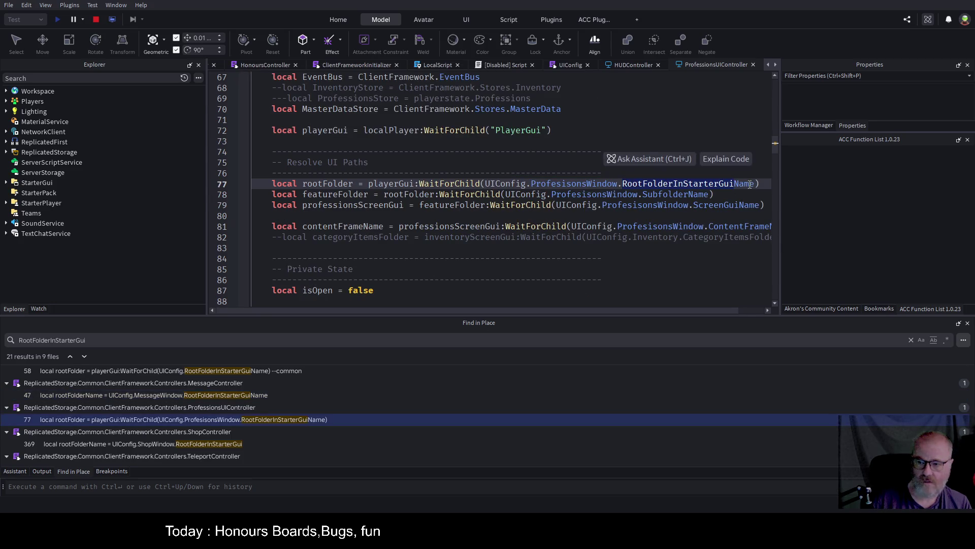
scroll(203, 426, "down", 1)
left_click(216, 431)
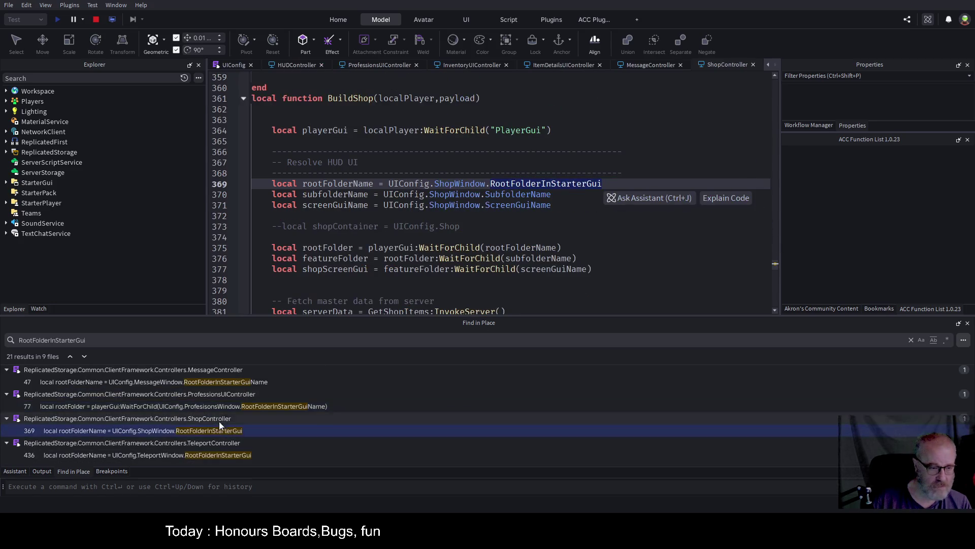
left_click(638, 188)
type("Name")
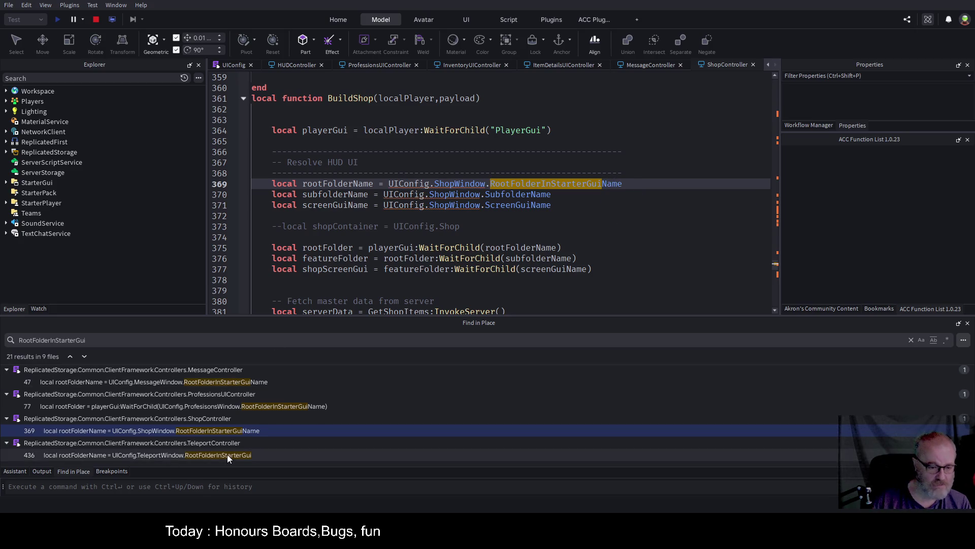
left_click(227, 455)
left_click(636, 183)
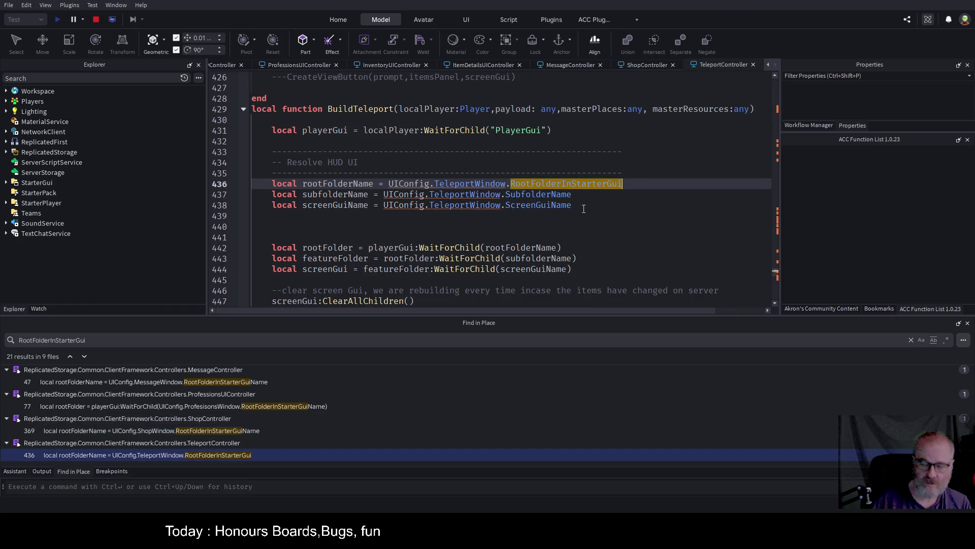
type("Name")
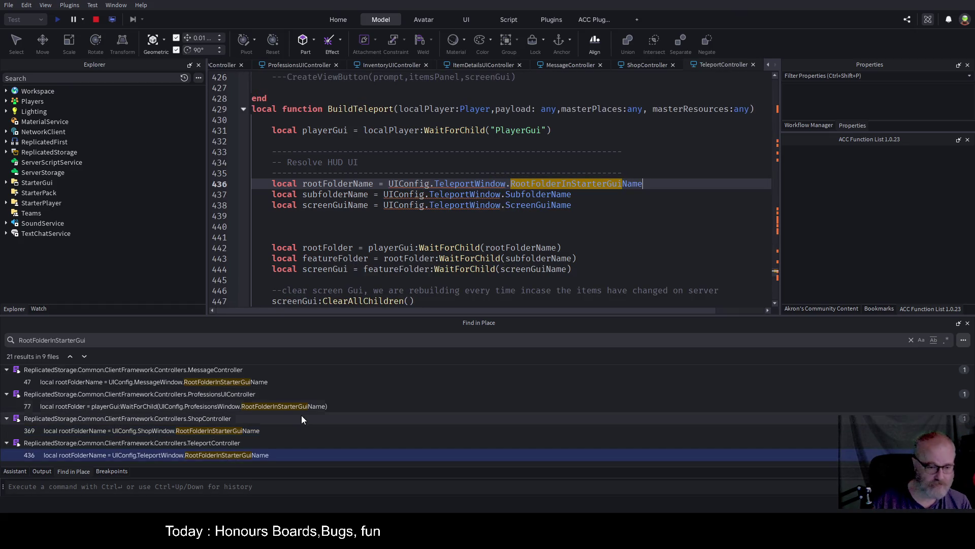
left_click(611, 215)
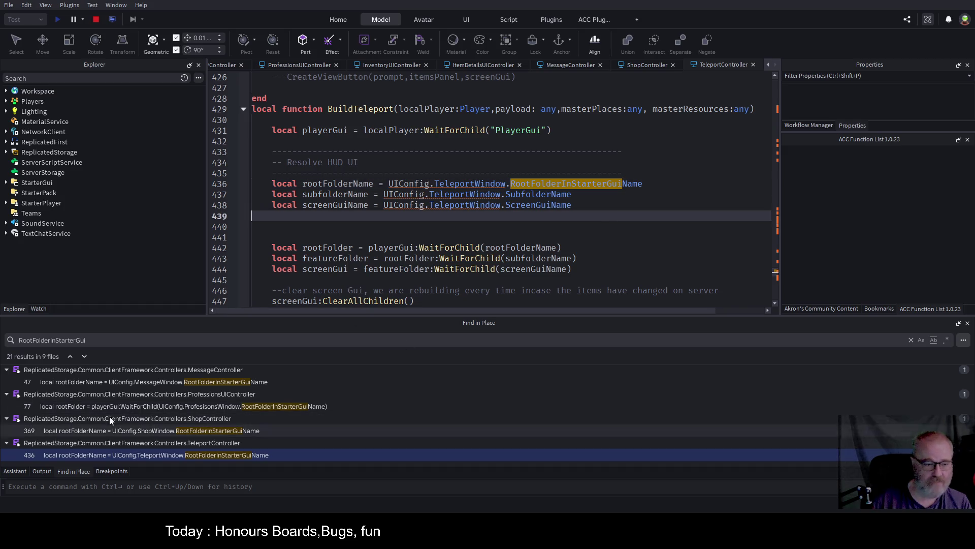
left_click(43, 470)
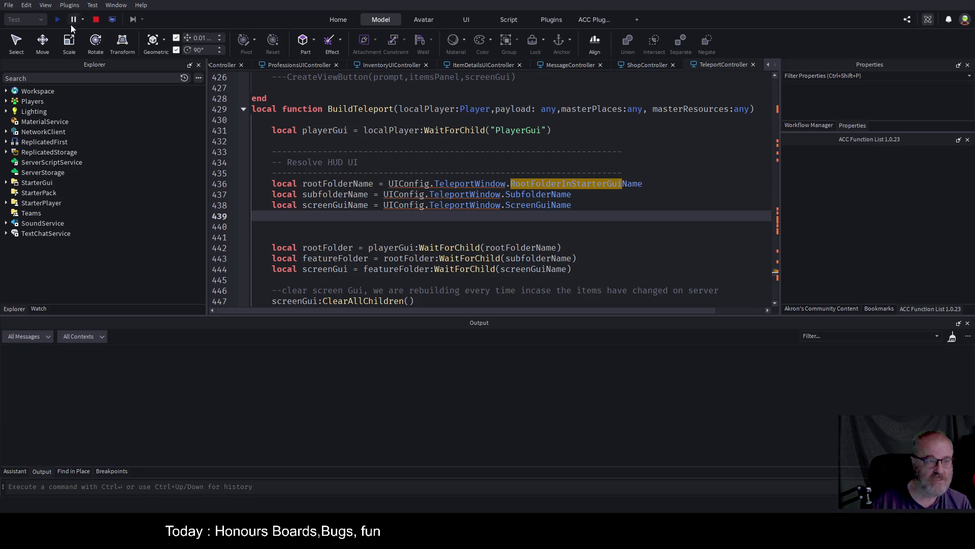
left_click(96, 19)
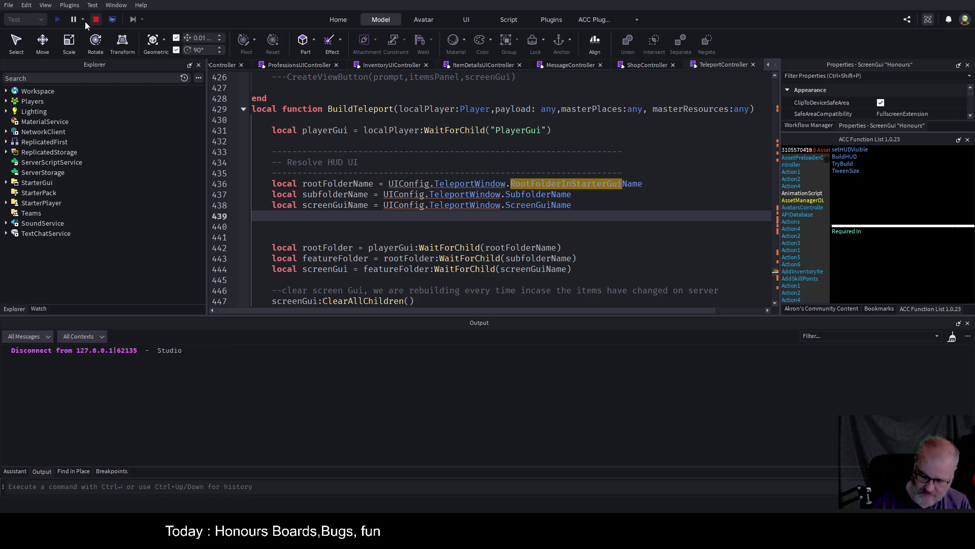
left_click(64, 20)
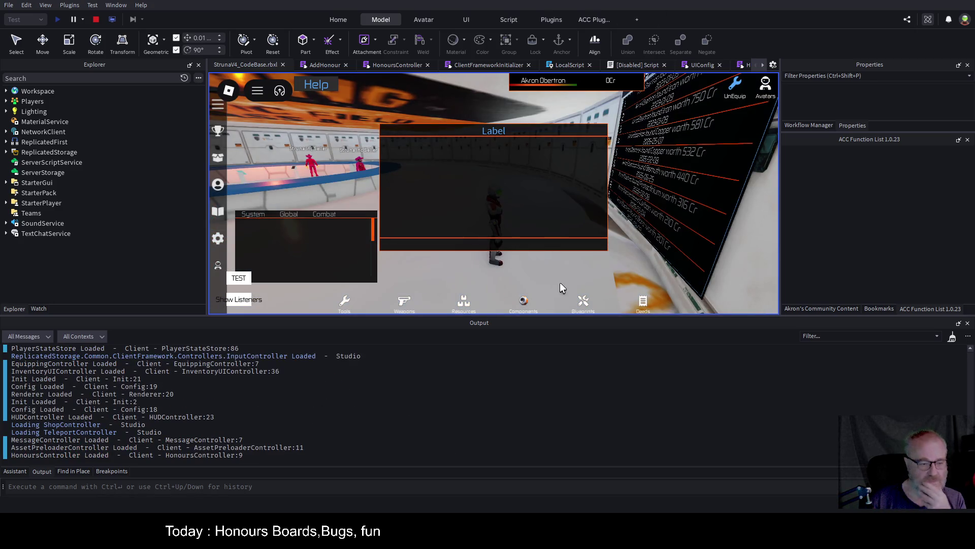
scroll(541, 386, "up", 4)
scroll(537, 397, "down", 2)
scroll(538, 399, "up", 2)
scroll(539, 402, "down", 7)
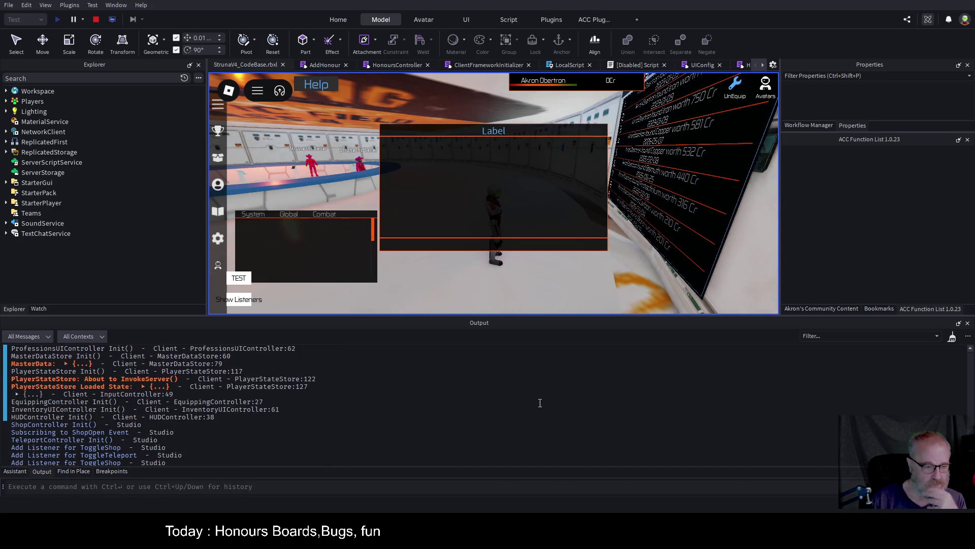
scroll(552, 386, "down", 4)
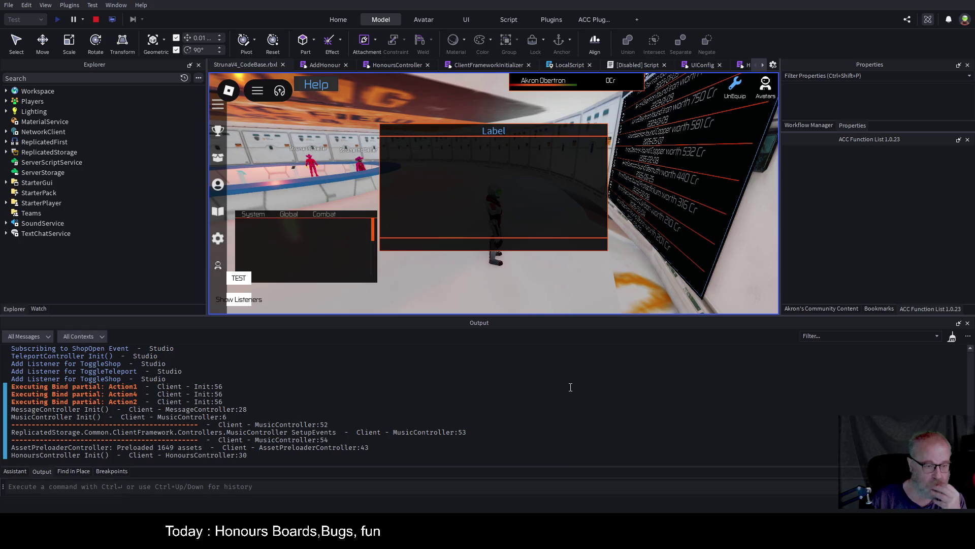
scroll(571, 387, "down", 1)
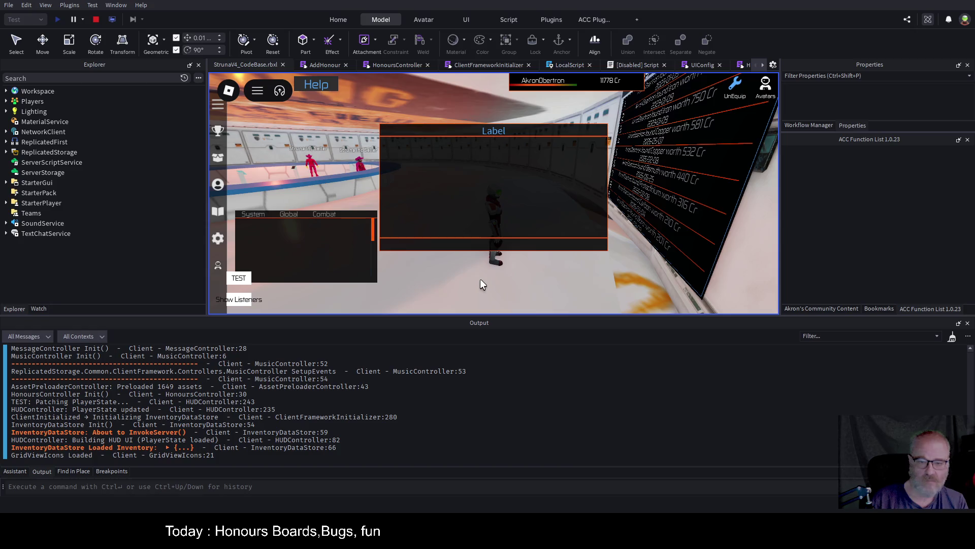
left_click(468, 304)
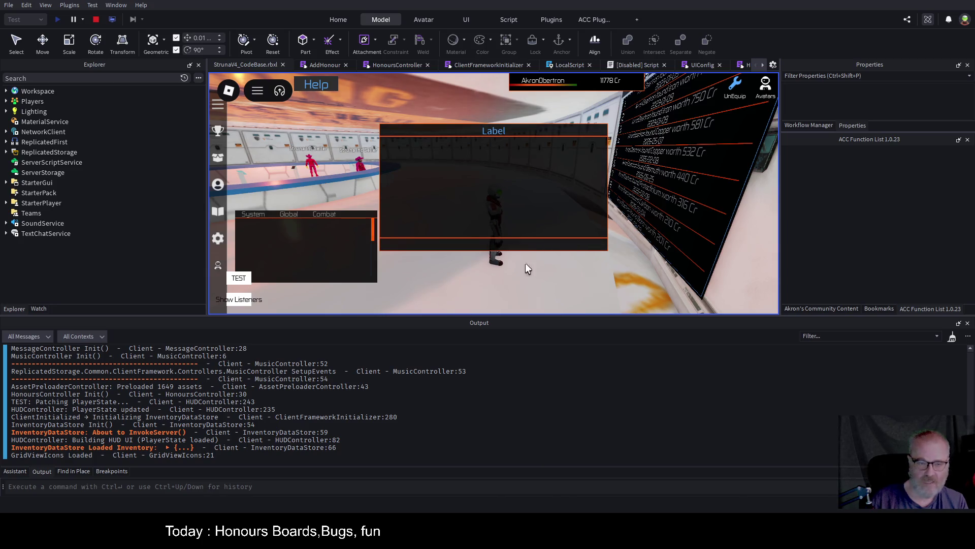
key("w")
left_click_drag(524, 315, 539, 374)
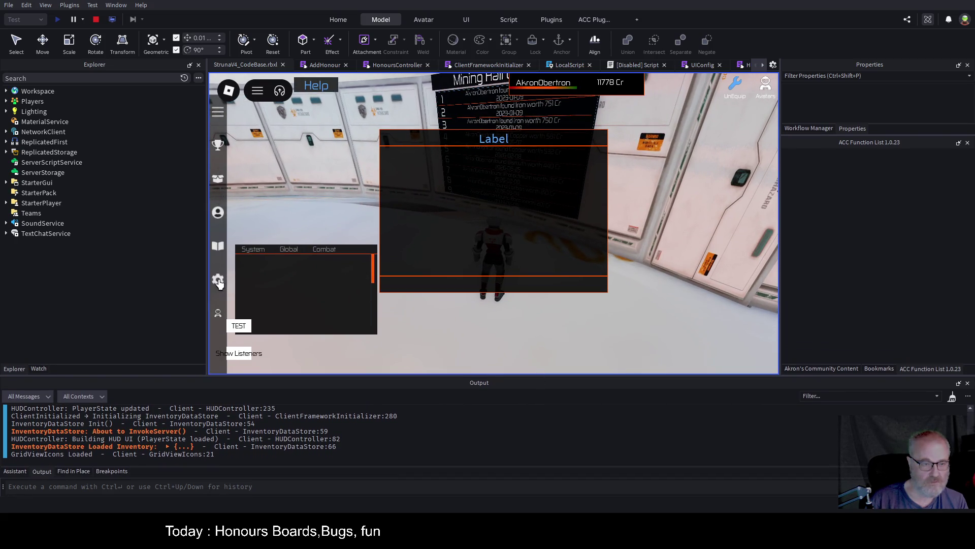
left_click(220, 214)
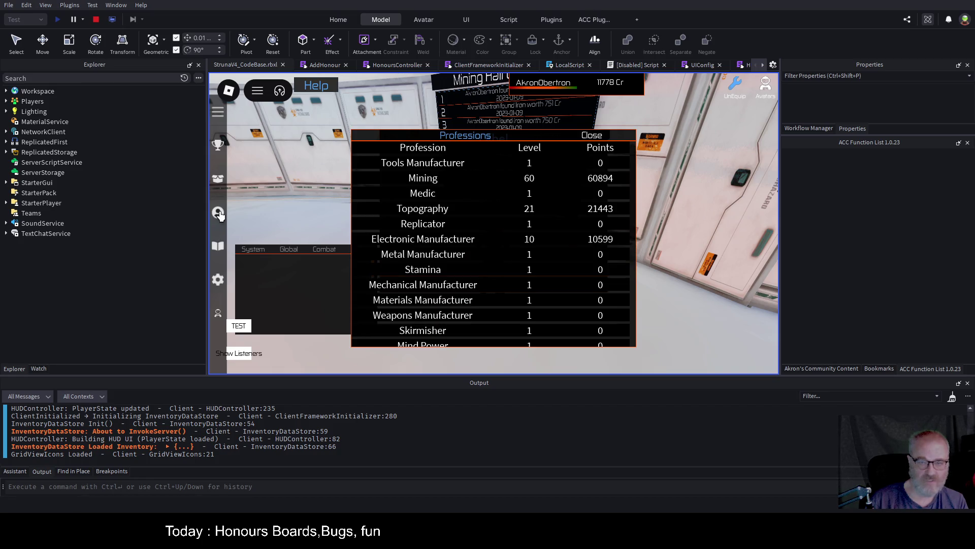
left_click(219, 214)
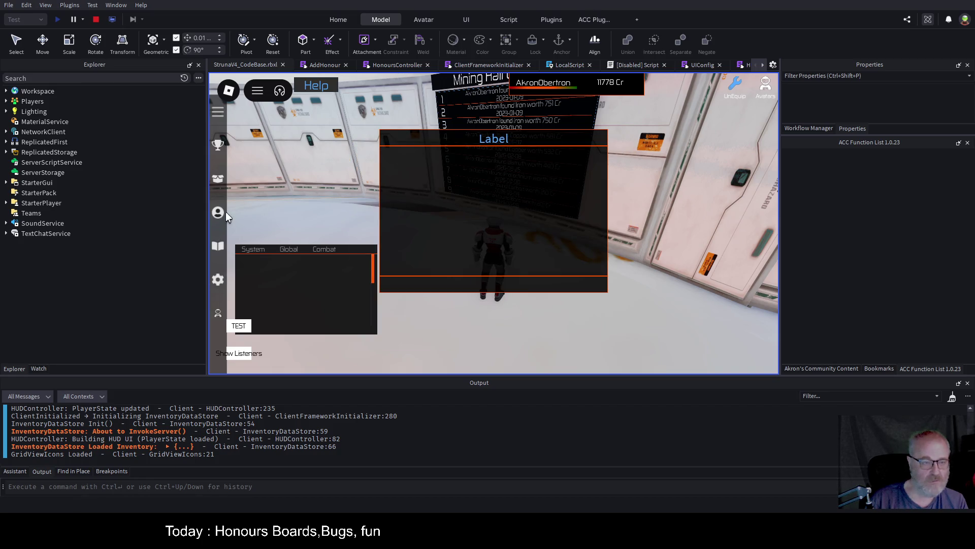
left_click(218, 176)
left_click(219, 177)
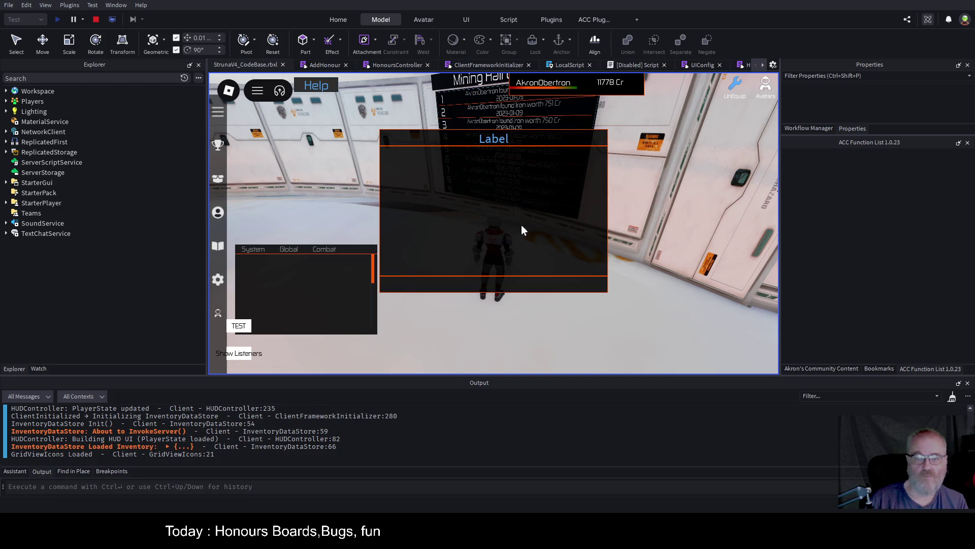
left_click(96, 19)
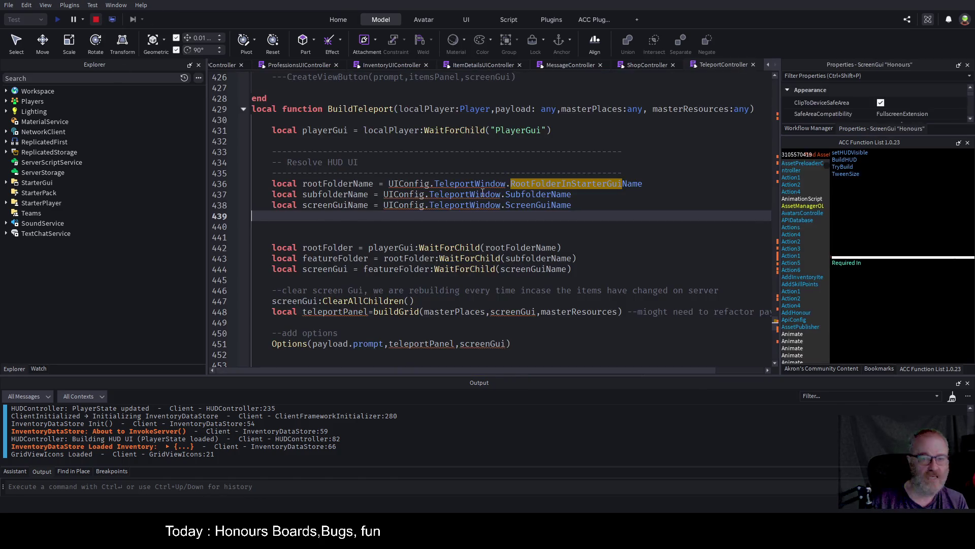
- Close the Teleport, Shop, Message, ItemDetails, Inventory, Professions and disabled script tabs, leaving HonoursController
left_click(753, 65)
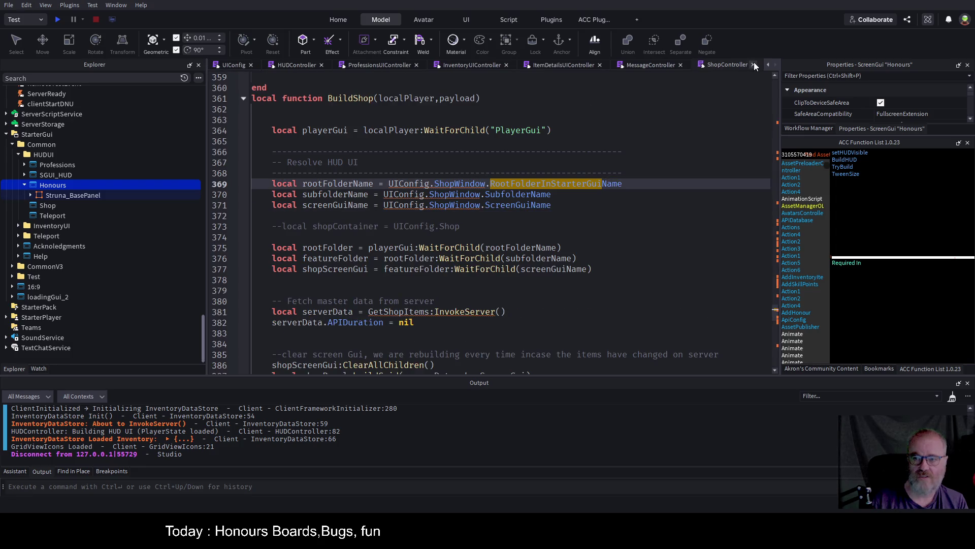
left_click(754, 64)
left_click(754, 64)
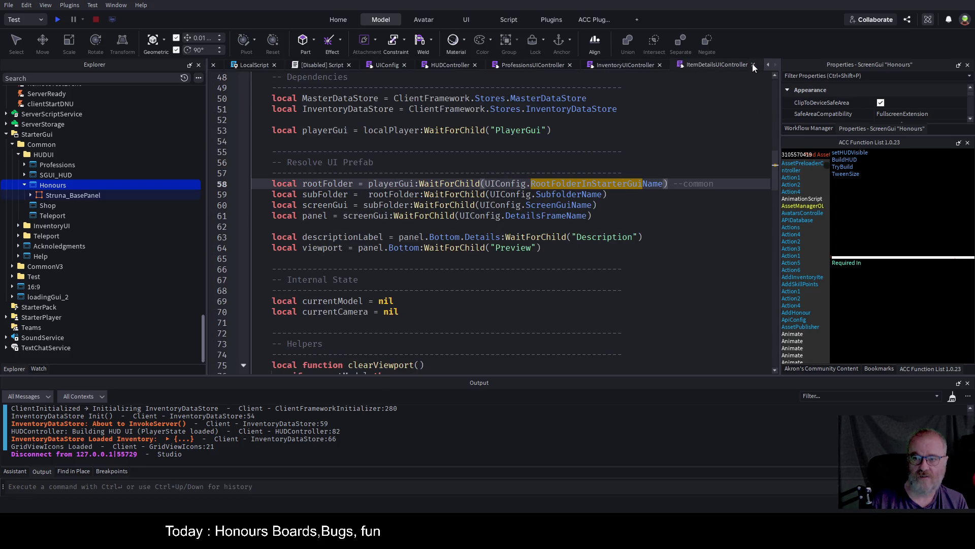
left_click(753, 64)
left_click(753, 64)
left_click(753, 65)
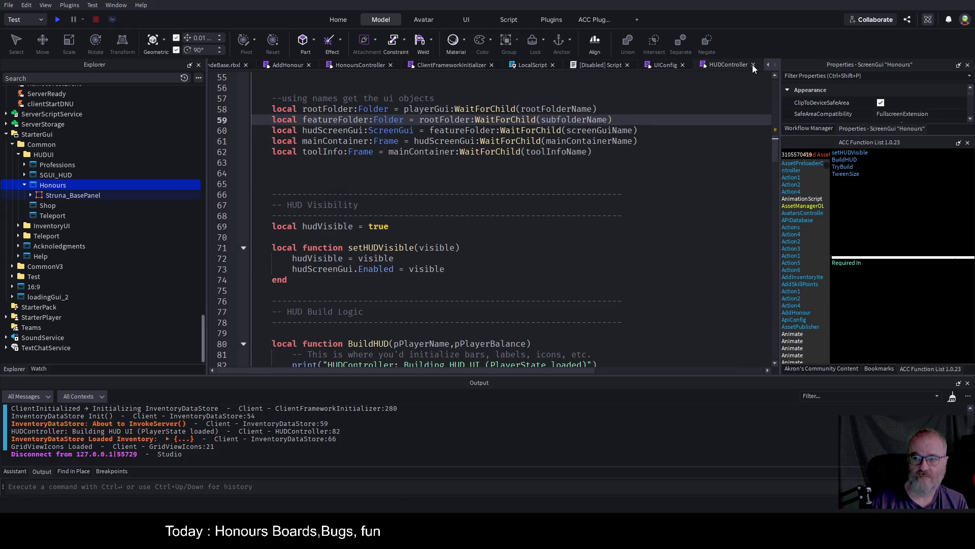
left_click(626, 66)
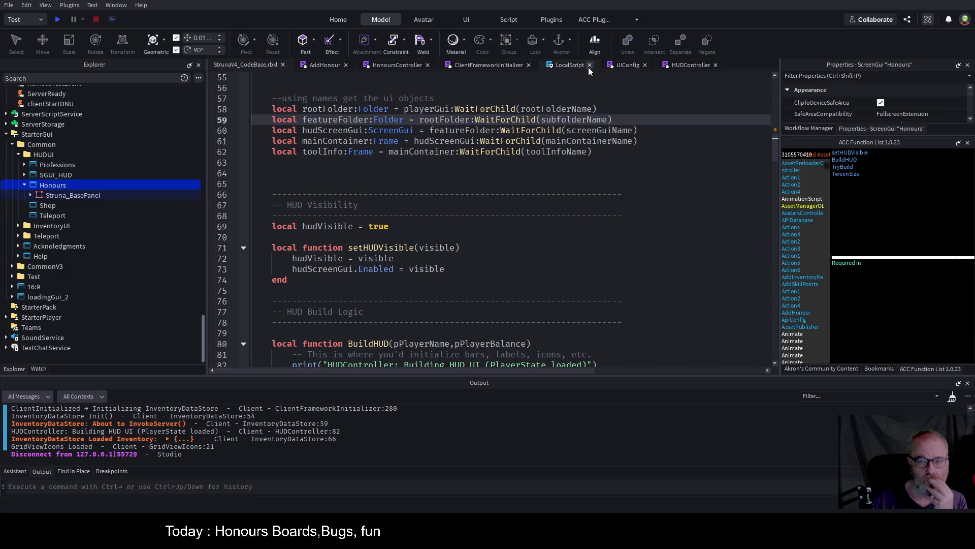
left_click(495, 194)
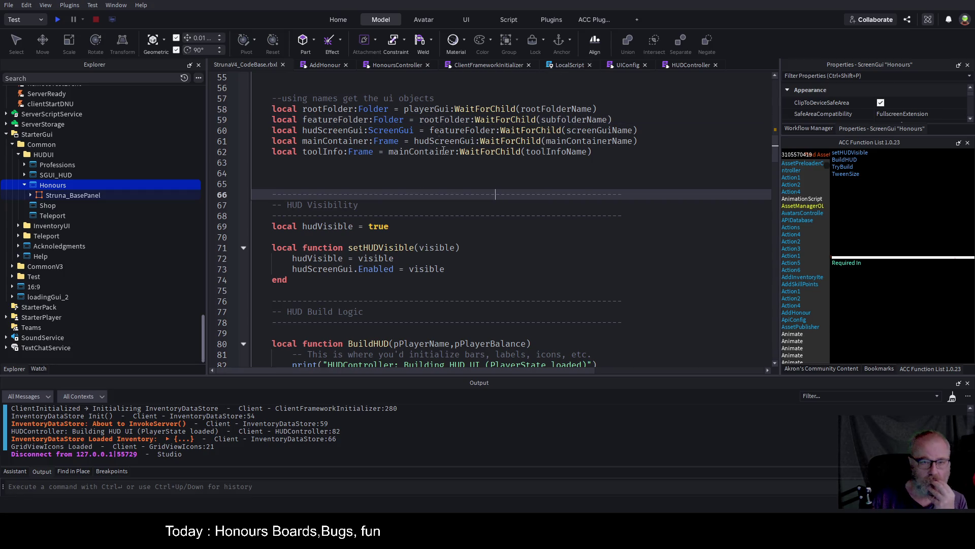
left_click(413, 65)
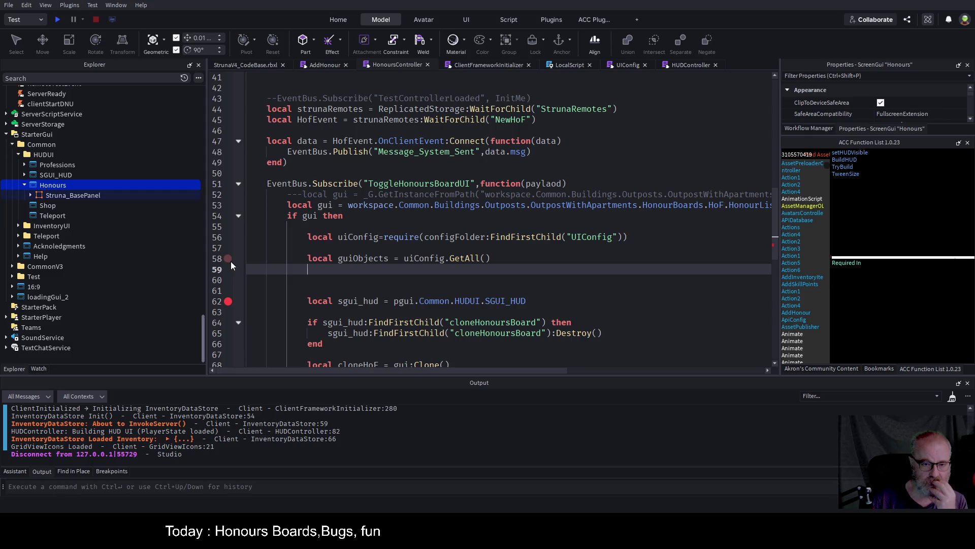
- Start a playtest and click the trophy icon to open the honours board
left_click(59, 19)
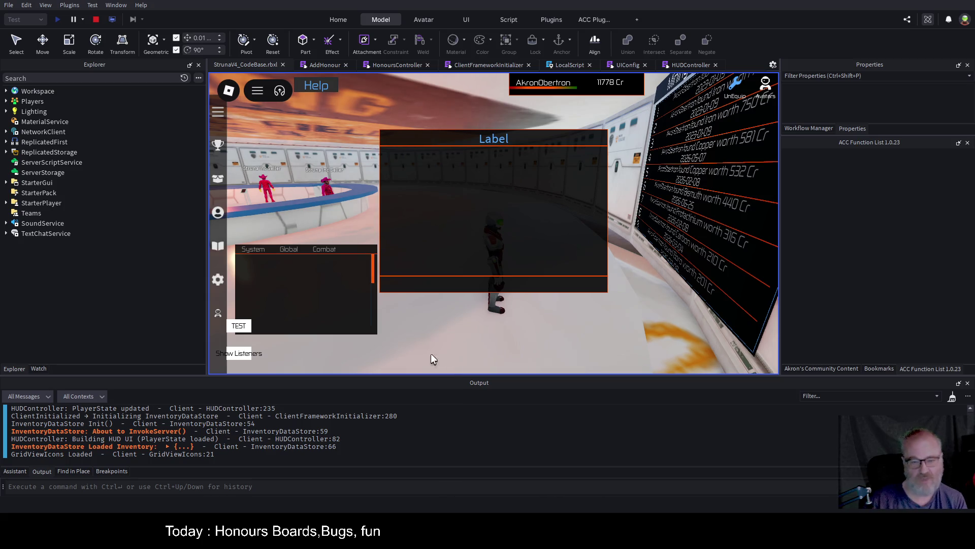
left_click(219, 148)
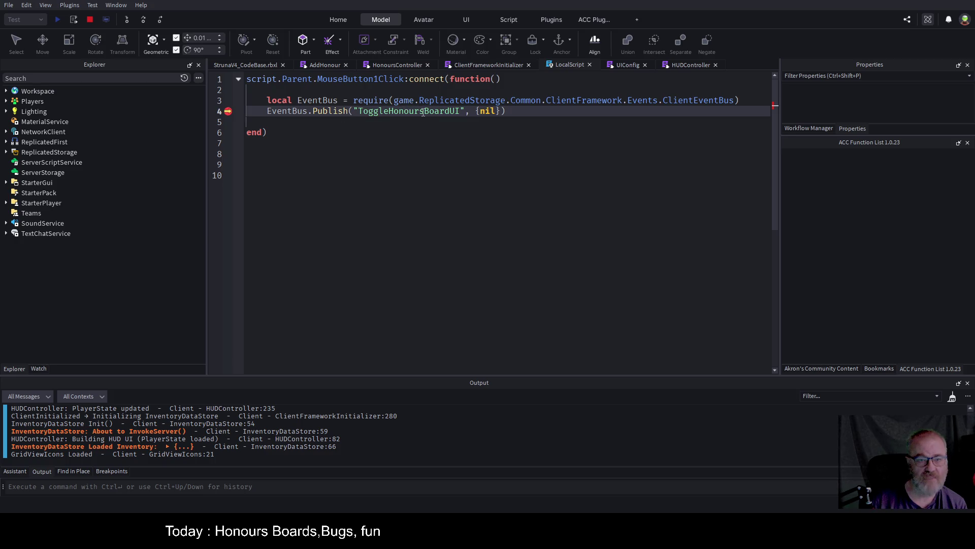
- Continue past the LocalScript breakpoint and step into UIConfig from HonoursController line 58
key("F5")
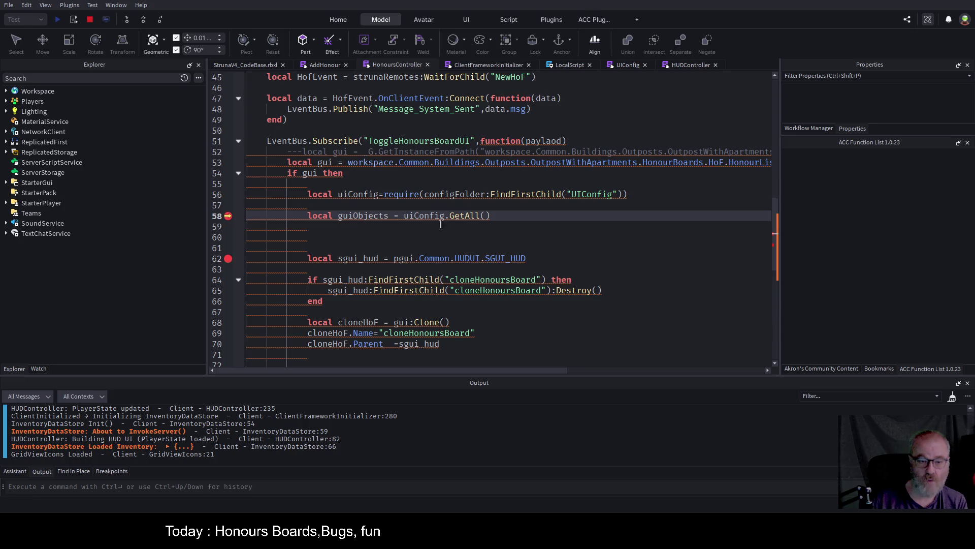
left_click(143, 20)
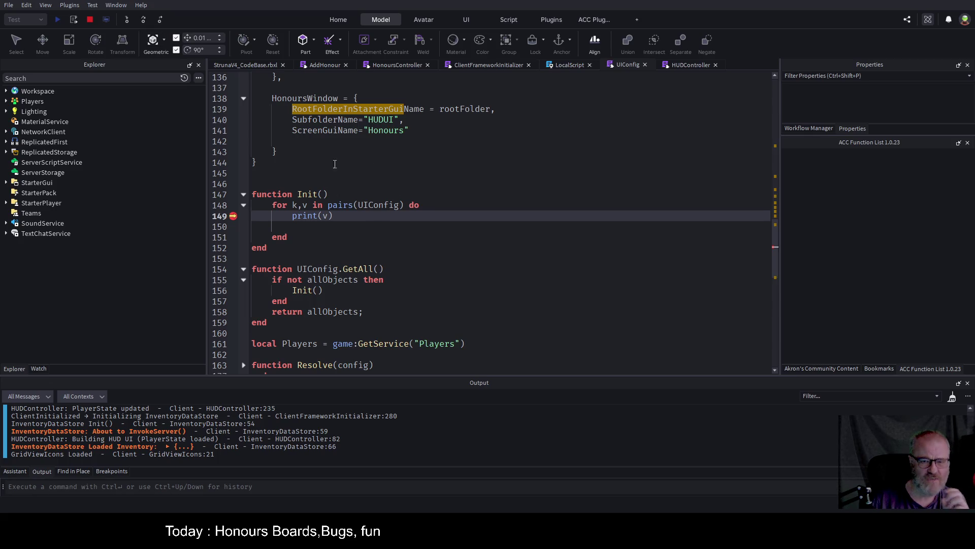
- Scroll through UIConfig and expand the printed InventoryUI config table in Output
scroll(434, 187, "down", 7)
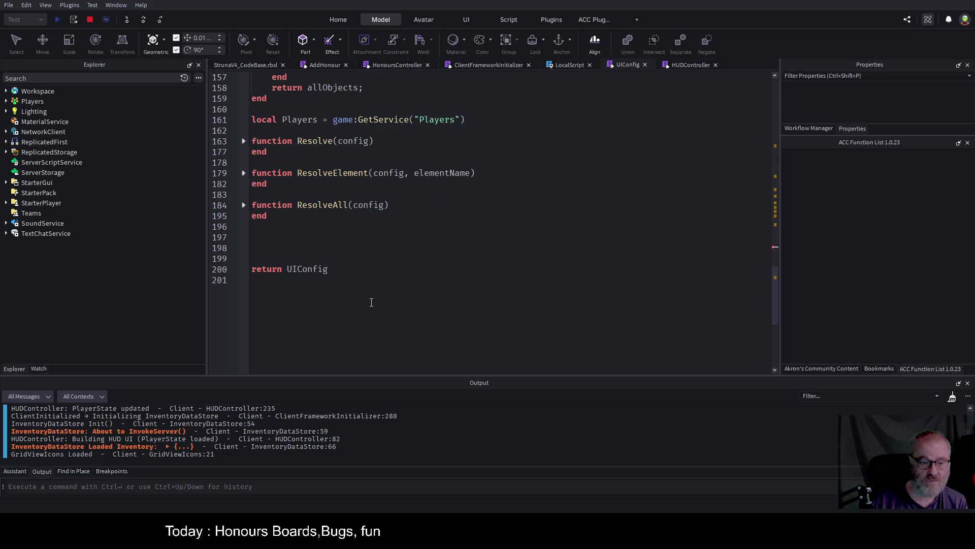
scroll(371, 303, "up", 10)
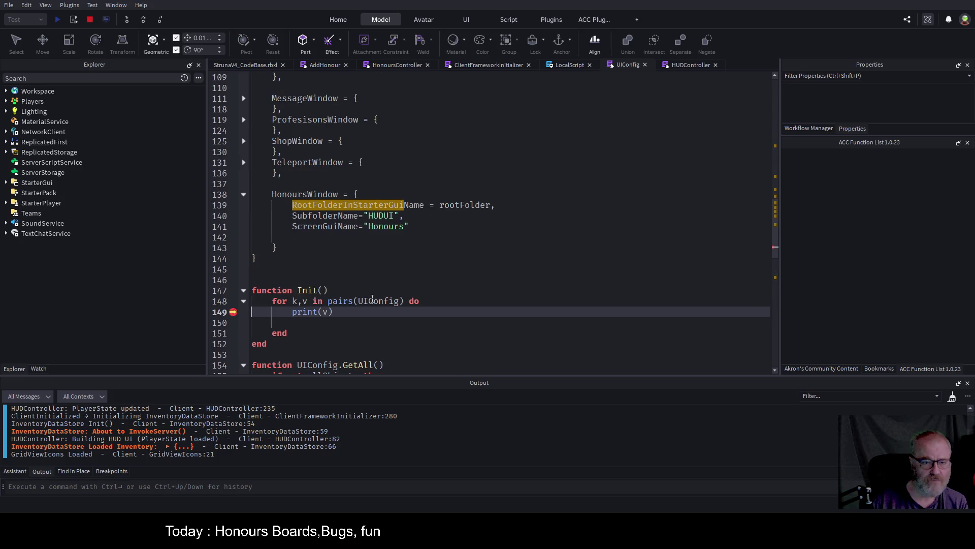
scroll(373, 298, "up", 13)
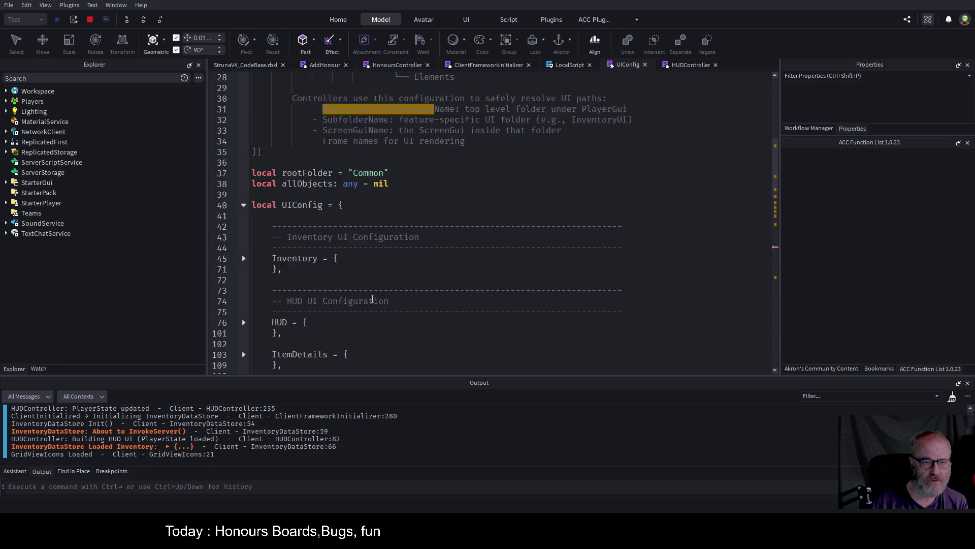
scroll(369, 231, "down", 15)
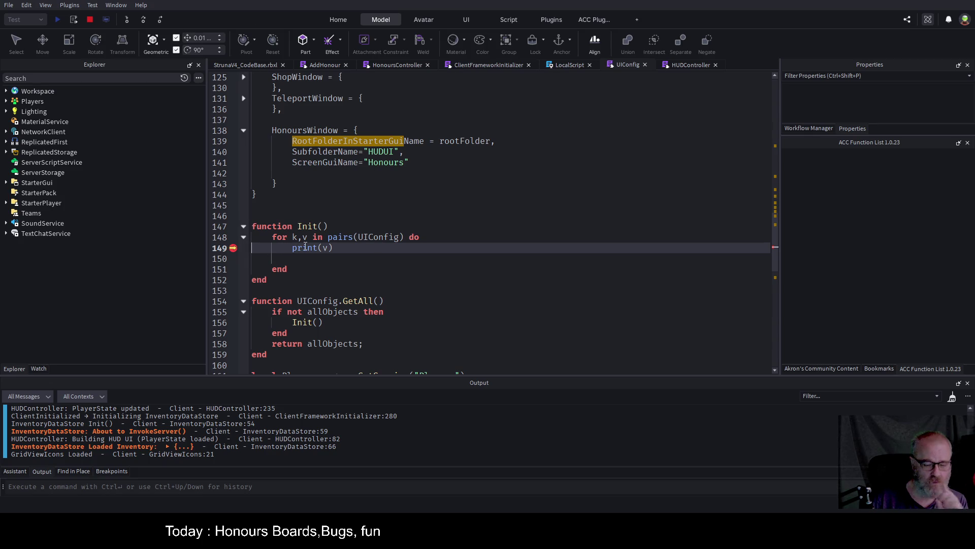
scroll(268, 368, "down", 1)
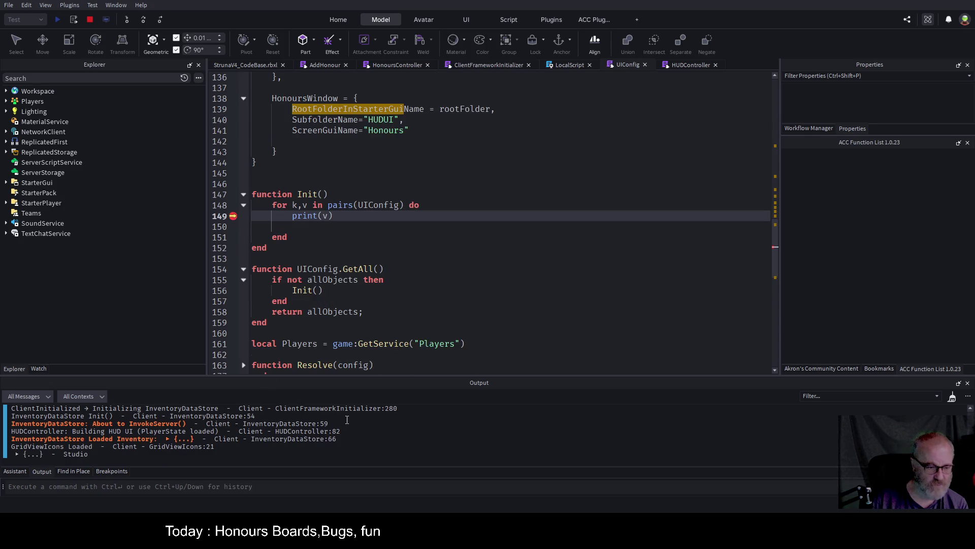
left_click(17, 455)
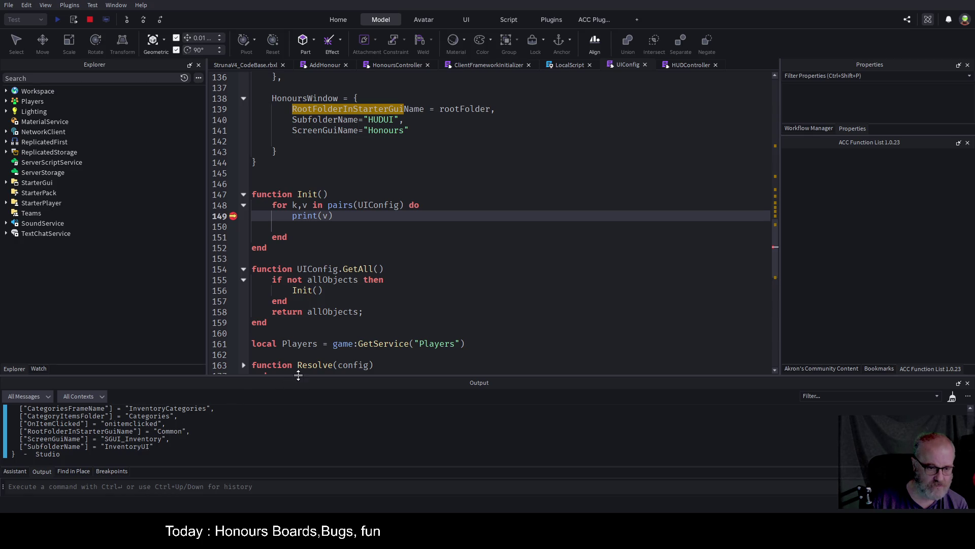
- Enlarge the Output log, expand and review the Inventory config block, then resume execution
left_click_drag(299, 375, 300, 224)
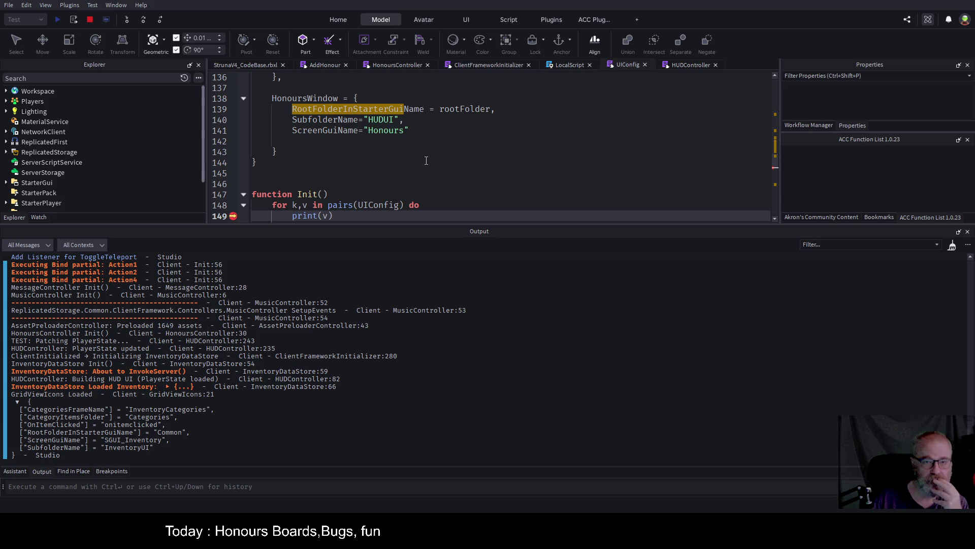
scroll(446, 165, "down", 1)
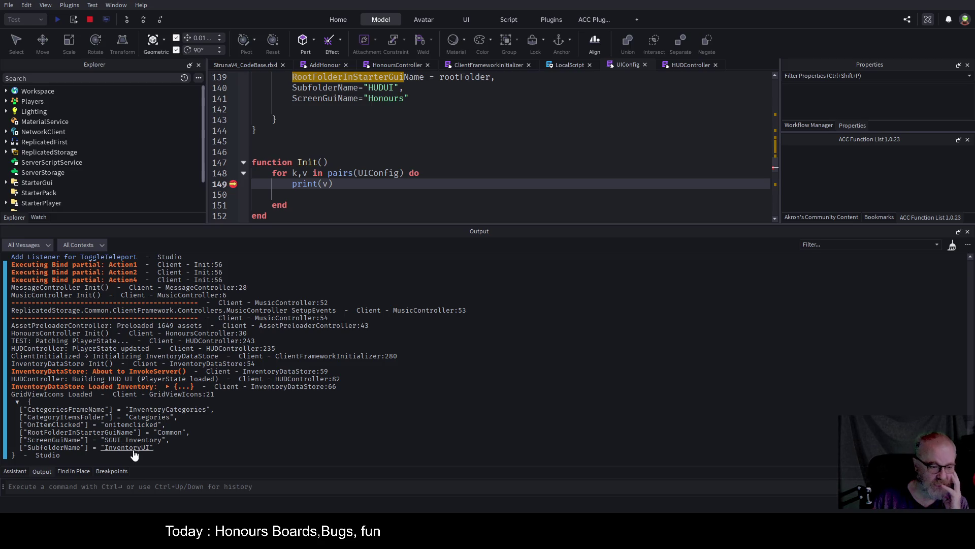
scroll(394, 169, "up", 15)
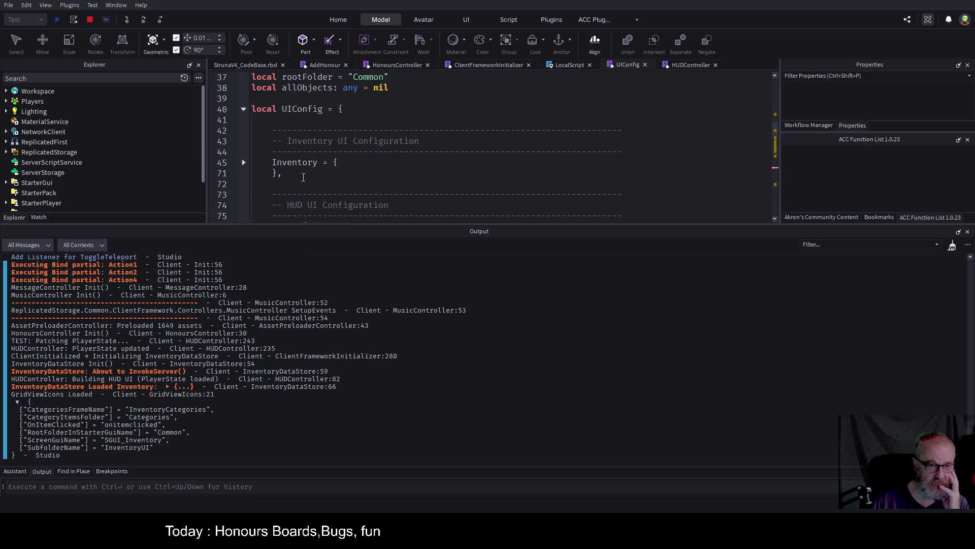
left_click(243, 163)
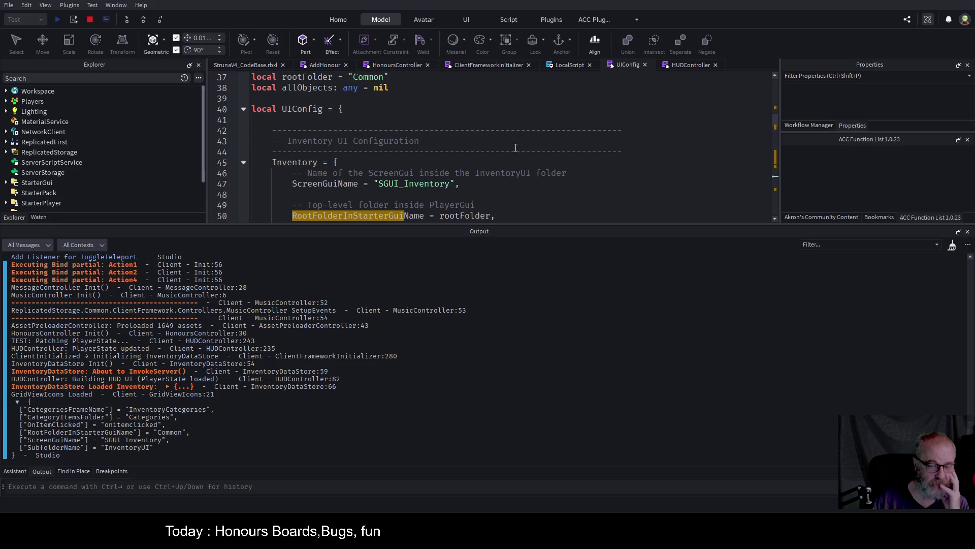
scroll(359, 132, "down", 2)
scroll(359, 133, "down", 4)
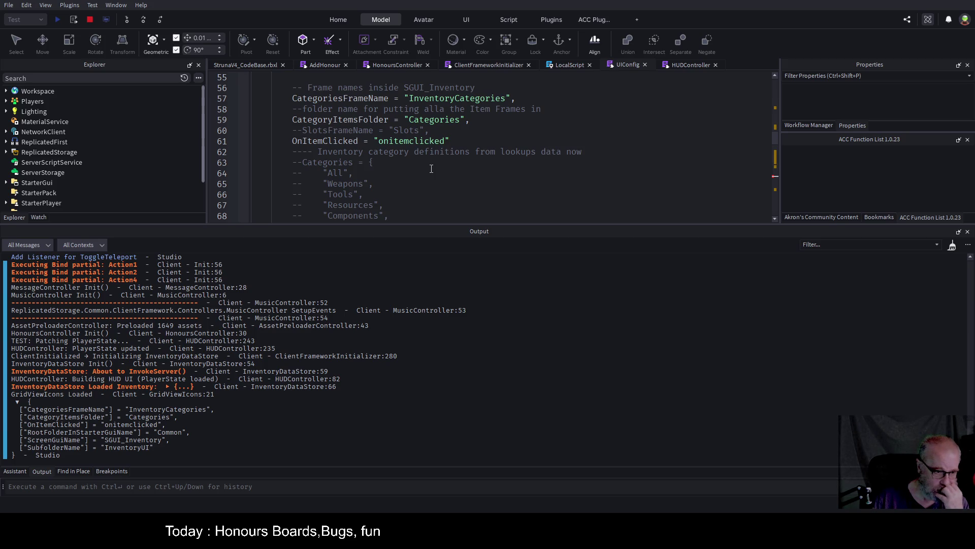
scroll(432, 169, "down", 4)
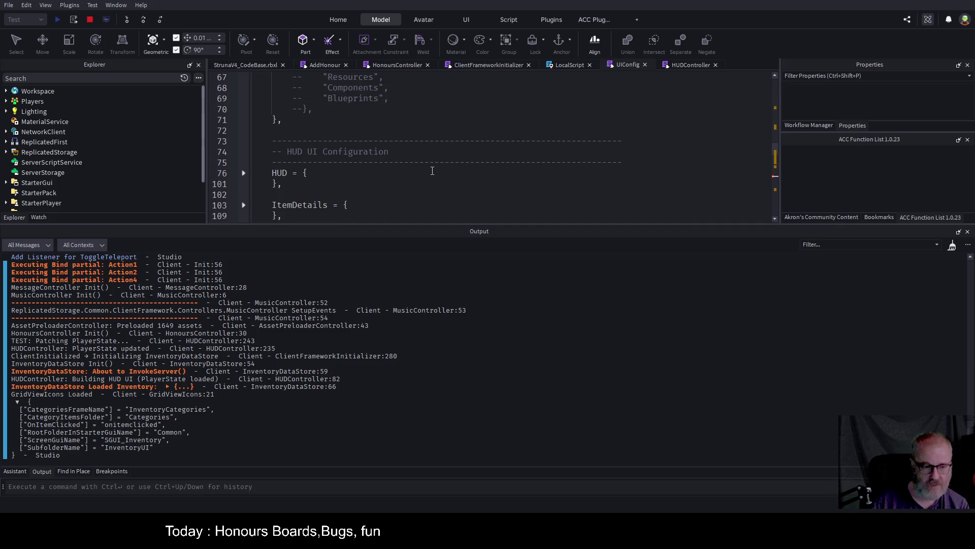
scroll(440, 180, "down", 2)
key("F5")
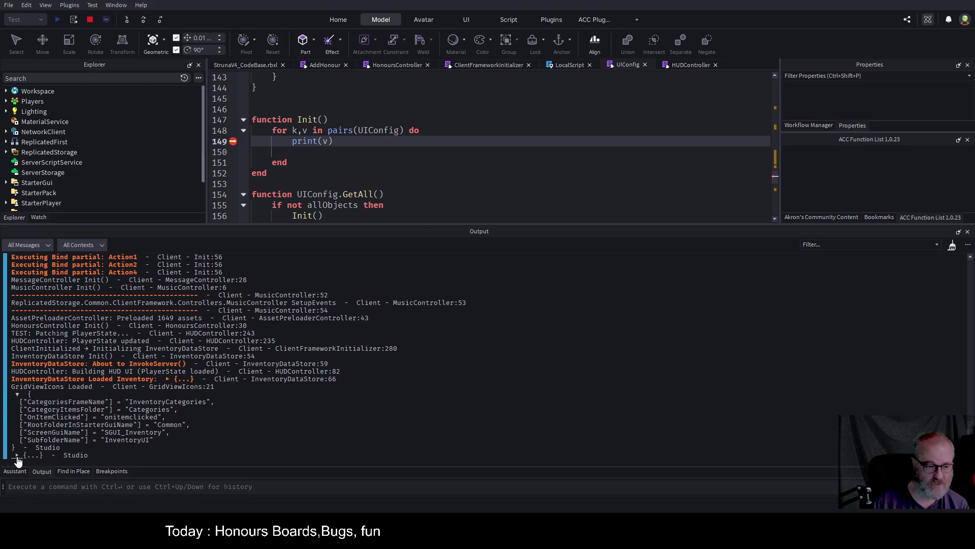
- Expand the printed Teleport config table, compare it with UIConfig, and stop the playtest
left_click(29, 455)
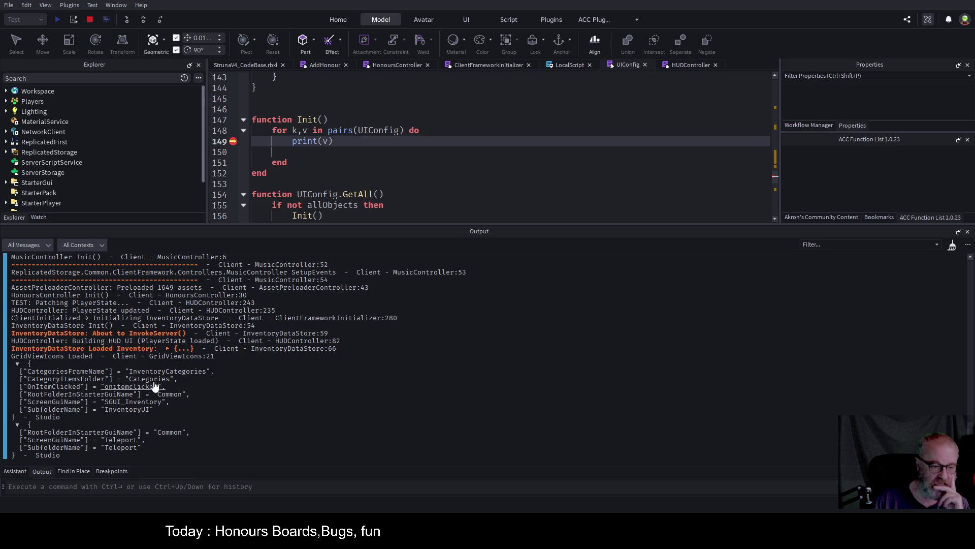
scroll(360, 152, "up", 4)
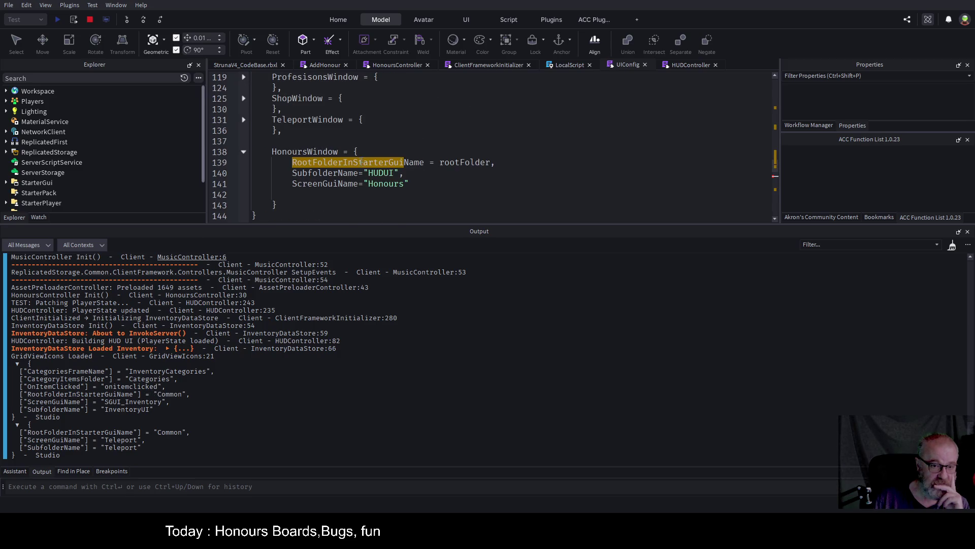
scroll(360, 162, "up", 4)
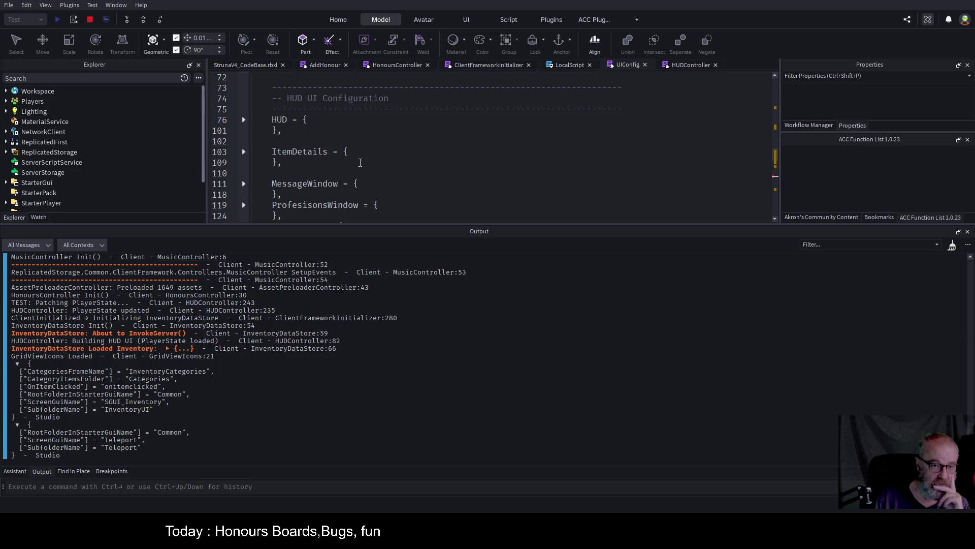
scroll(360, 162, "up", 5)
scroll(359, 163, "up", 6)
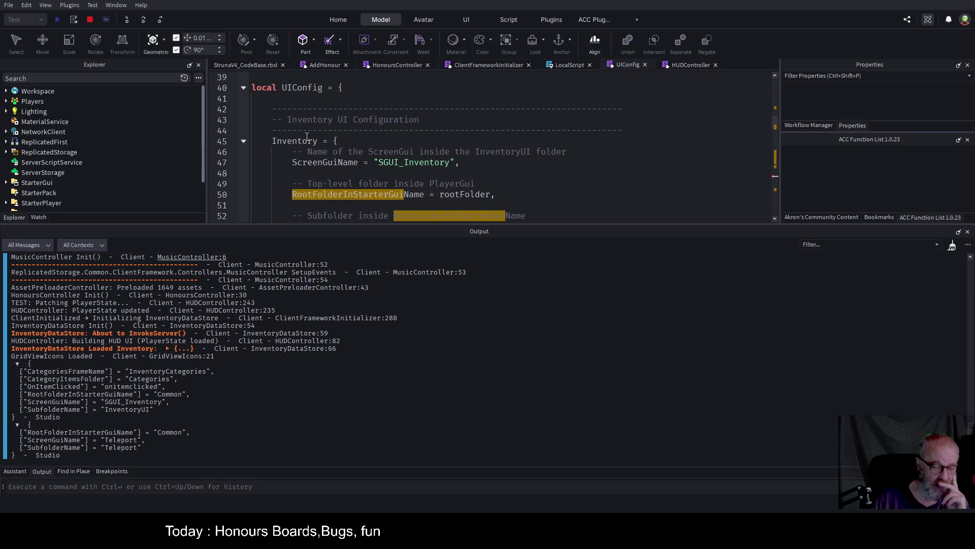
scroll(326, 158, "down", 15)
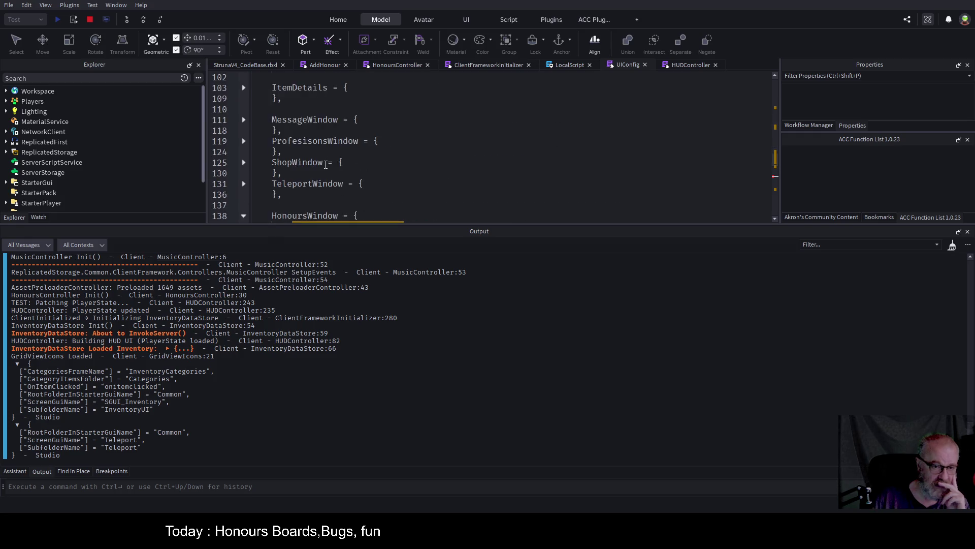
scroll(324, 167, "down", 2)
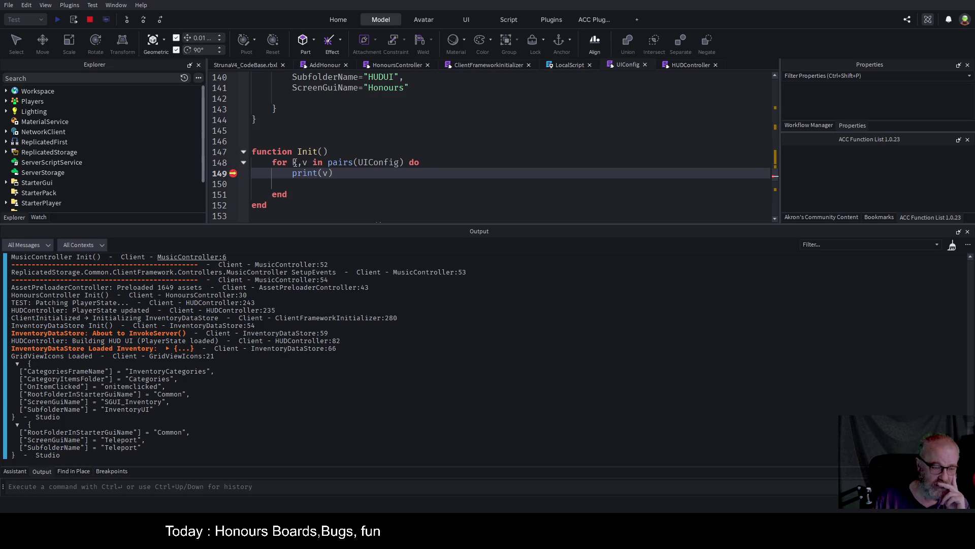
left_click(89, 19)
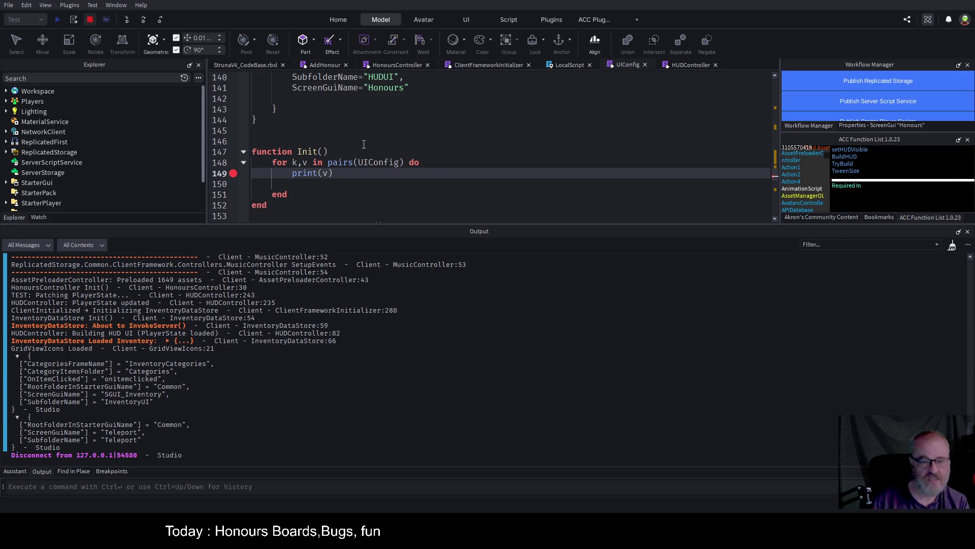
- Add an if k~="Inventory" then condition inside the Init for loop
left_click(447, 162)
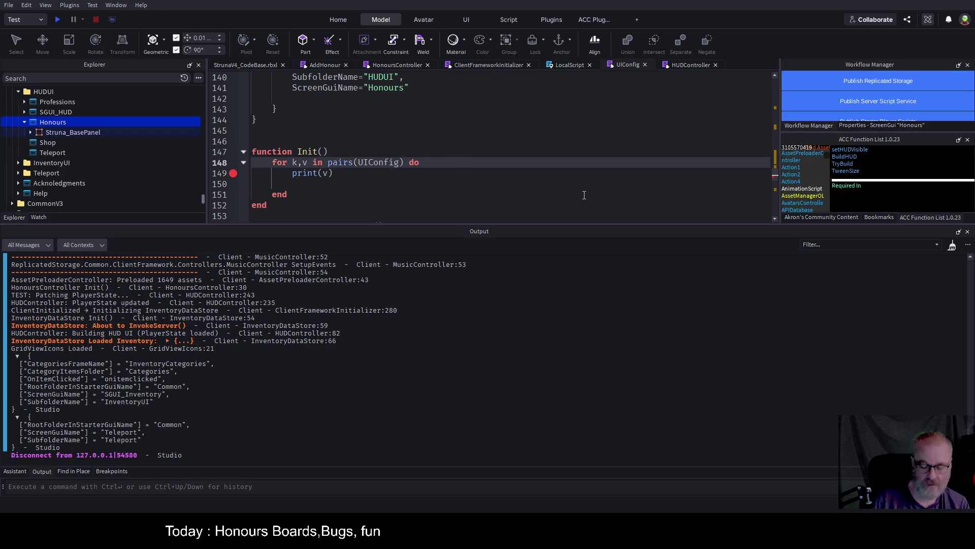
key("Return")
type("if k=")
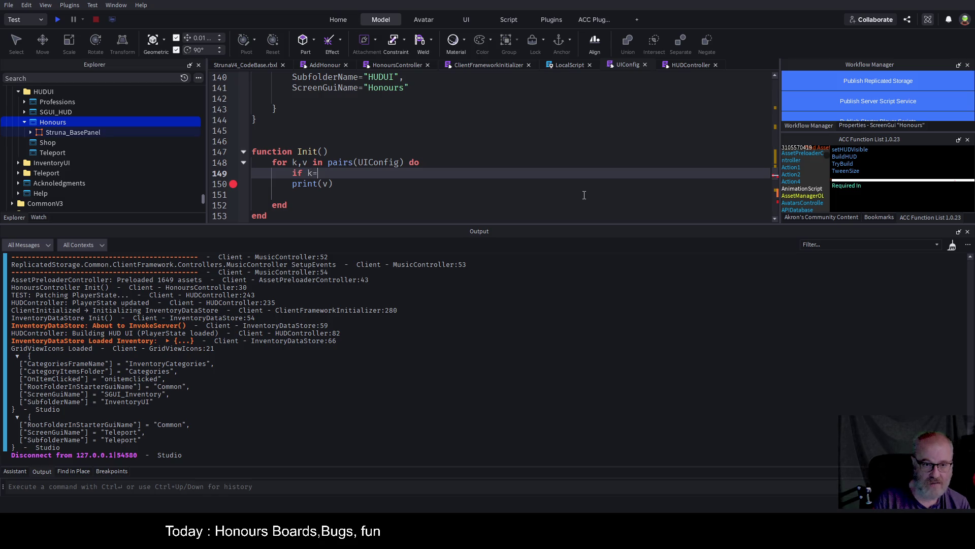
type("\"\"Inventory")
scroll(584, 195, "up", 20)
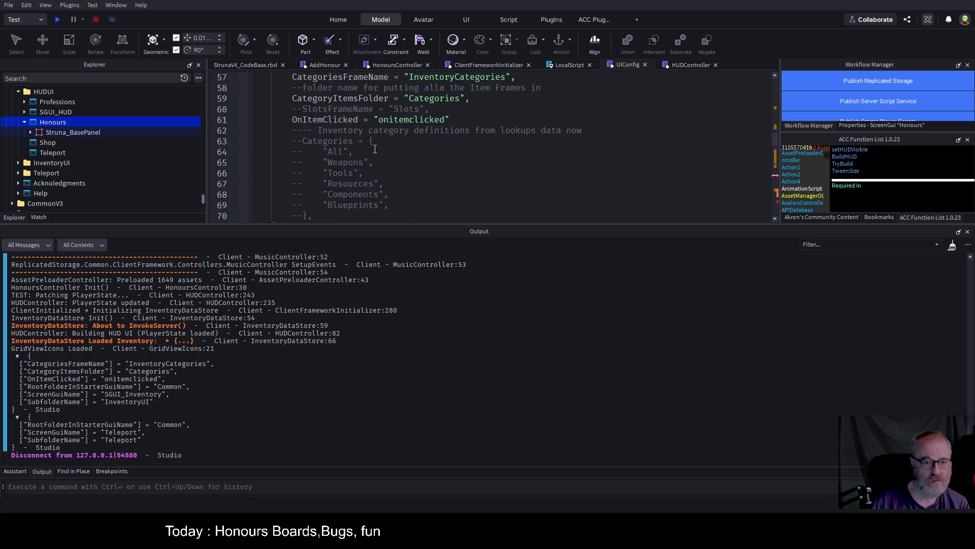
scroll(386, 153, "down", 20)
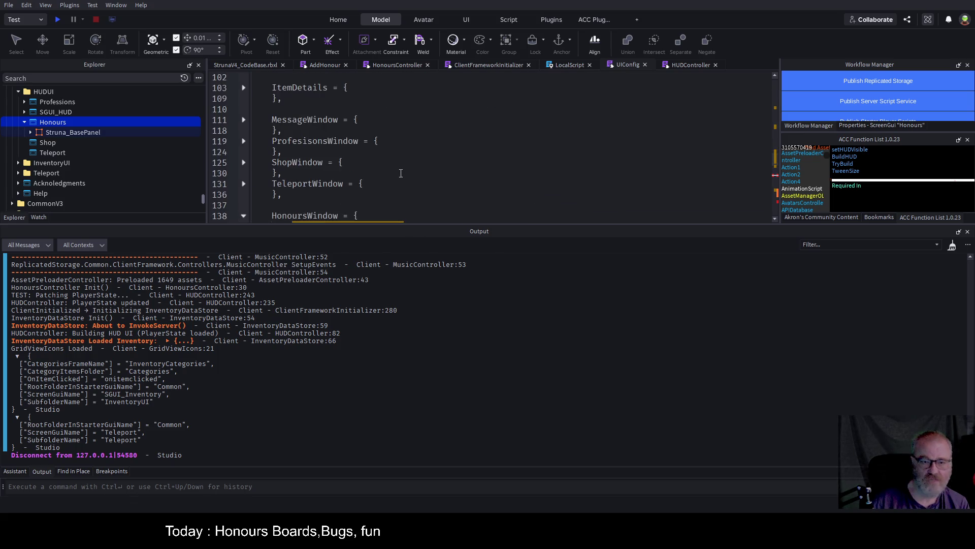
scroll(409, 164, "down", 3)
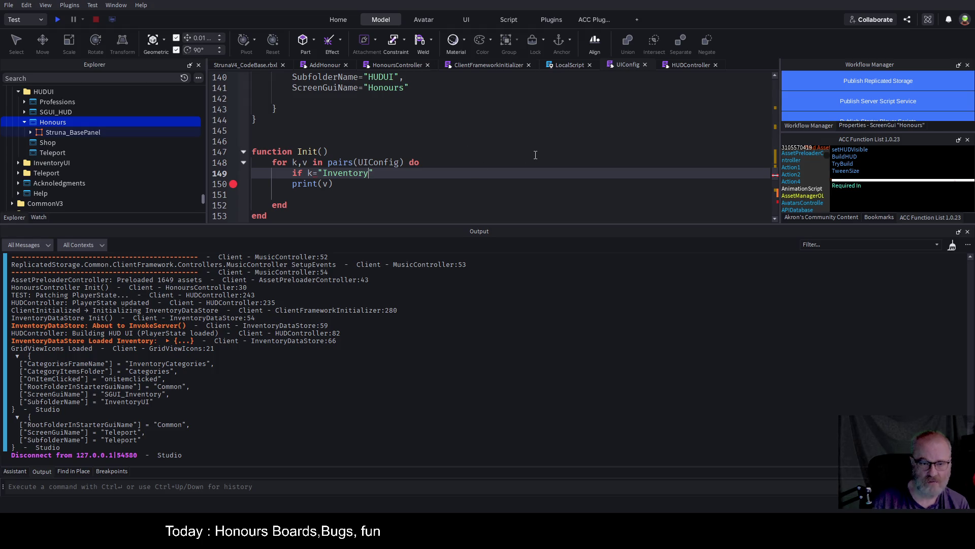
type("=")
key("Return")
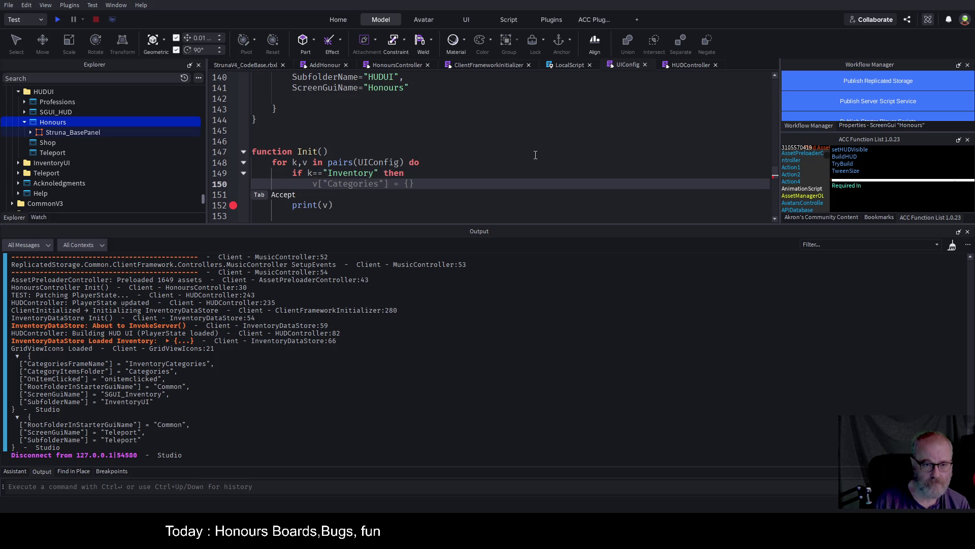
key("Up")
key("Delete")
key("Delete")
type("~=")
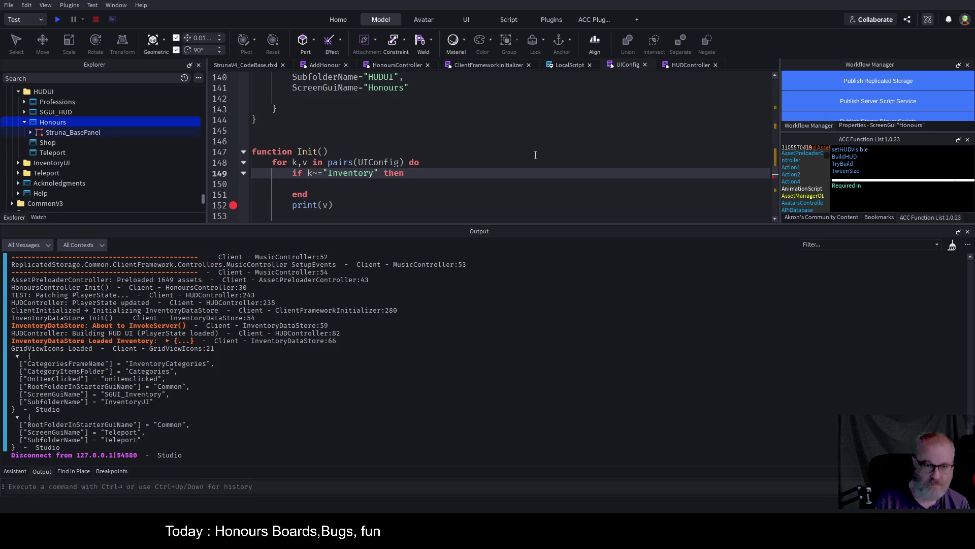
- Put print(k) and print(v) inside the if block, save the place, and start a playtest
key("Down")
key("Down")
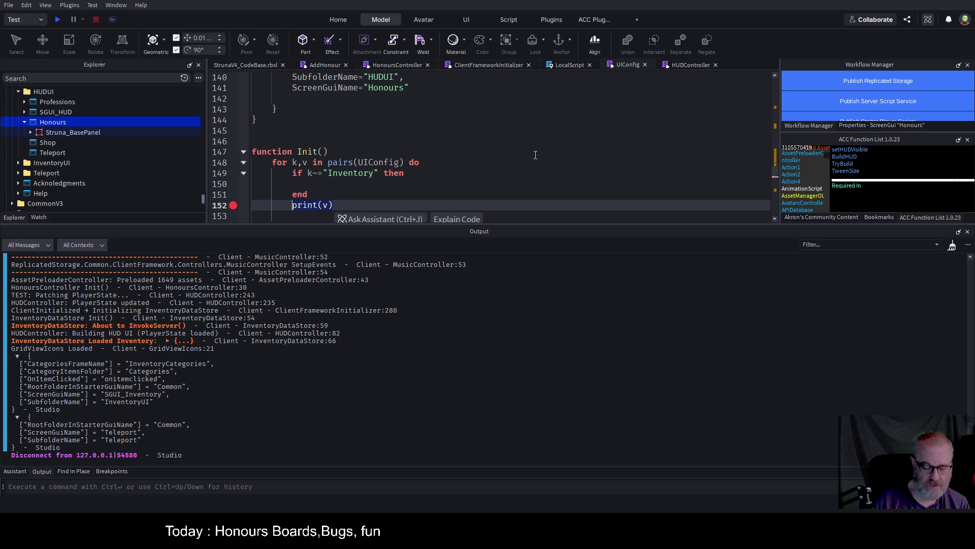
key("ctrl+x")
key("Up")
key("Up")
key("ctrl+v")
type("k")
key("Delete")
key("End")
key("Return")
type("print(v)")
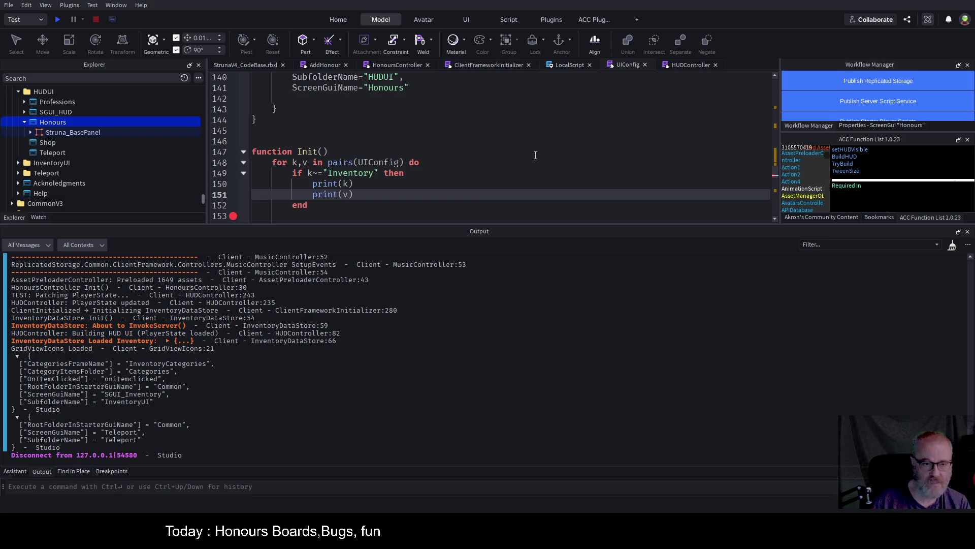
key("ctrl+s")
key("F5")
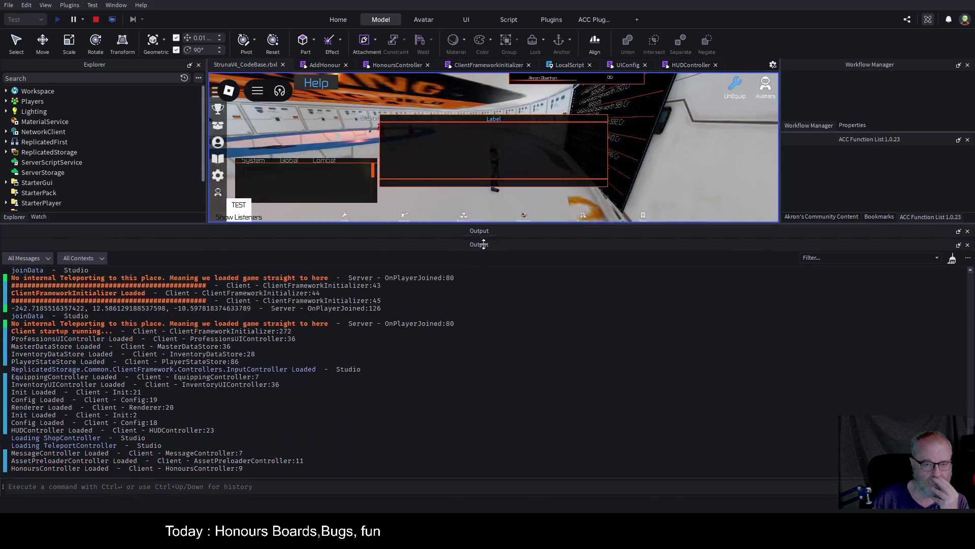
- Enlarge the game view, open the honours board from the trophy button, and resume past both breakpoints
left_click_drag(482, 225, 509, 366)
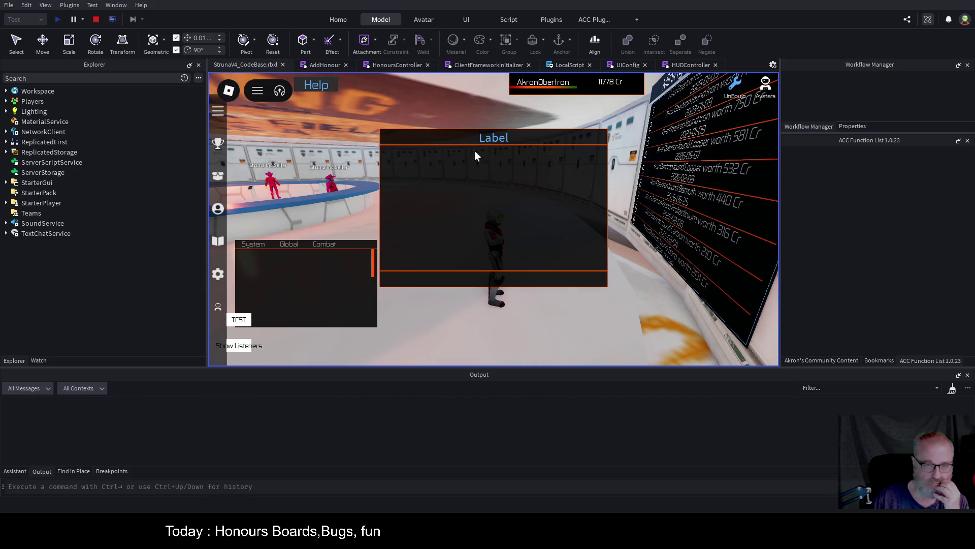
left_click(217, 143)
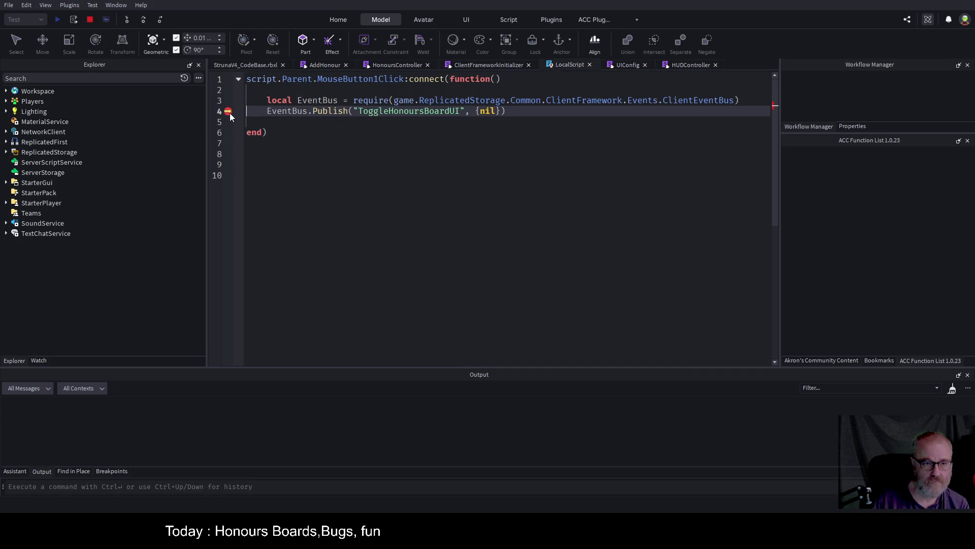
key("F10")
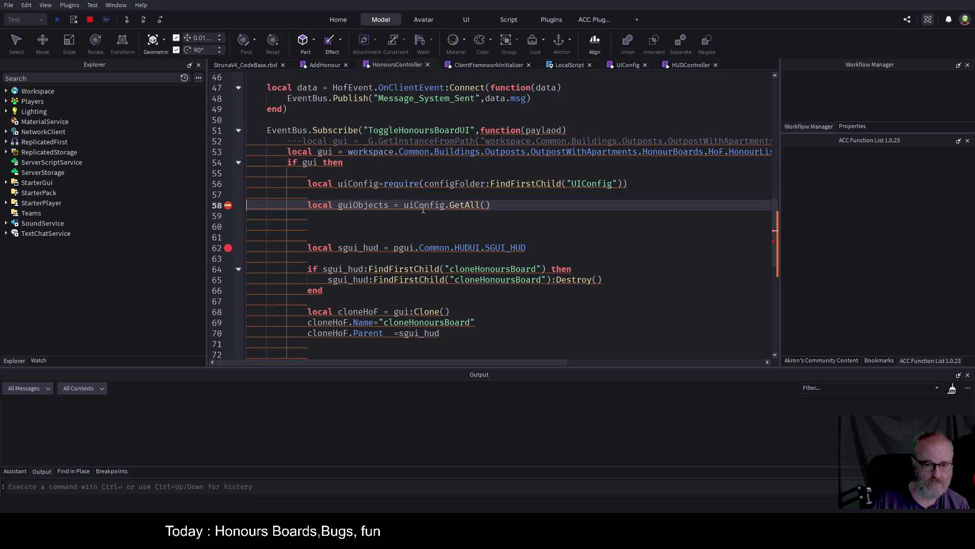
key("F10")
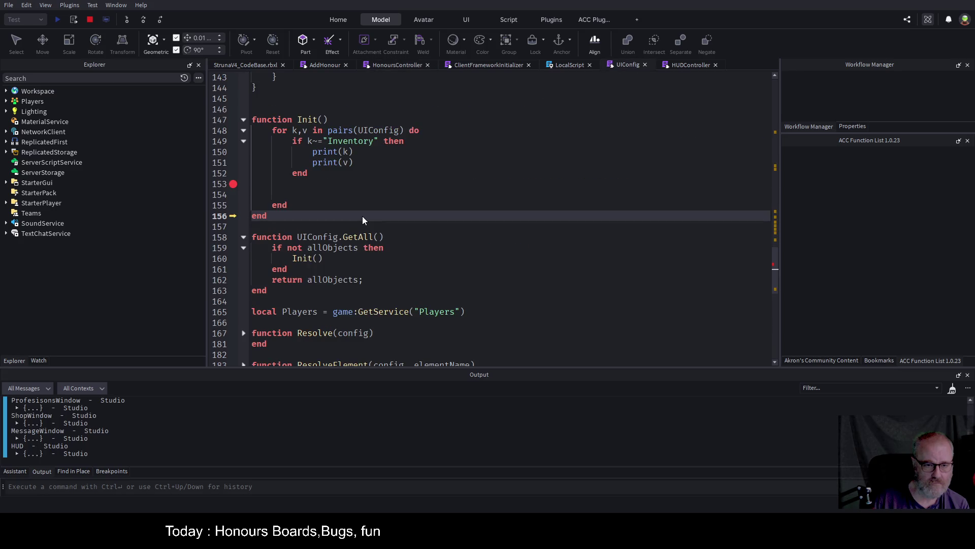
- Enlarge the Output log and expand the printed TeleportWindow, HonoursWindow, ItemDetails and ProfessionsWindow tables
left_click_drag(280, 370, 280, 208)
left_click(17, 250)
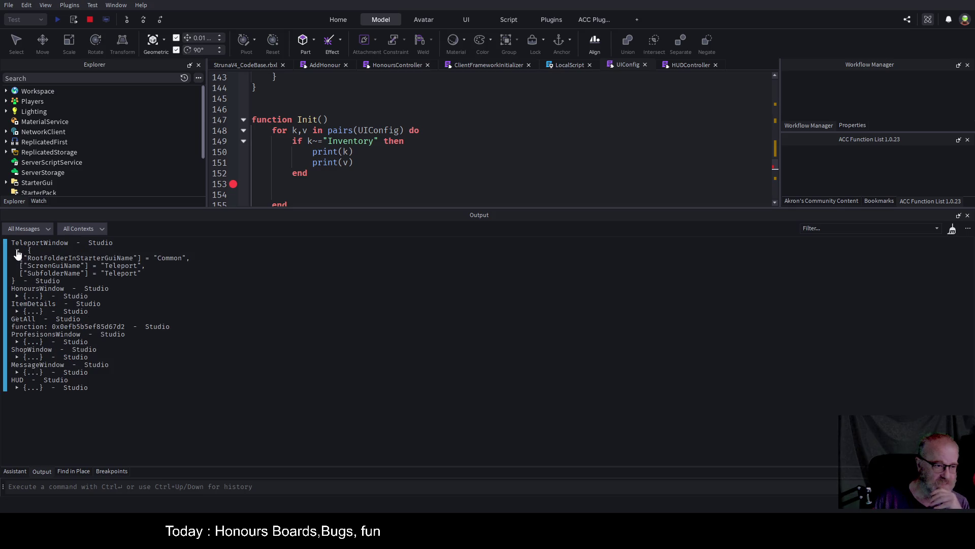
left_click(16, 296)
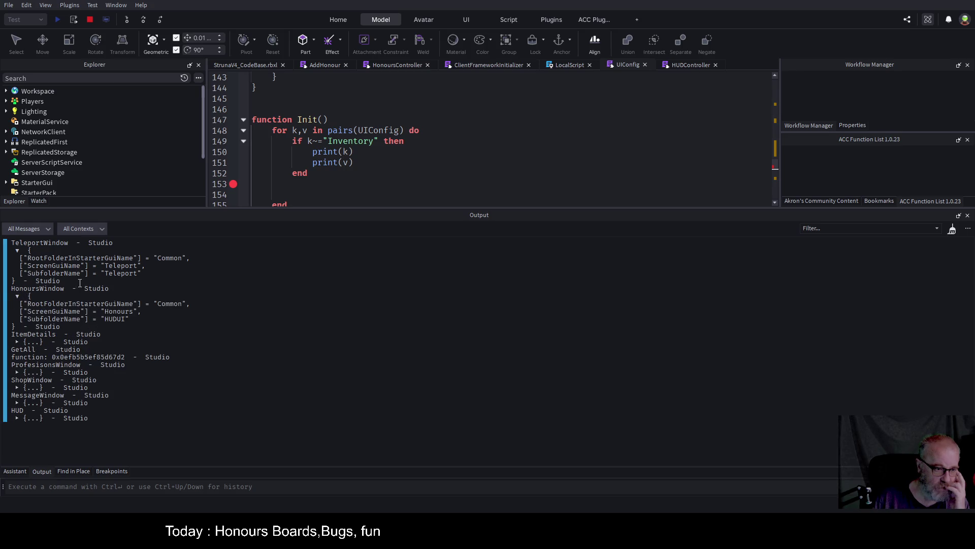
left_click(17, 341)
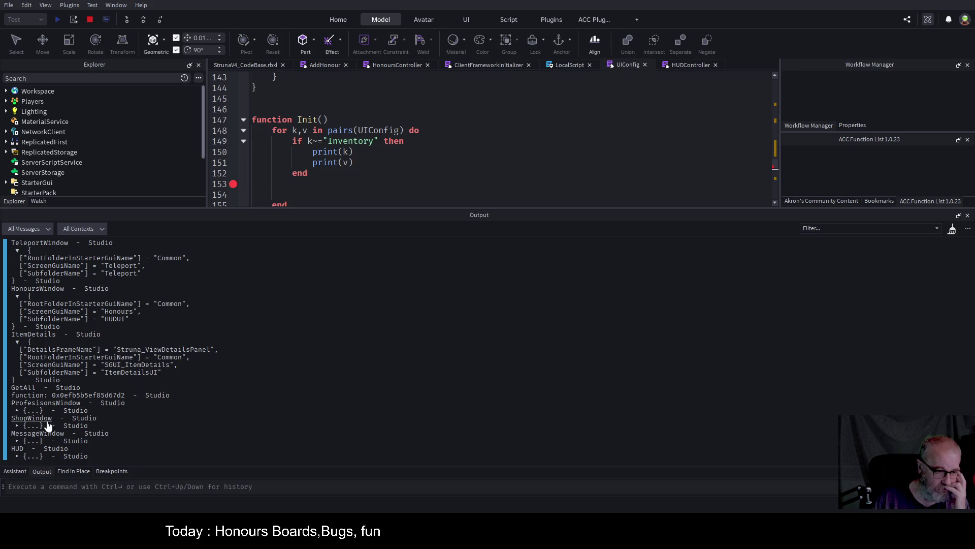
left_click(17, 410)
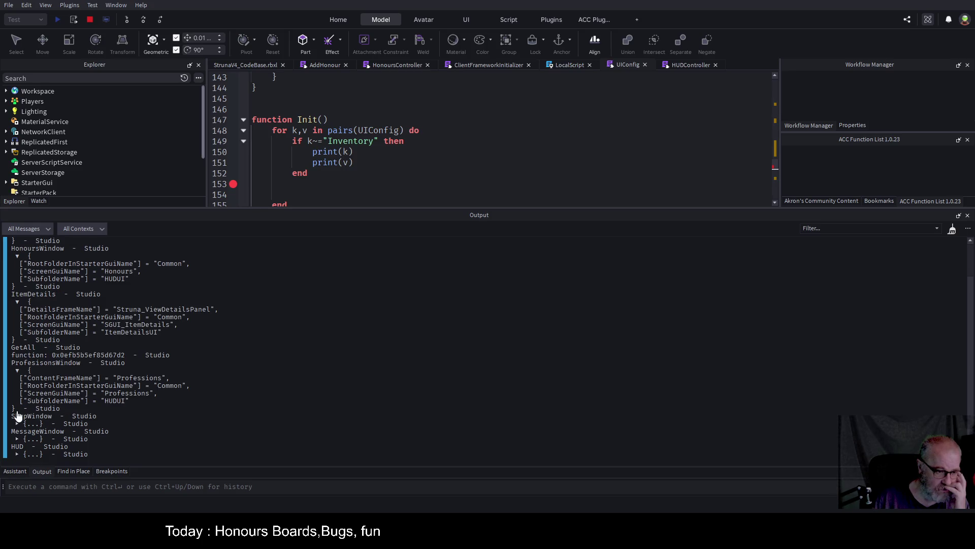
double_click(74, 378)
- Expand the ShopWindow, MessageWindow and HUD entries, then stop the playtest
left_click(17, 423)
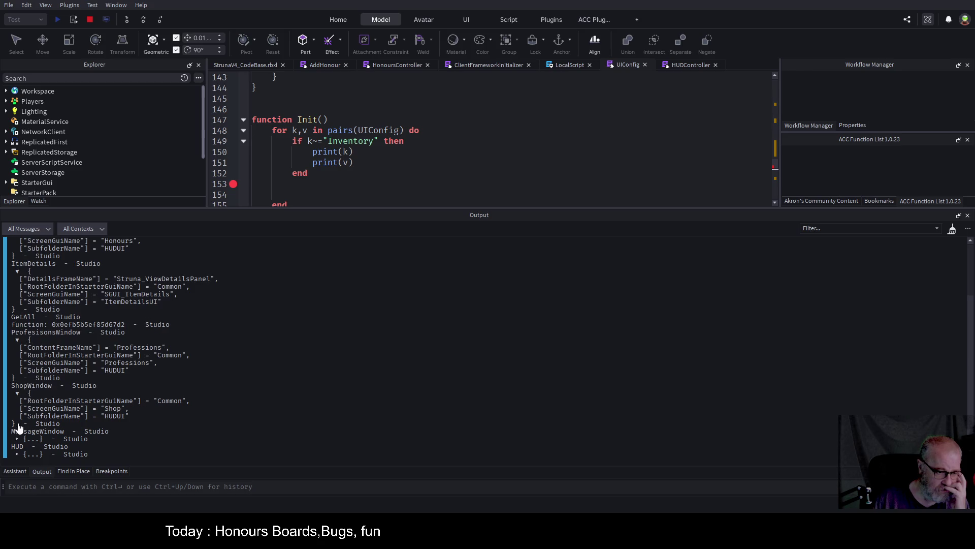
left_click(17, 439)
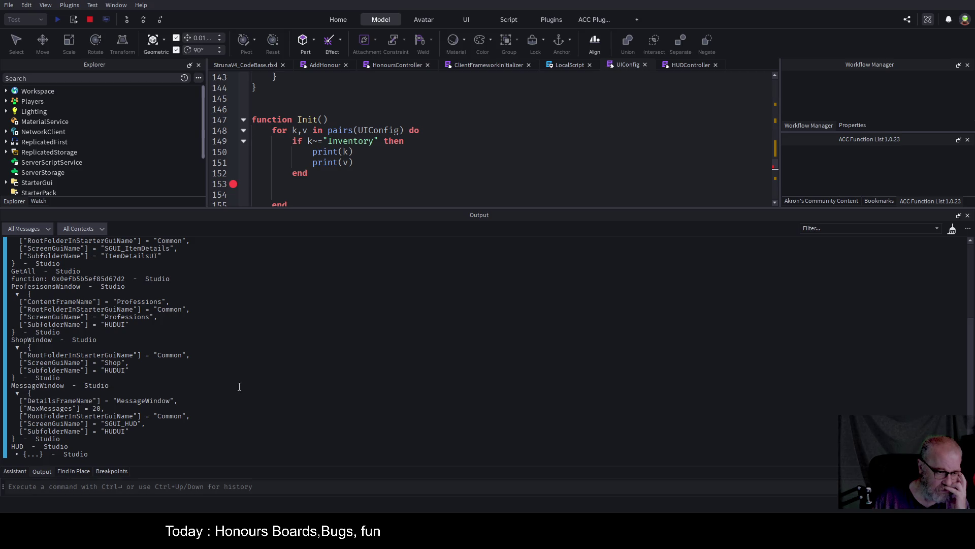
left_click(17, 453)
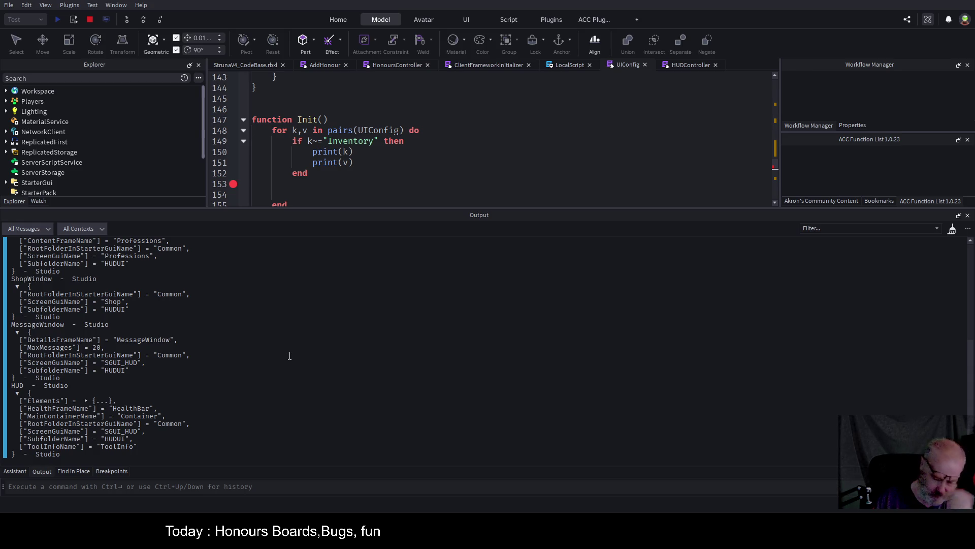
left_click(90, 19)
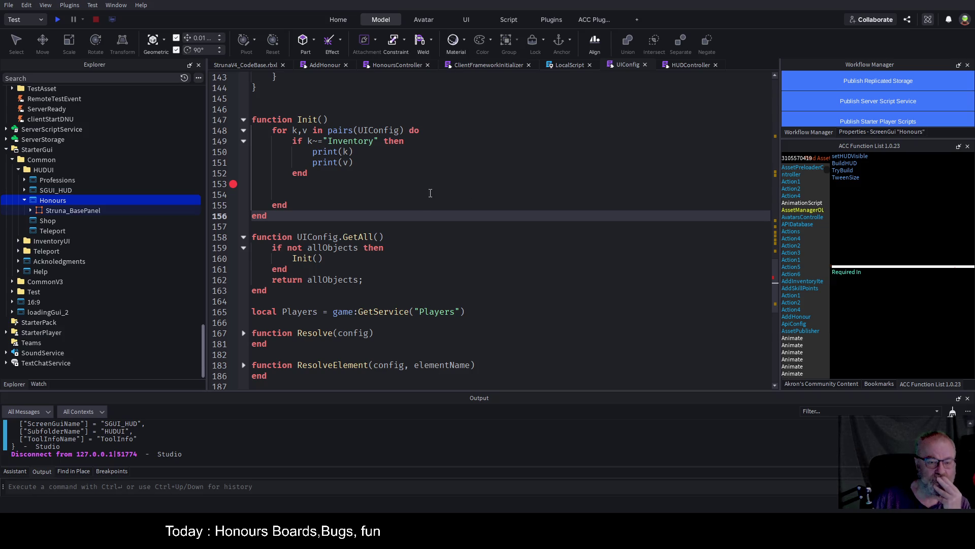
- Comment out Init's loop on lines 148–155, add a blank line after it, and save
scroll(431, 193, "up", 1)
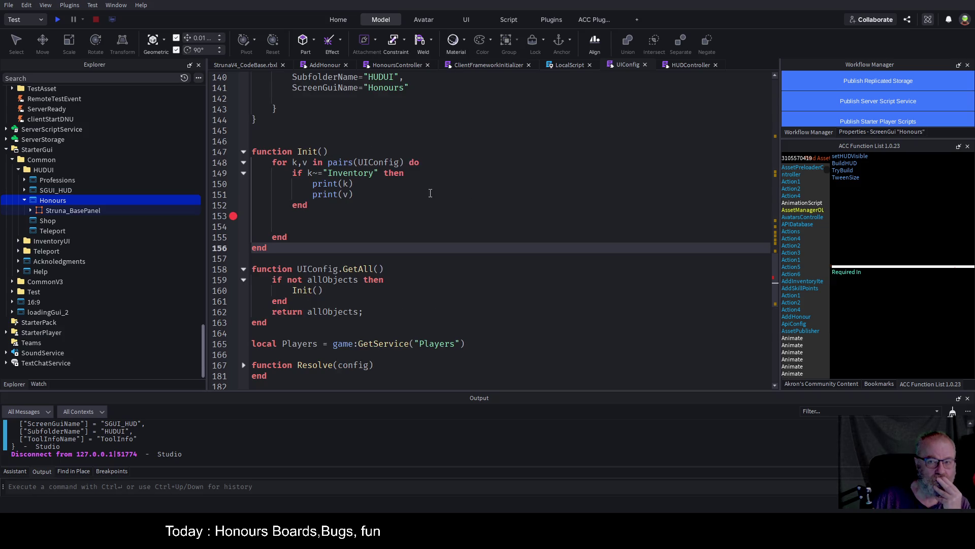
scroll(430, 193, "up", 1)
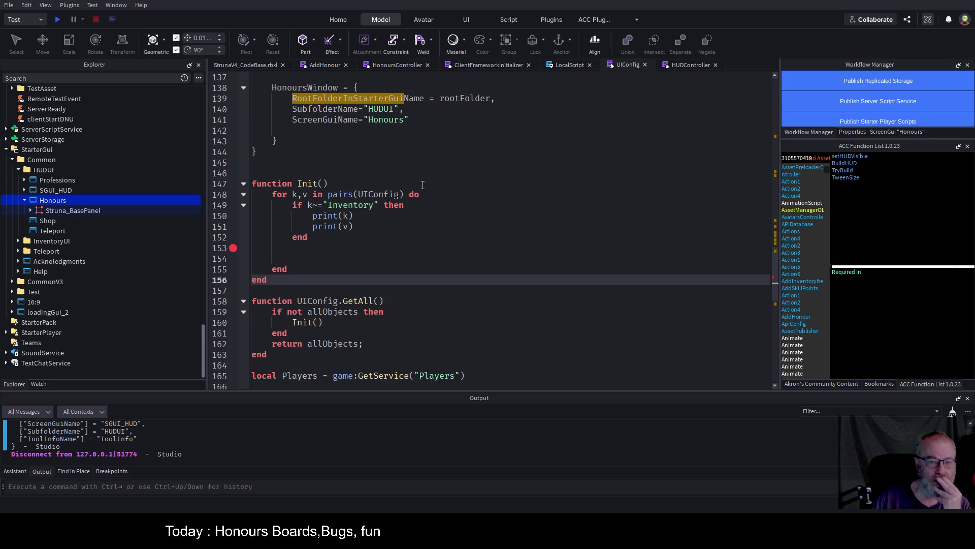
mouse_move(273, 195)
left_mouse_down()
mouse_move(295, 254)
mouse_move(288, 270)
left_mouse_up()
key("ctrl+slash")
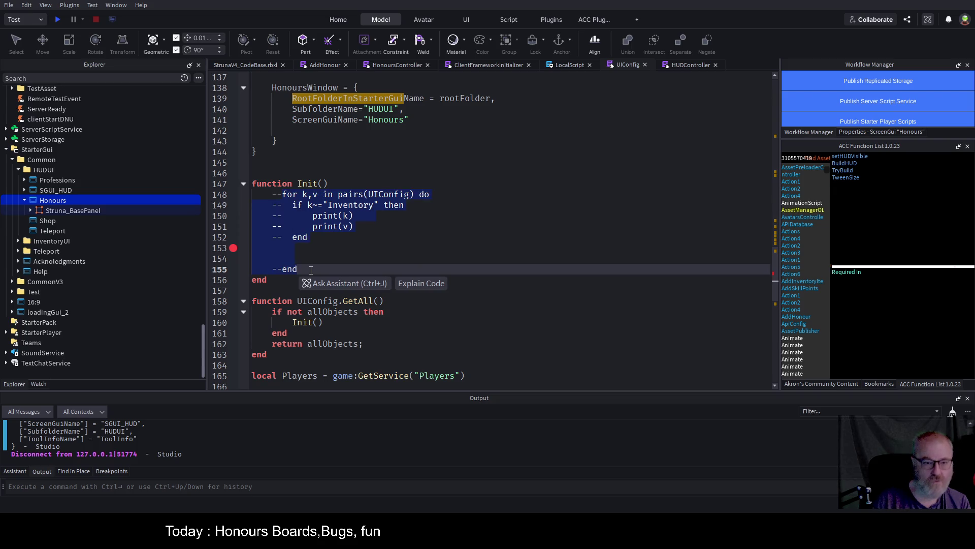
left_click(311, 270)
key("Return")
key("Return")
key("Return")
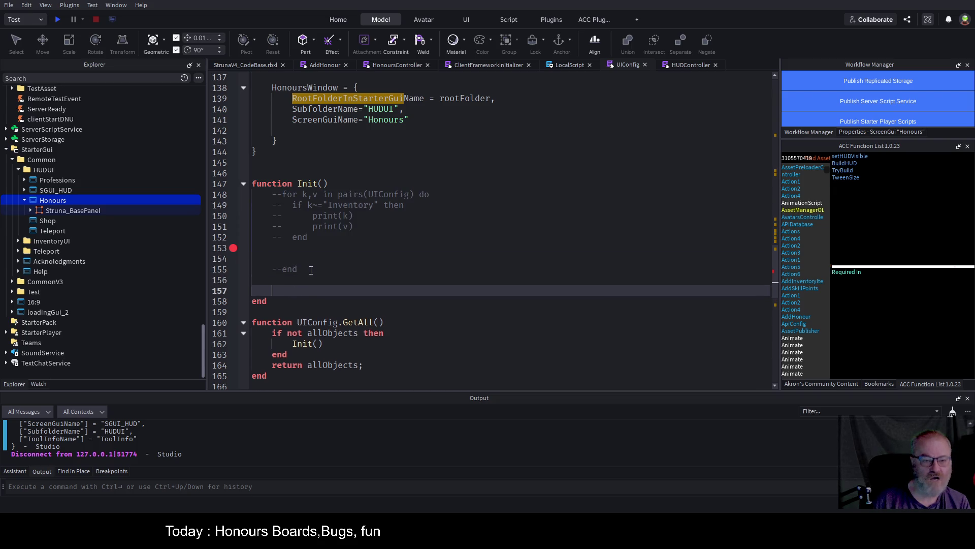
key("Up")
key("Up")
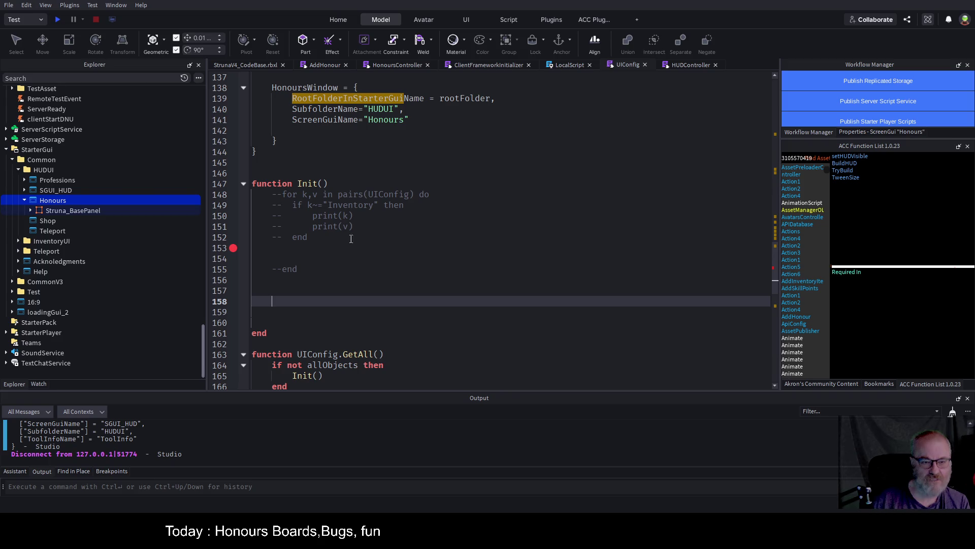
key("ctrl+s")
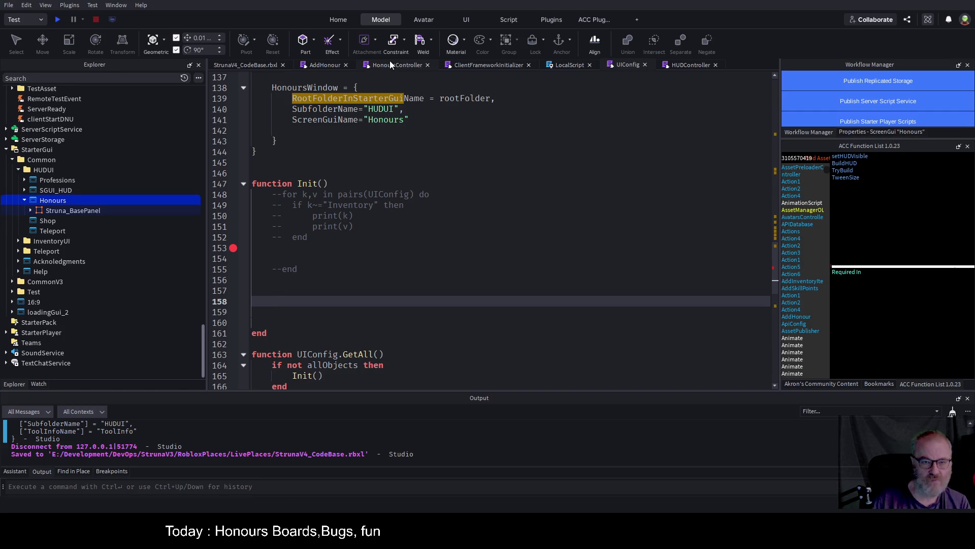
left_click(336, 276)
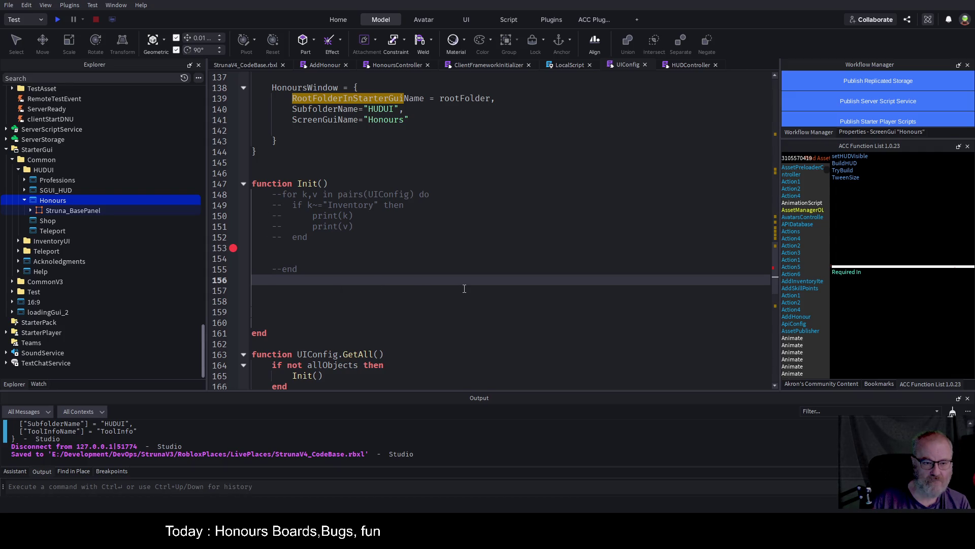
left_click_drag(273, 194, 309, 238)
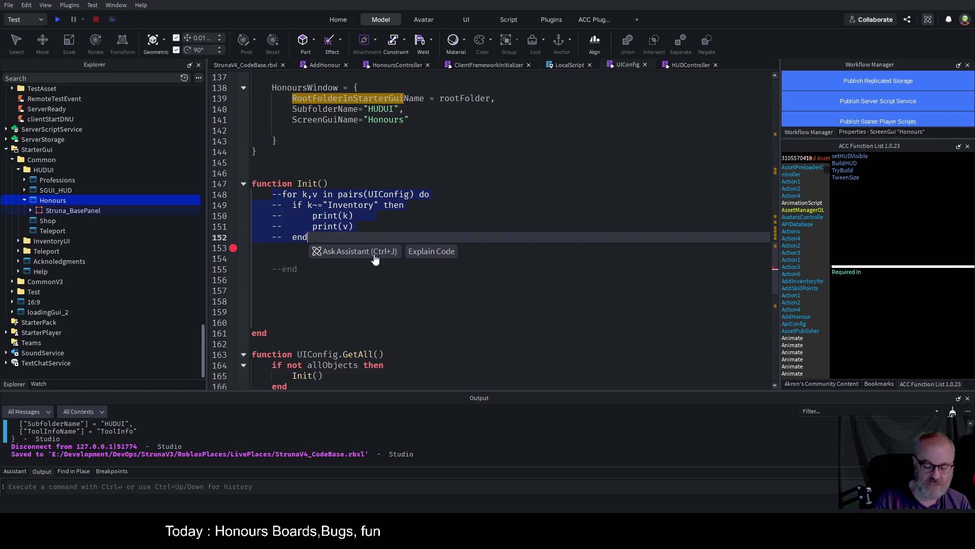
- Uncomment lines 148–152 and change the condition to if k=="HonoursWindow" then
key("ctrl+slash")
key("Up")
key("Up")
key("Up")
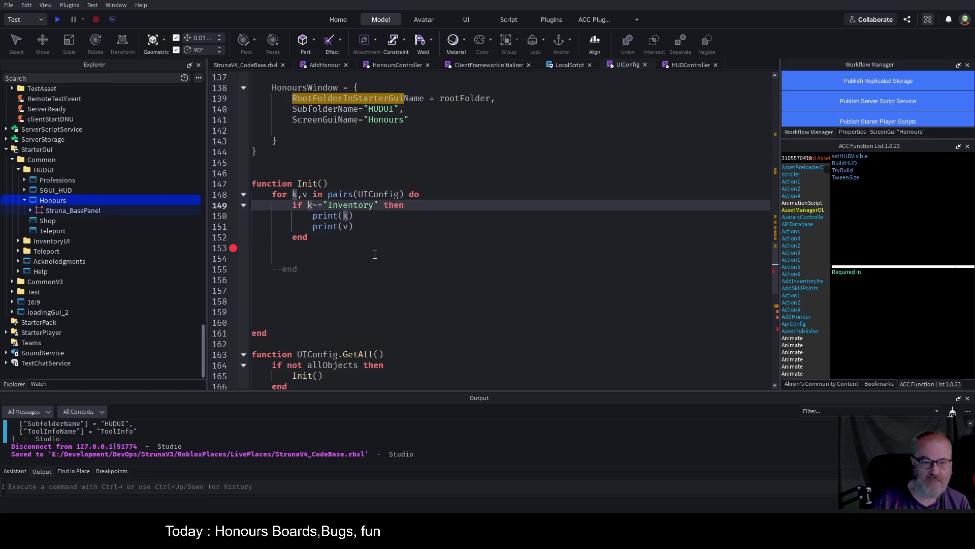
key("Delete")
type("=")
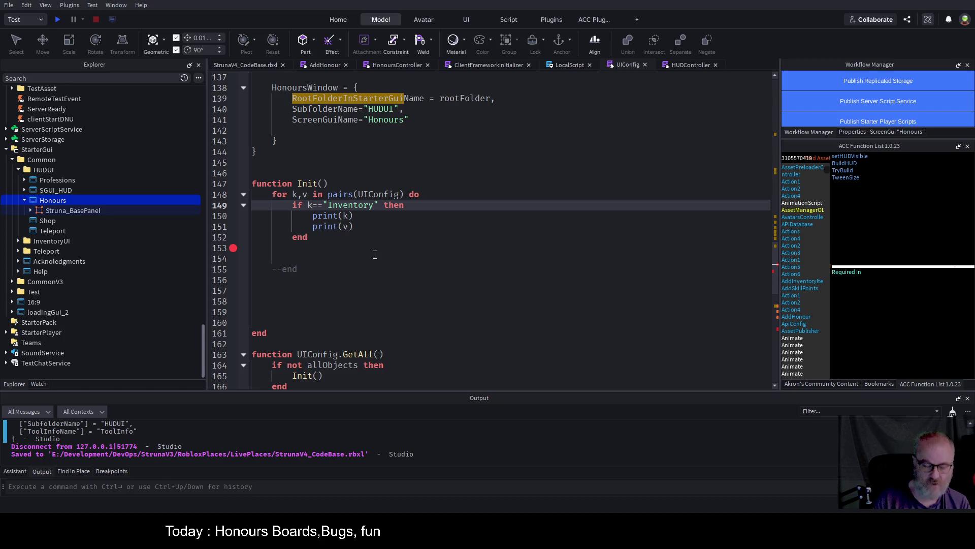
key("Right")
key("Delete")
key("Delete")
key("Delete")
key("Delete")
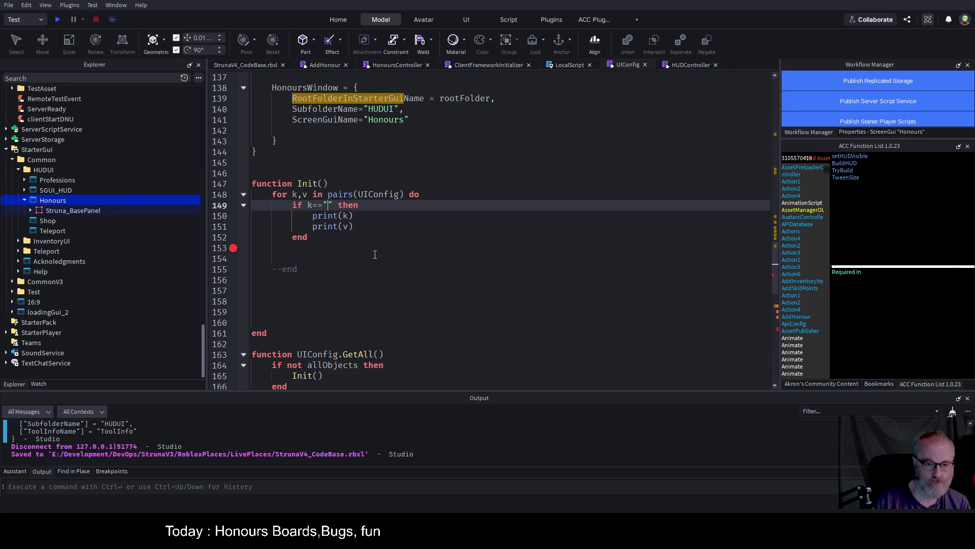
type("Honourswi")
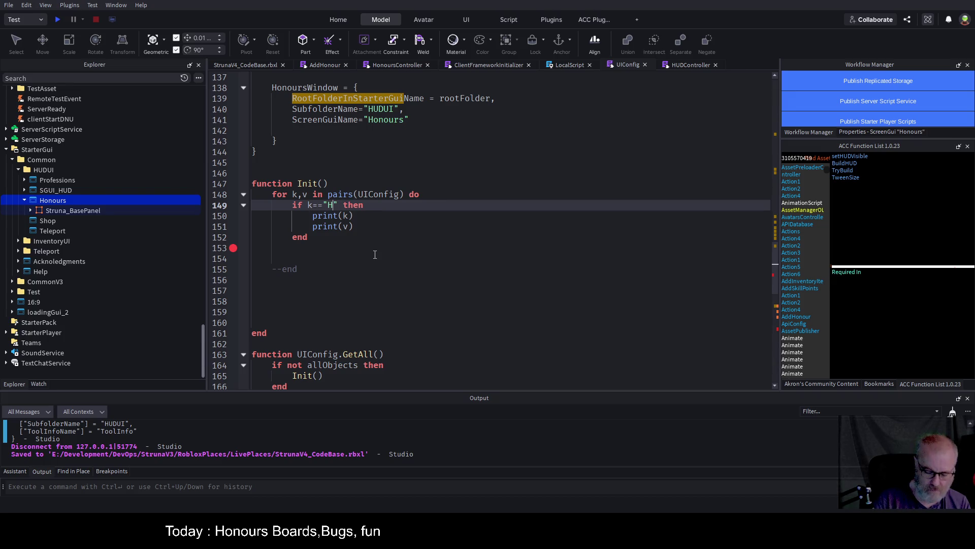
type("ndow")
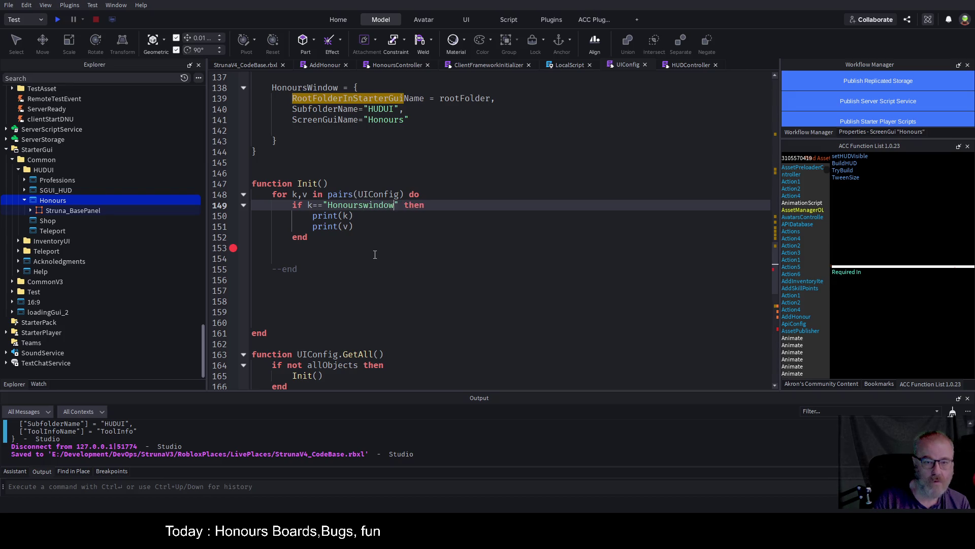
key("Left")
key("Left")
key("Left")
key("BackSpace")
type("W")
key("Down")
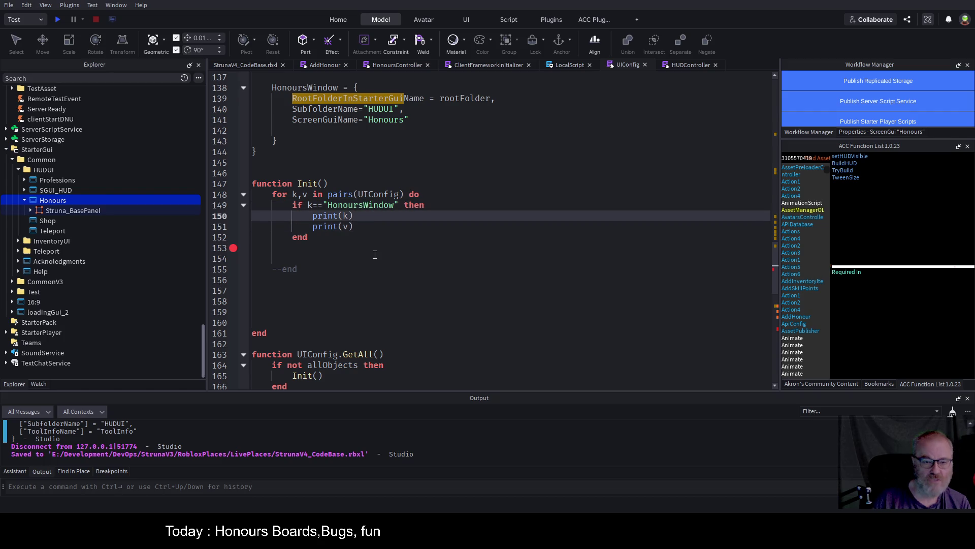
double_click(325, 365)
key("ctrl+c")
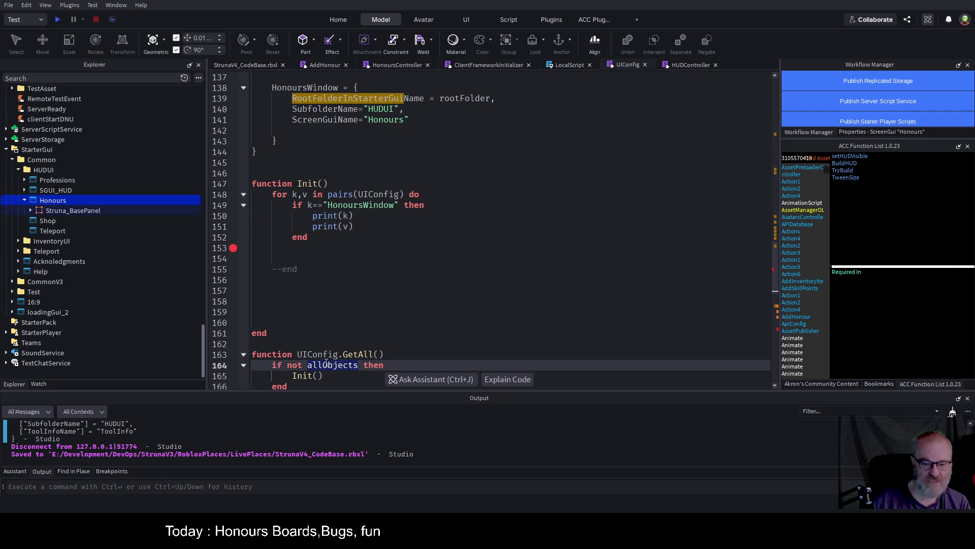
left_click_drag(311, 215, 356, 227)
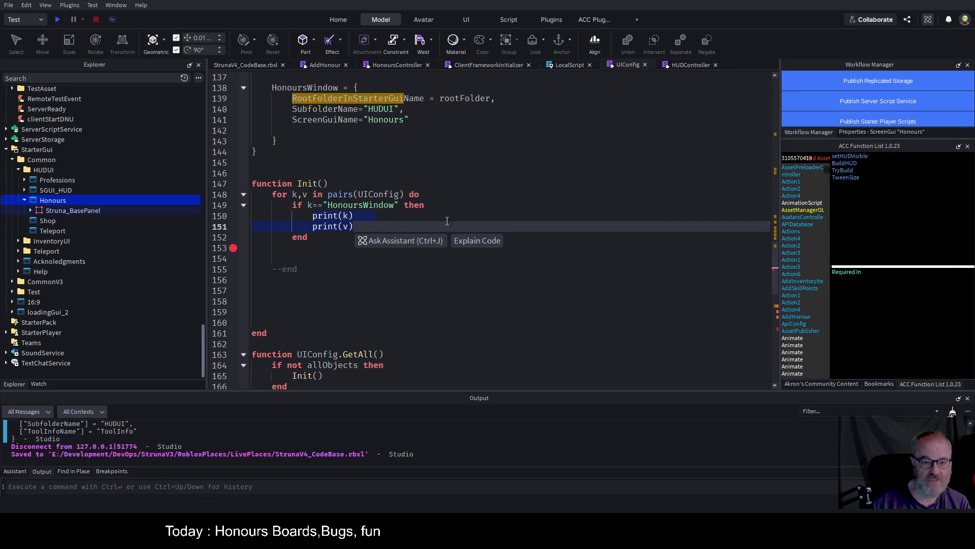
- Replace the print lines with table.insert(allObjects,element)
key("ctrl+v")
type("(")
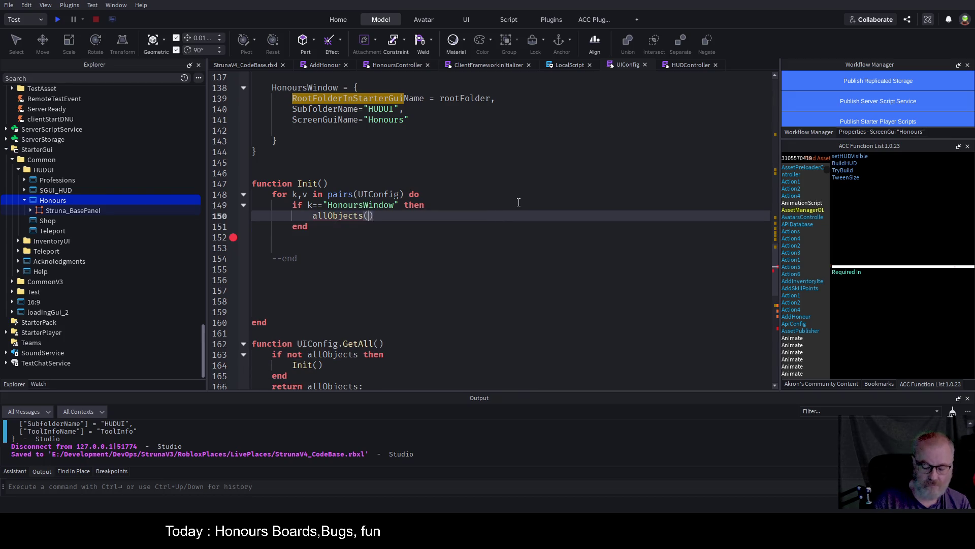
key("Return")
key("Return")
key("Return")
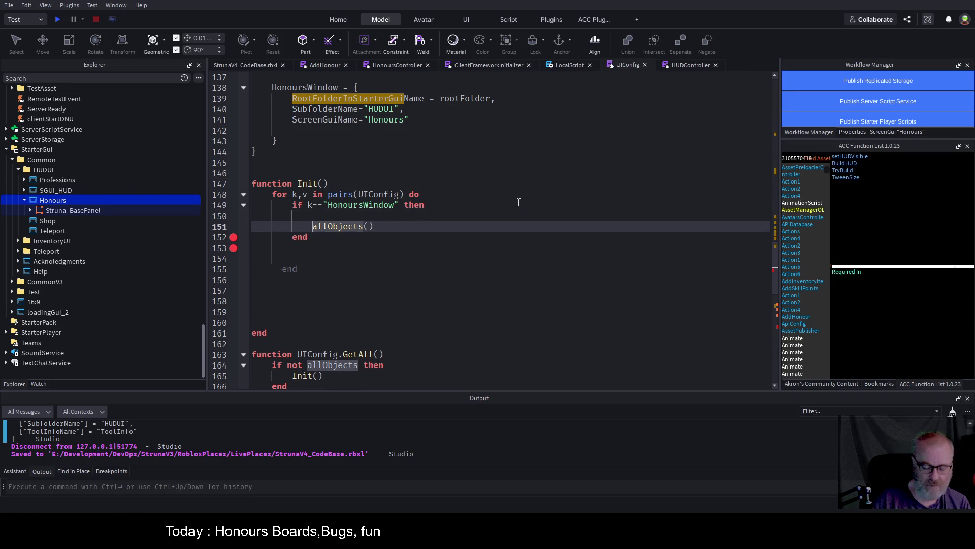
key("Up")
type("table.i")
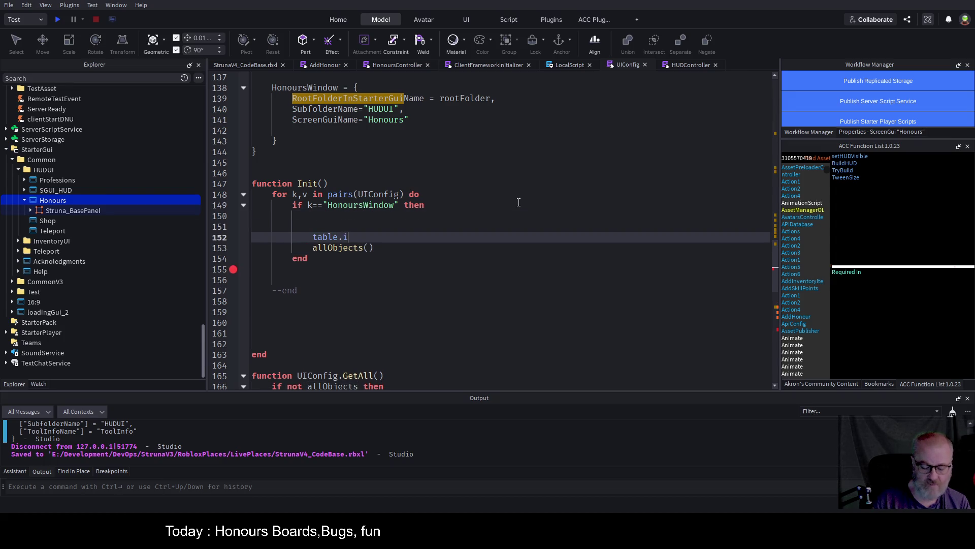
type("nsert(")
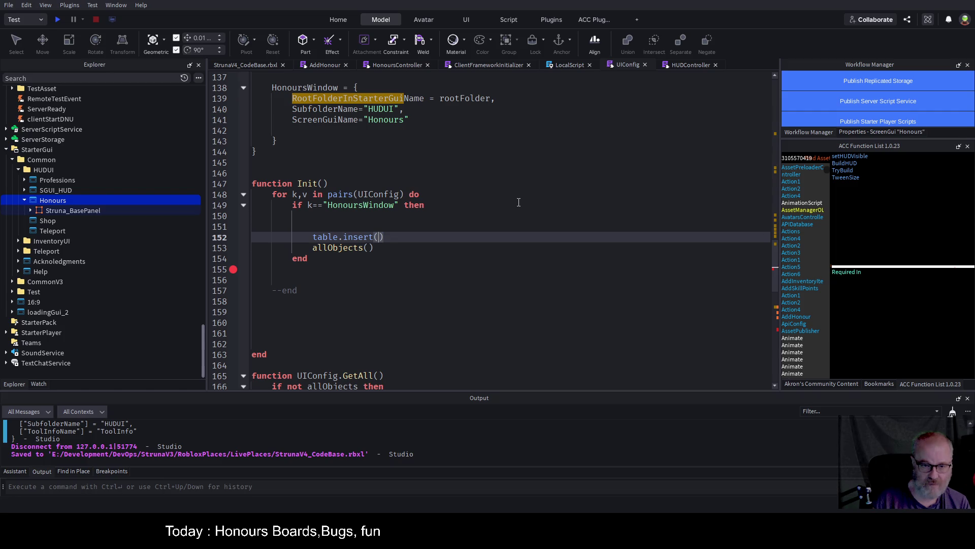
type("allObjects,")
type("element")
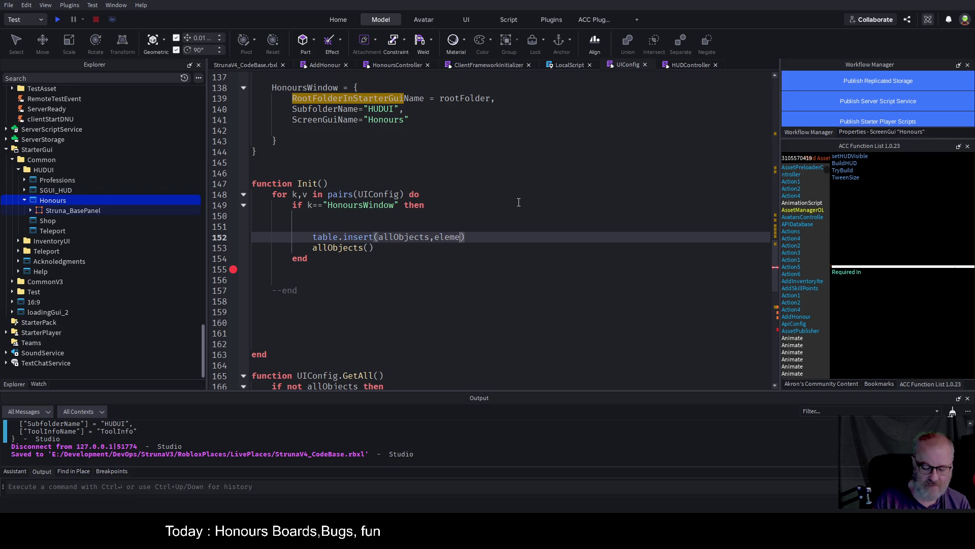
- Add a 'local element =' line above the insert and delete the leftover allObjects() call
key("Up")
key("Down")
key("Down")
key("Up")
key("Up")
type("el")
key("BackSpace")
key("BackSpace")
type("local")
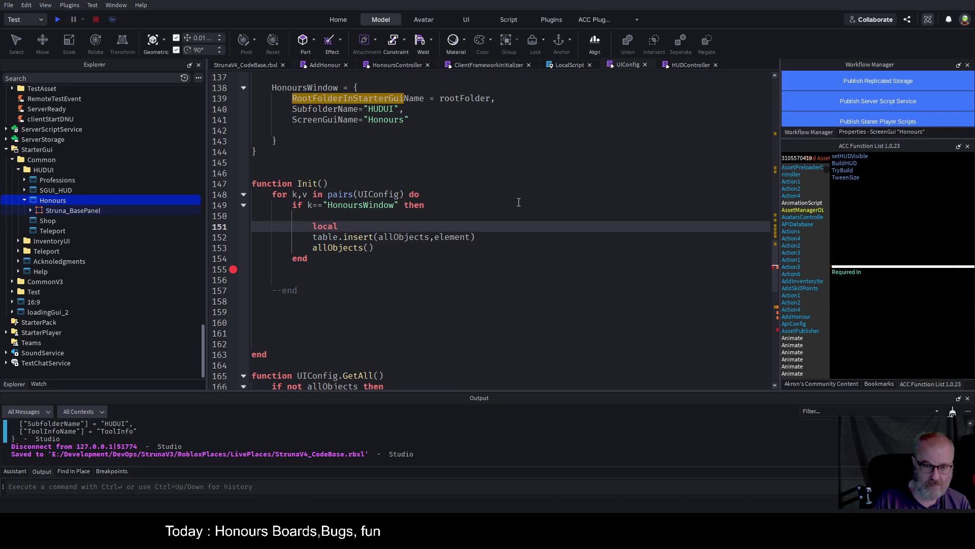
type(" element")
key("BackSpace")
key("BackSpace")
type("=")
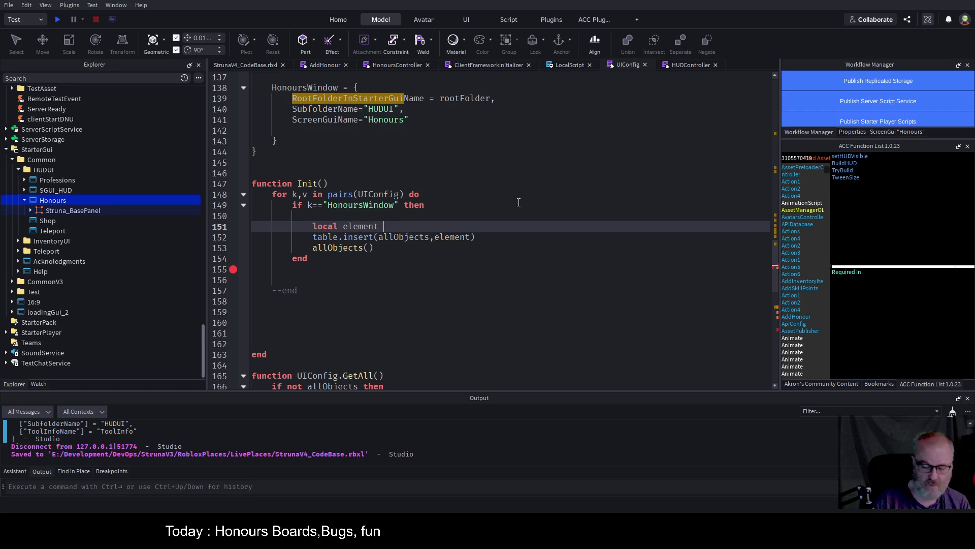
key("Down")
key("Down")
key("End")
key("BackSpace")
key("BackSpace")
key("BackSpace")
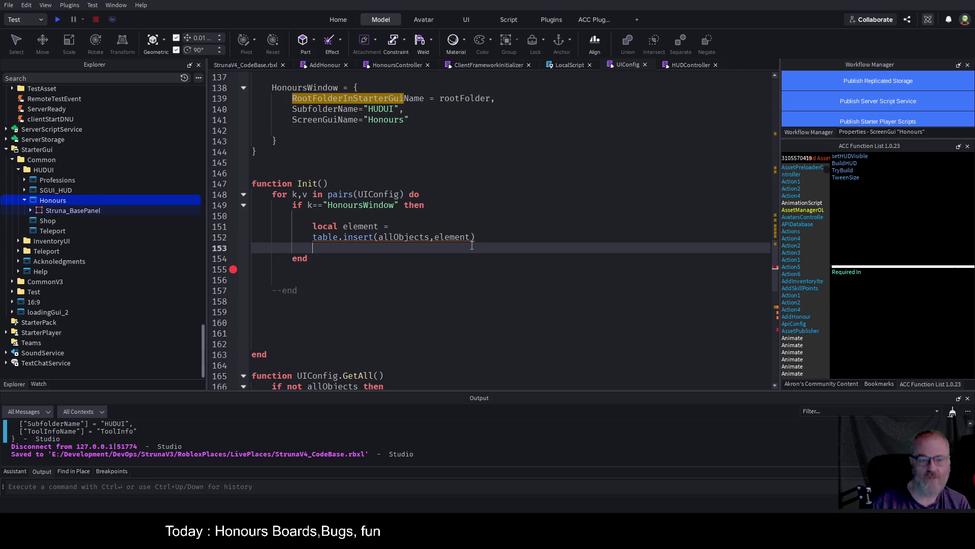
left_click(406, 225)
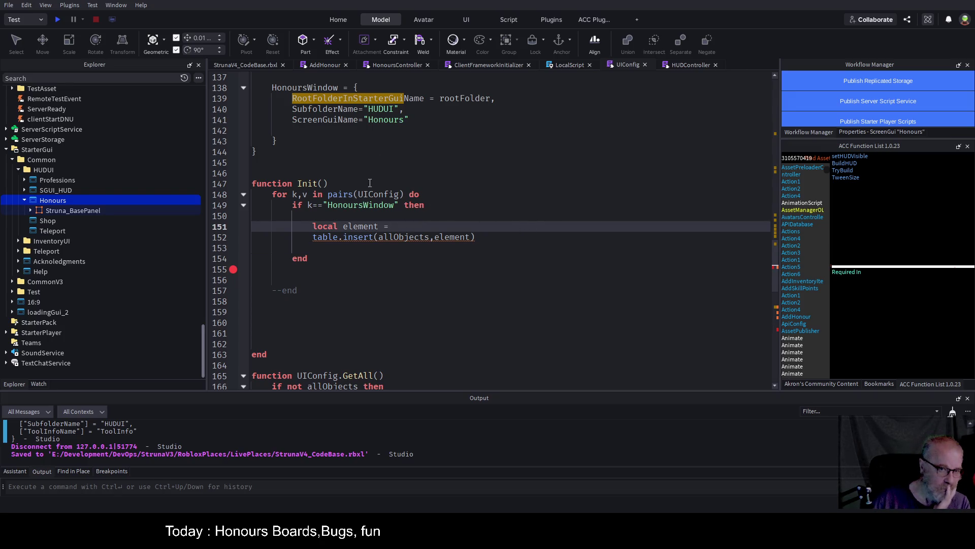
scroll(370, 182, "up", 3)
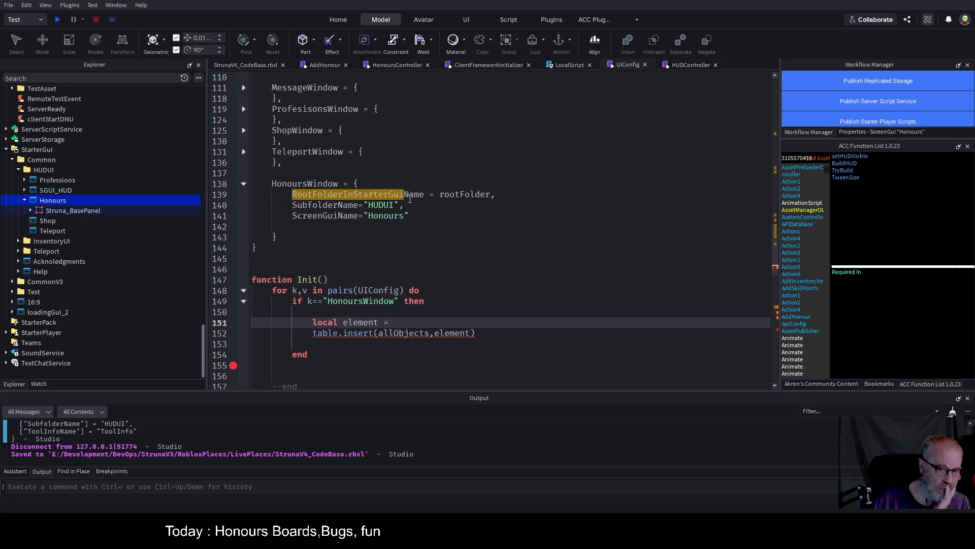
- Restore RootFolderInStarterGuiName on line 139 and select the old pairs loop inside Init()
left_click_drag(410, 199, 424, 196)
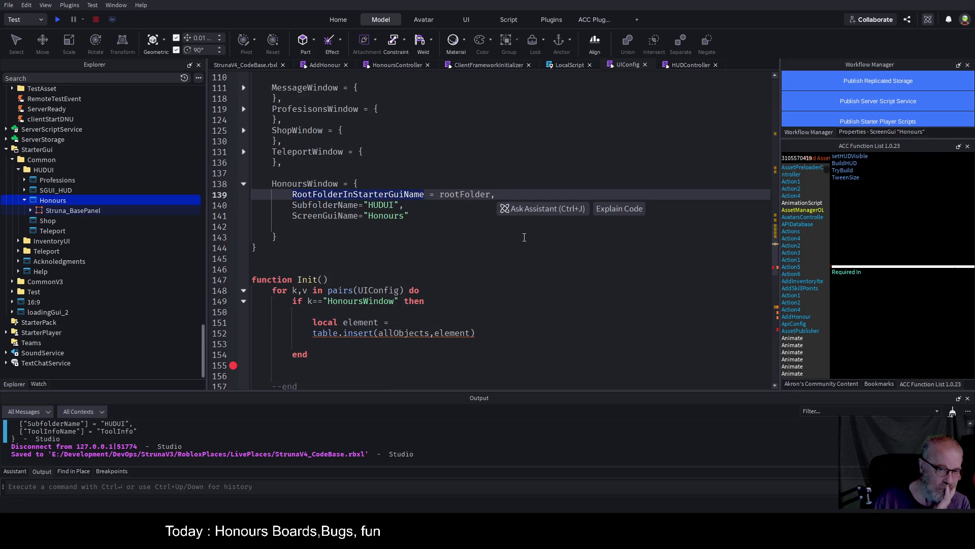
key("ctrl+x")
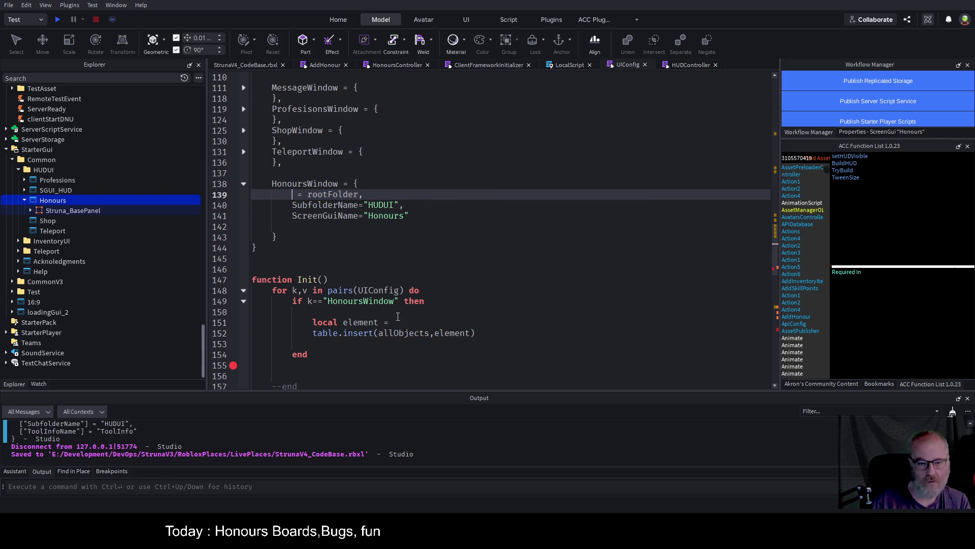
left_click(404, 323)
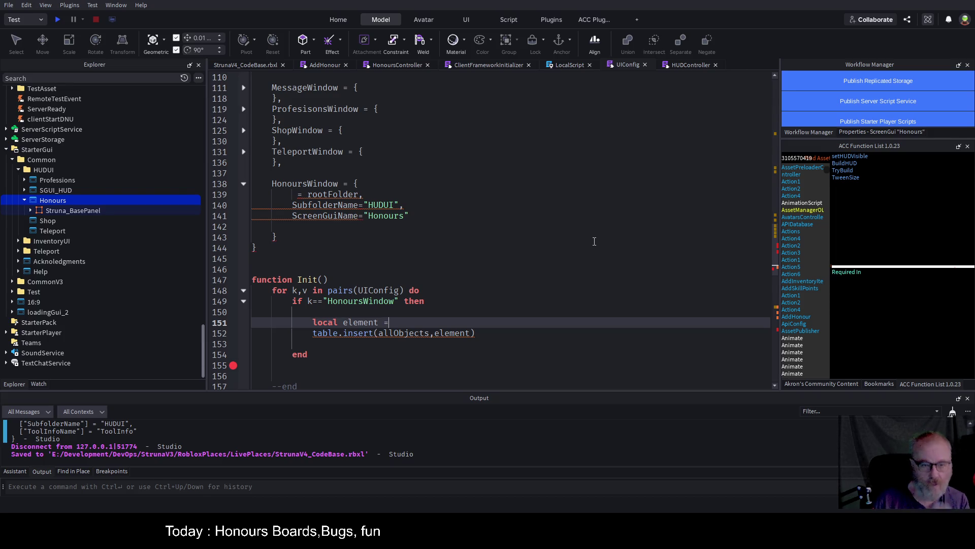
key("ctrl+z")
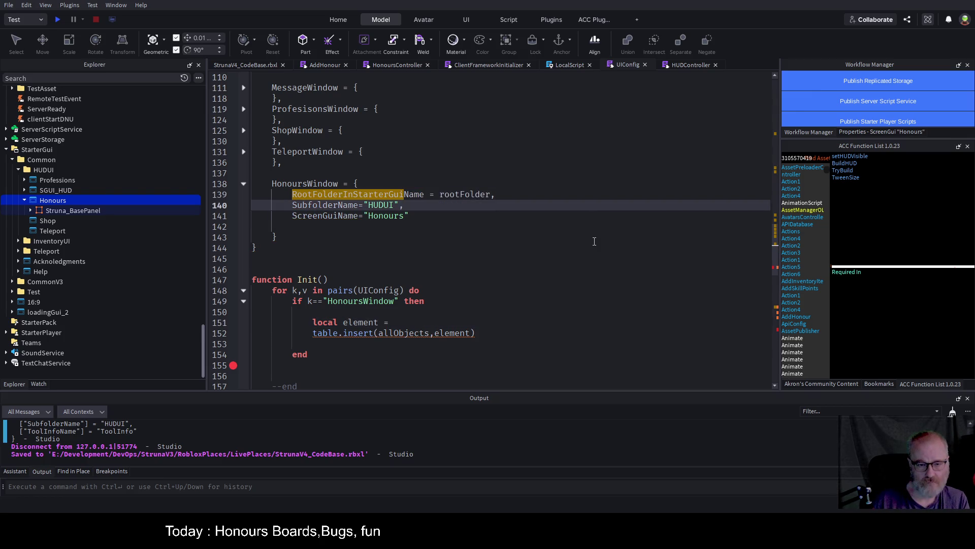
key("Down")
key("Down")
key("Down")
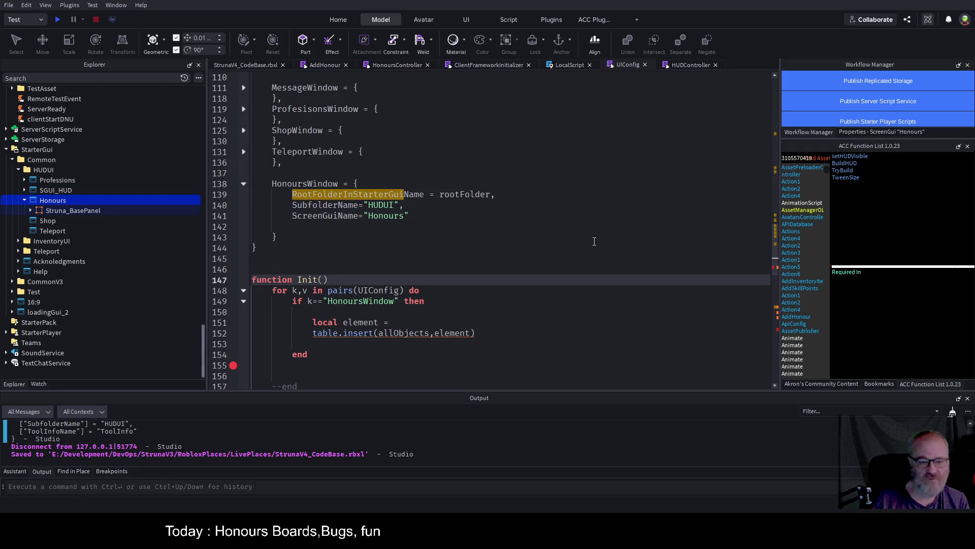
key("shift+Down")
key("shift+Down")
key("shift+Down")
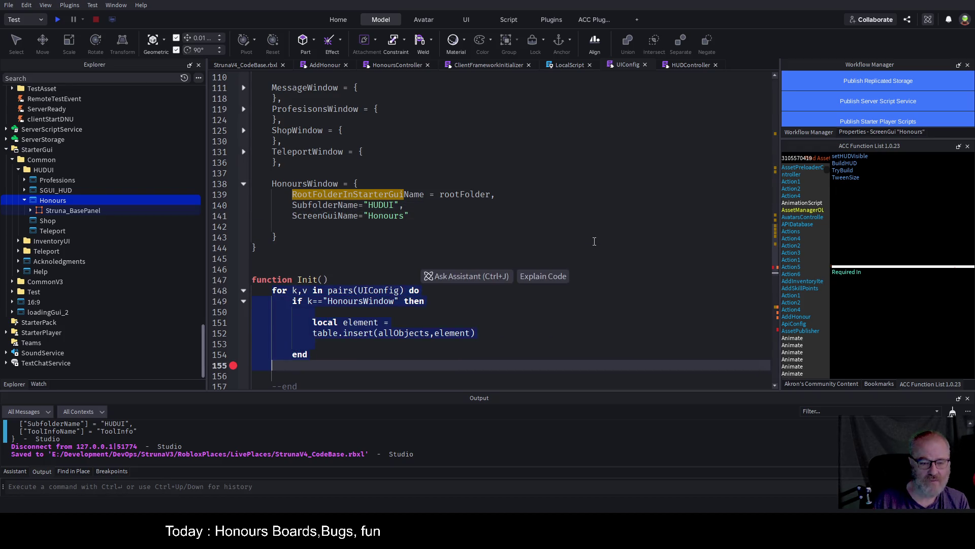
key("shift+Down")
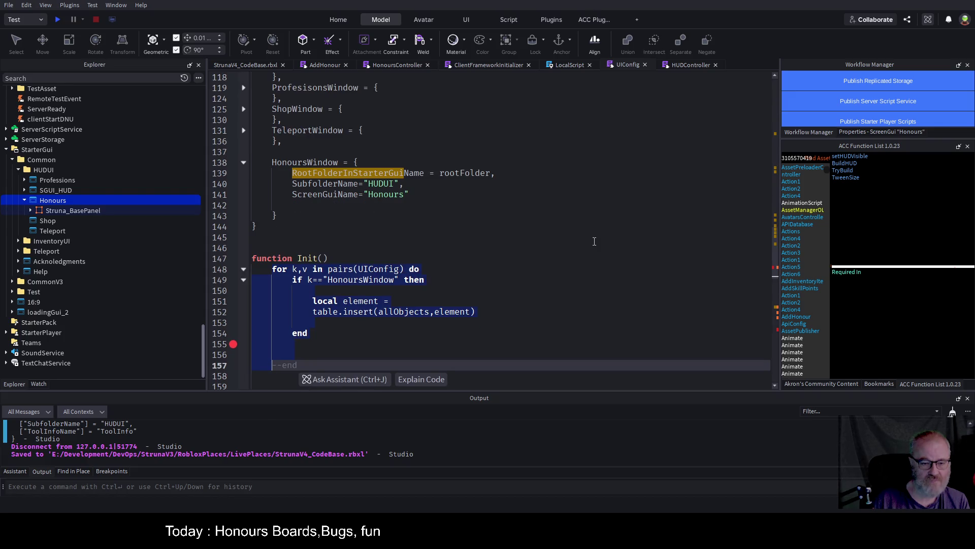
- Delete the old loop from Init() and start a 'local honoursRoot = pg' line
key("Delete")
key("Delete")
key("Return")
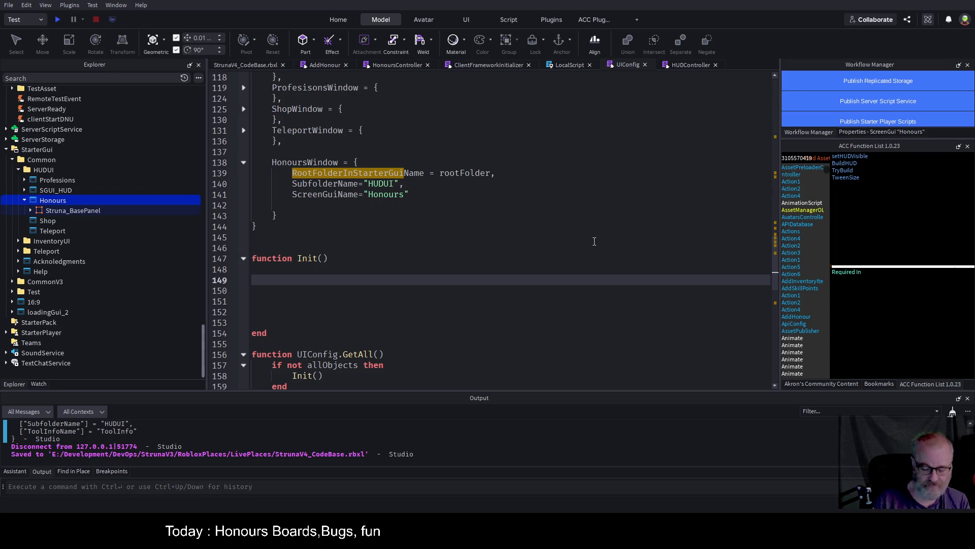
type("local h")
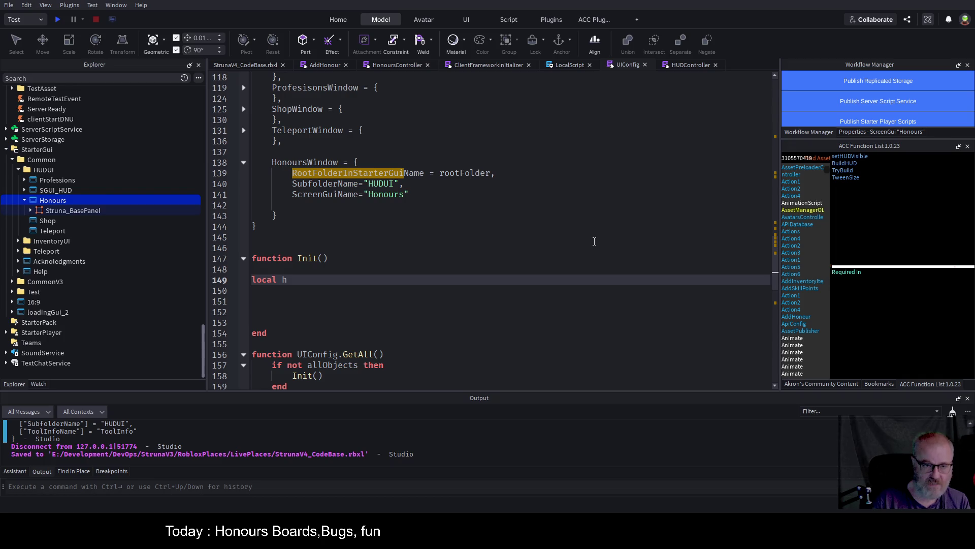
type("ono")
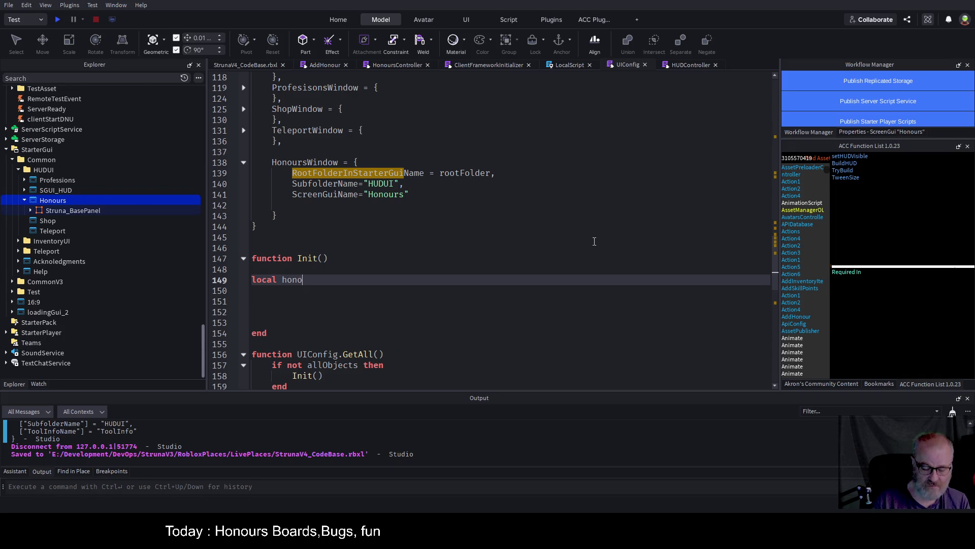
type("ursGuiOb")
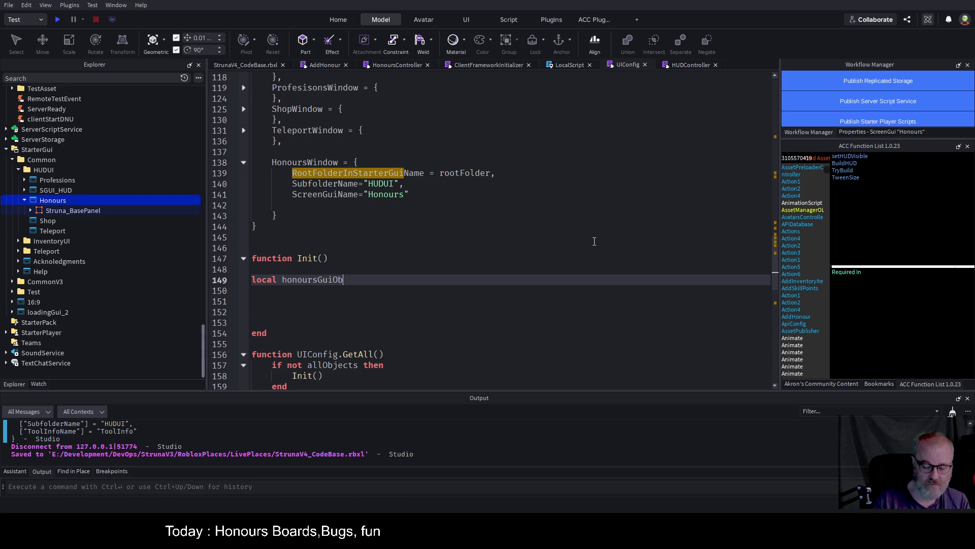
type("jects")
key("BackSpace")
key("BackSpace")
key("BackSpace")
key("BackSpace")
type("Root")
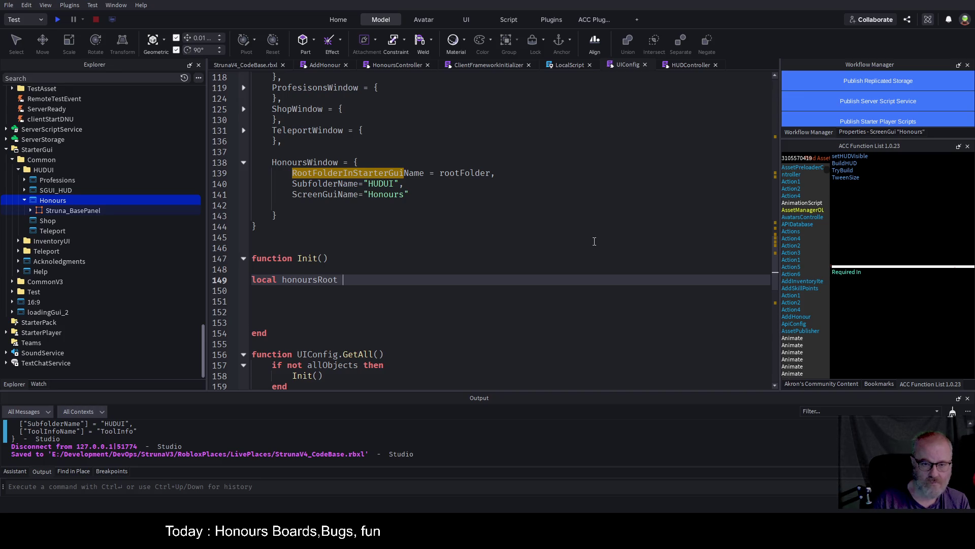
type("  = pg")
scroll(404, 208, "up", 8)
- Review the config notes, fold the Inventory block, and return to the empty line in Init()
scroll(405, 208, "up", 13)
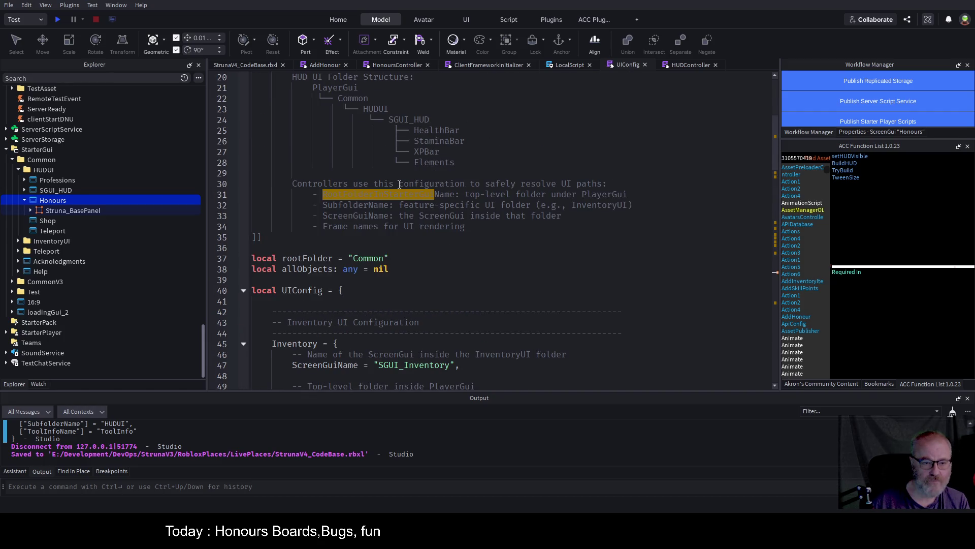
scroll(399, 184, "up", 6)
scroll(365, 247, "down", 13)
scroll(366, 247, "down", 2)
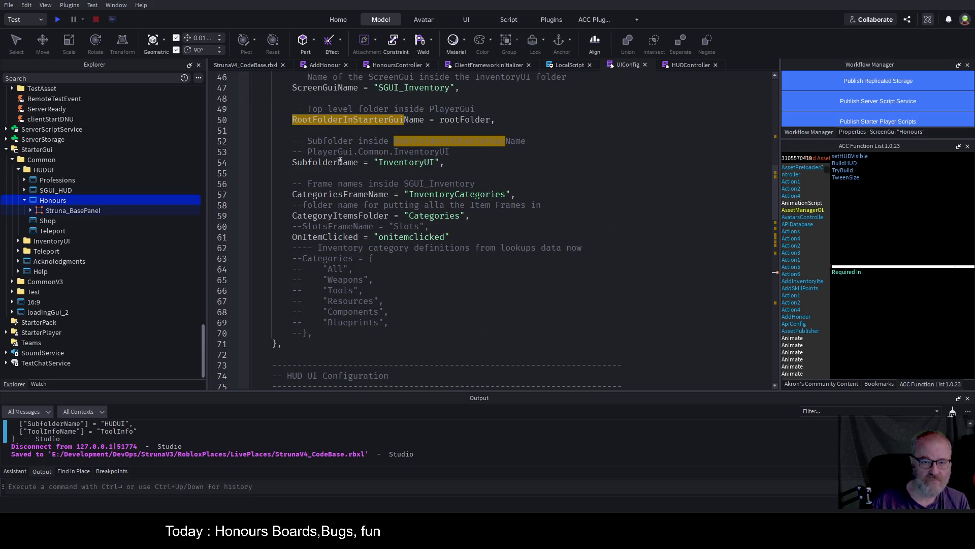
scroll(453, 169, "up", 4)
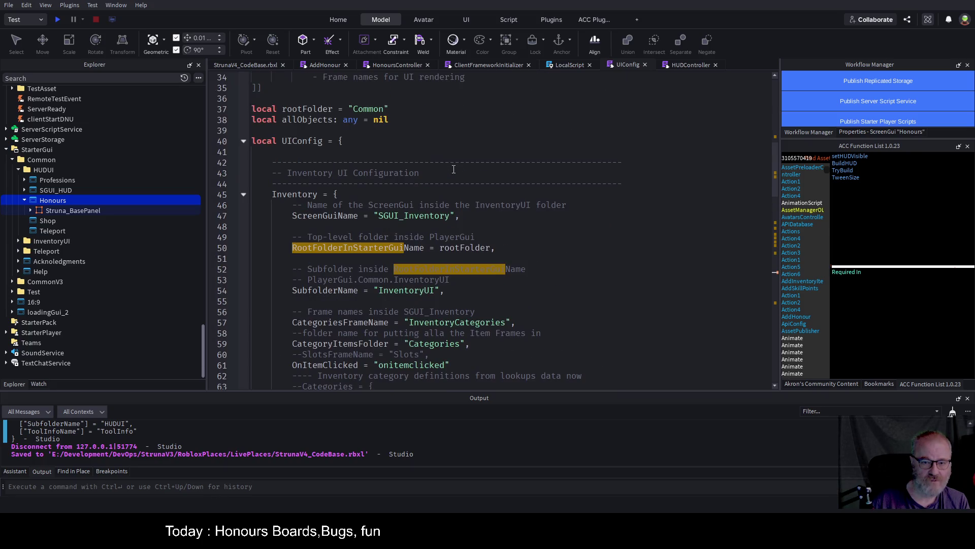
left_click(242, 196)
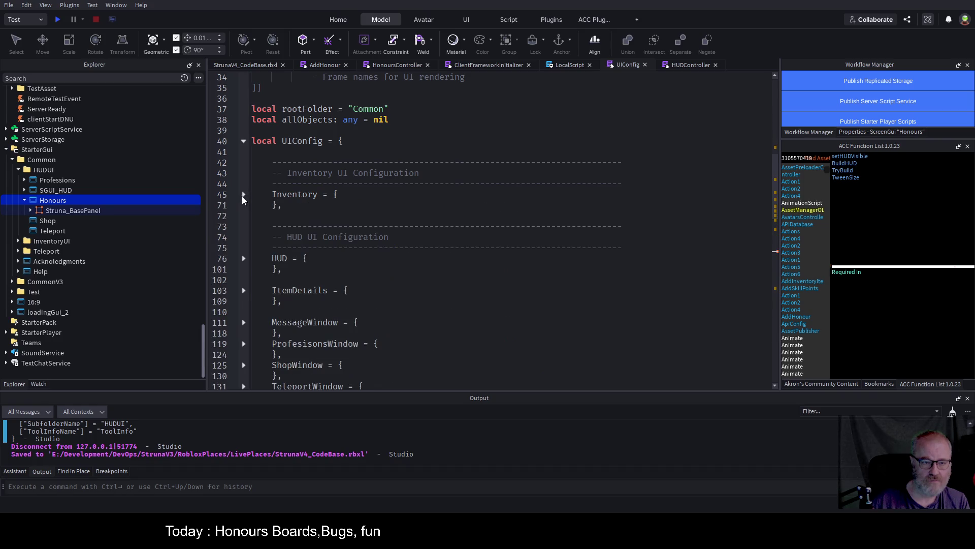
scroll(243, 197, "down", 3)
scroll(255, 200, "down", 6)
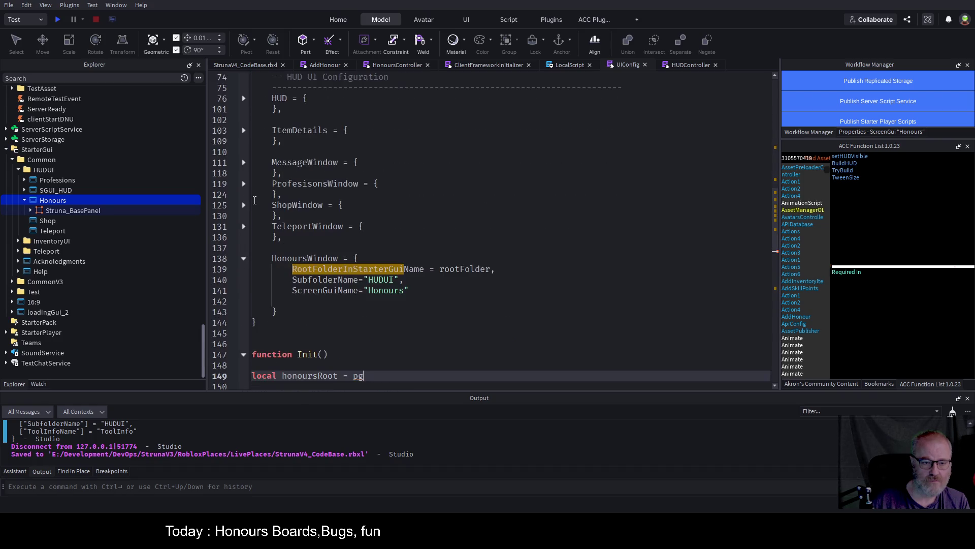
key("Up")
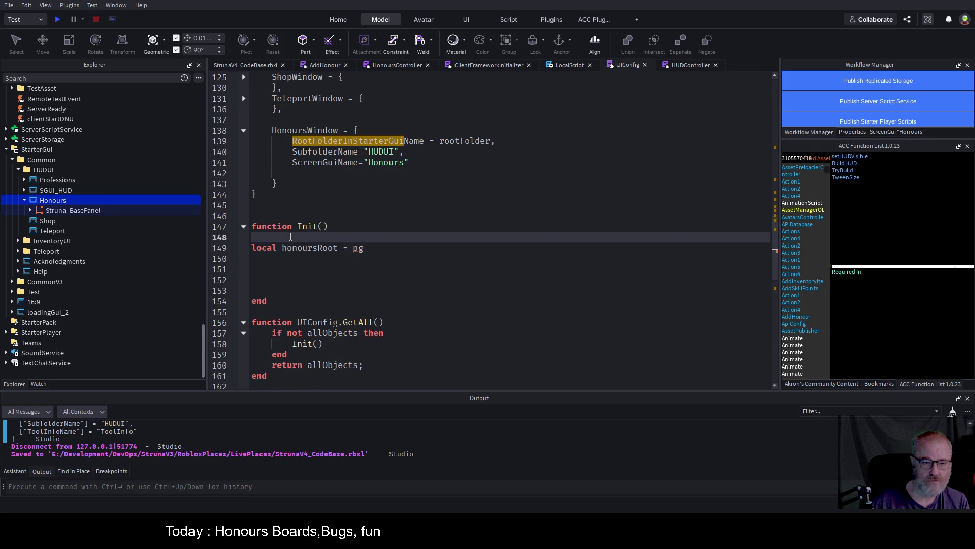
- Write local pgui = game.Players.LocalPlayer:WaitForChild("PlayerGui") in Init()
type("local p")
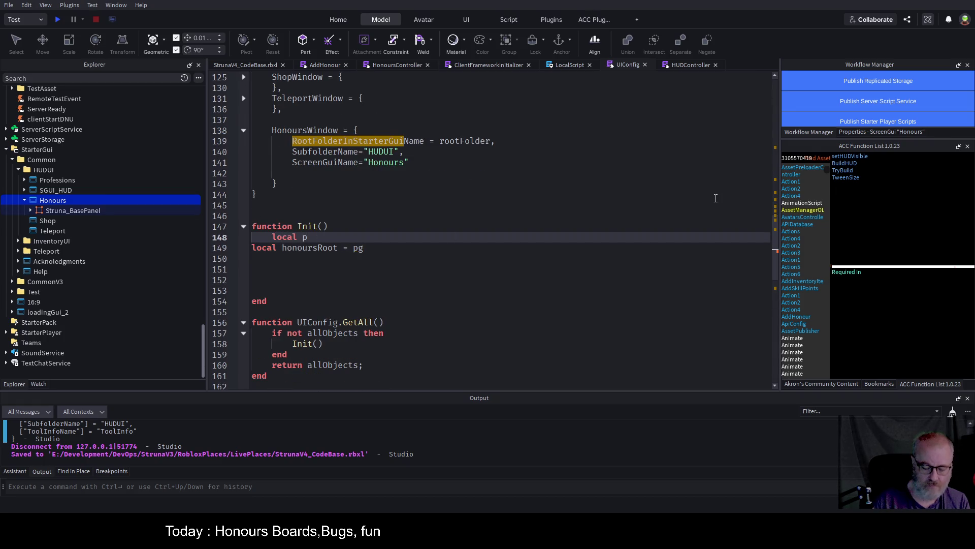
type("gui = game.")
type("loc")
key("BackSpace")
key("BackSpace")
key("BackSpace")
type("pla")
key("Tab")
type(".Lo")
key("Tab")
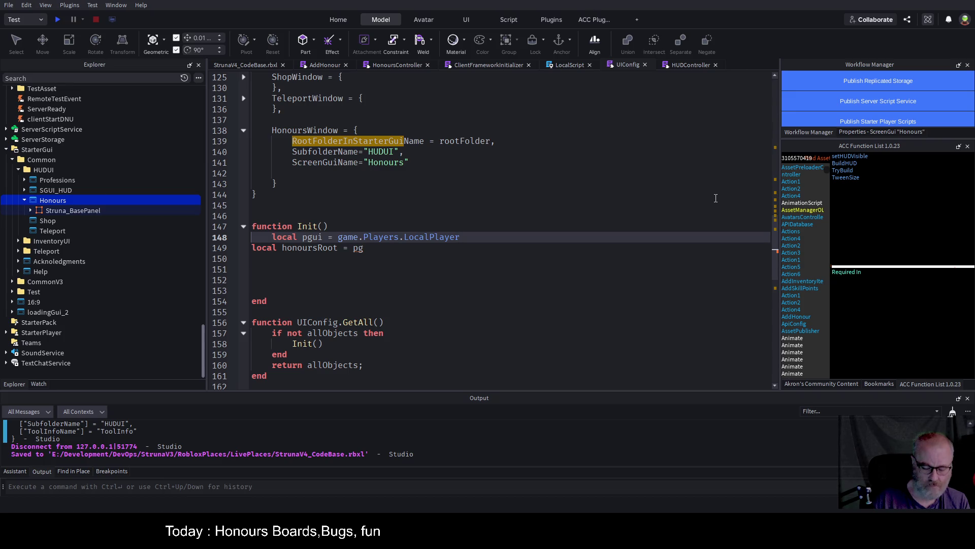
type(":Wai")
key("Tab")
type("\"Plaa")
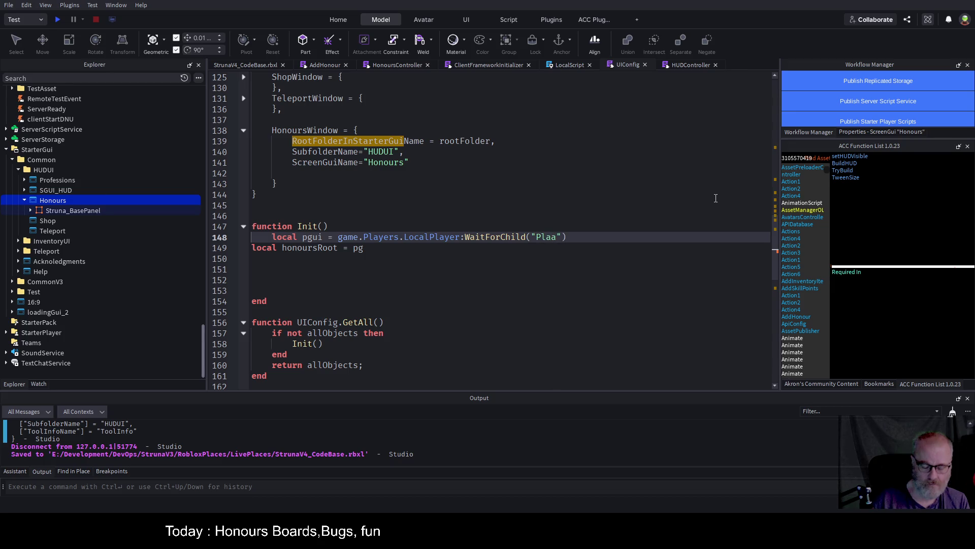
key("BackSpace")
type("yerGui")
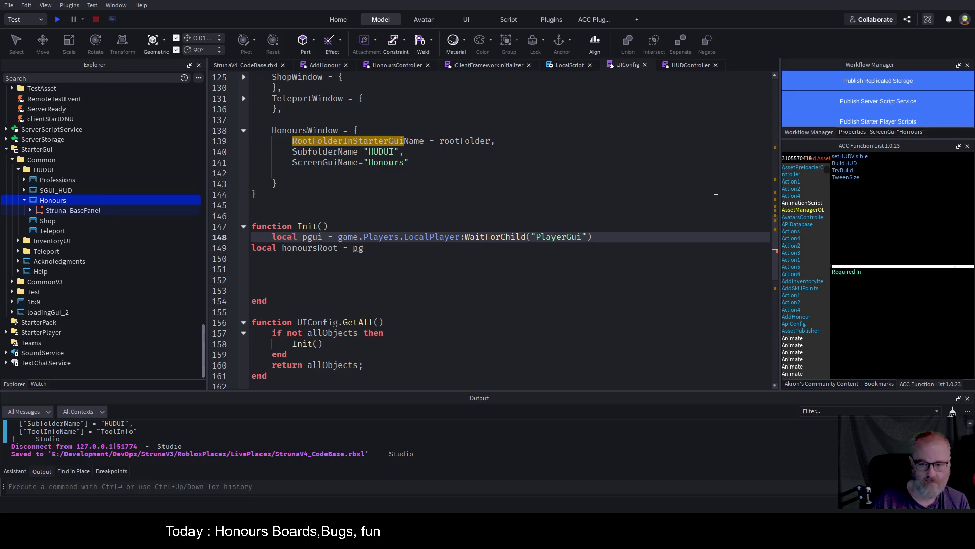
- Set honoursRoot to pgui:FindFirstChild(UIConfig.HonoursWindow.RootFolderInStarterGuiName) and save the place
key("Down")
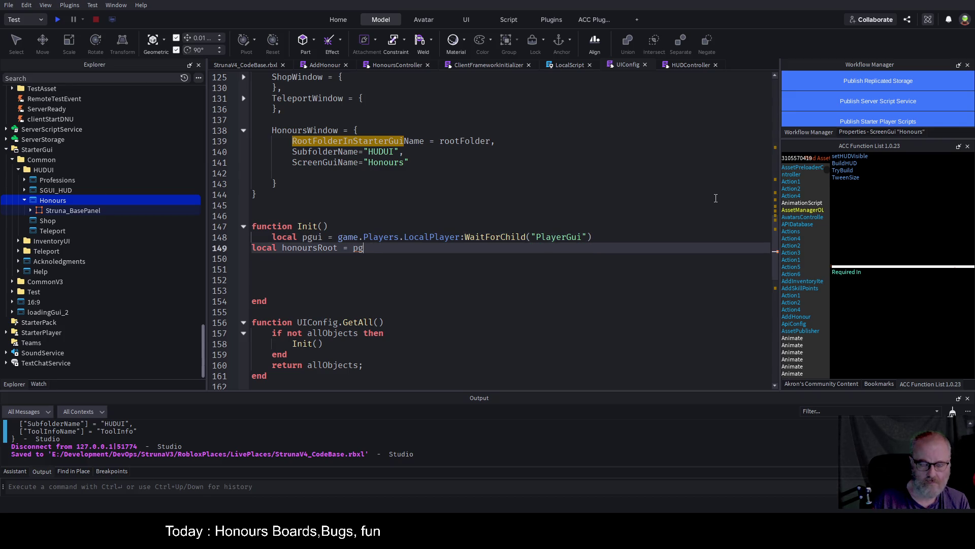
type("ui")
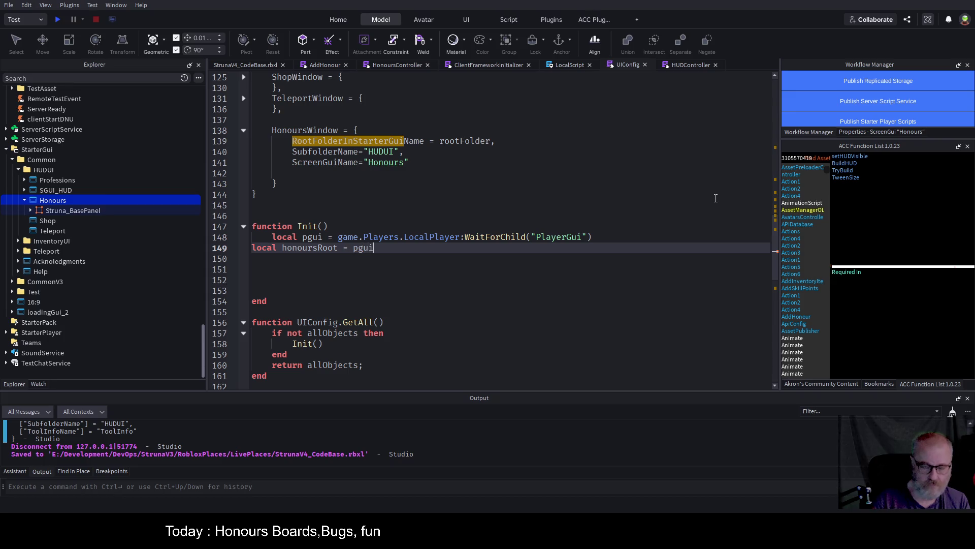
key("Return")
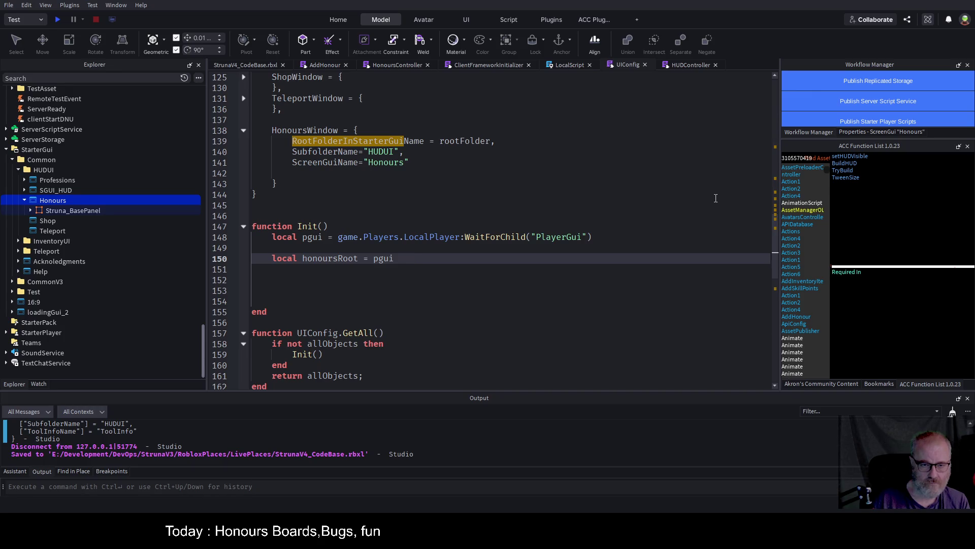
type(":Find")
key("Tab")
type("#")
key("BackSpace")
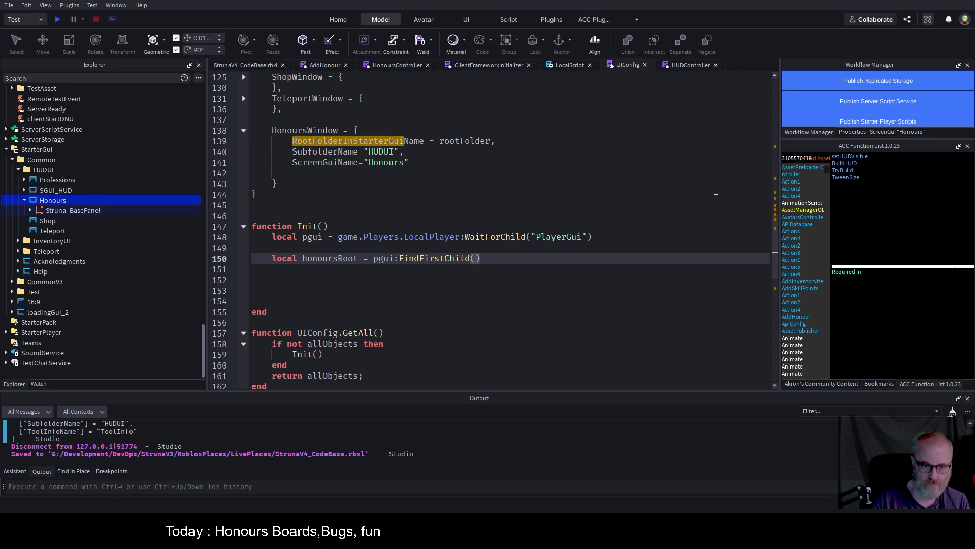
type("UIConfig.")
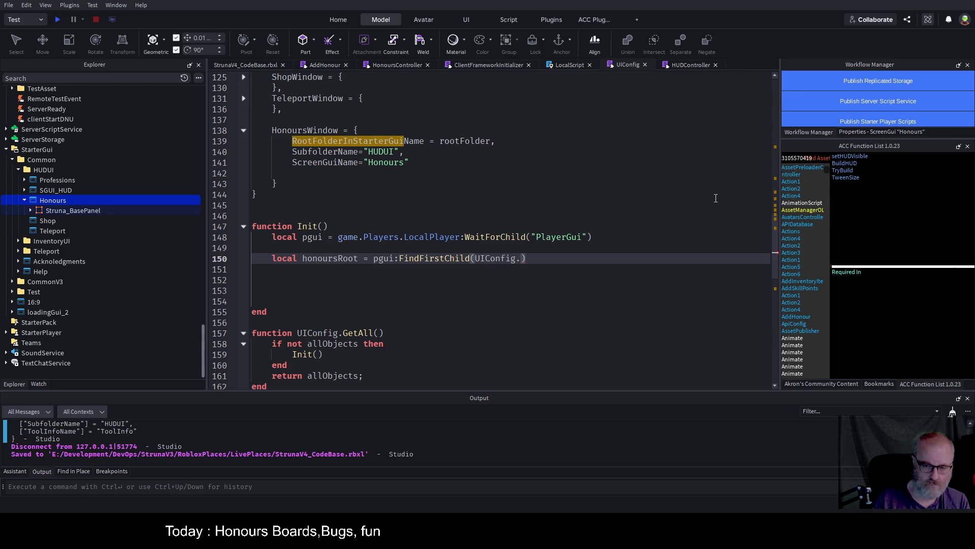
type("HonoursWindow./")
key("BackSpace")
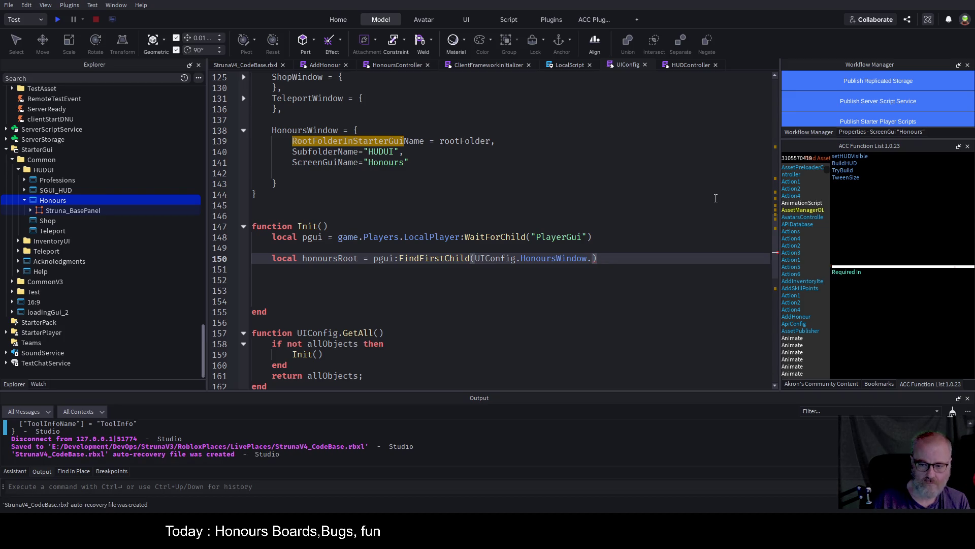
type("RootFolderInStarterGuiName")
key("End")
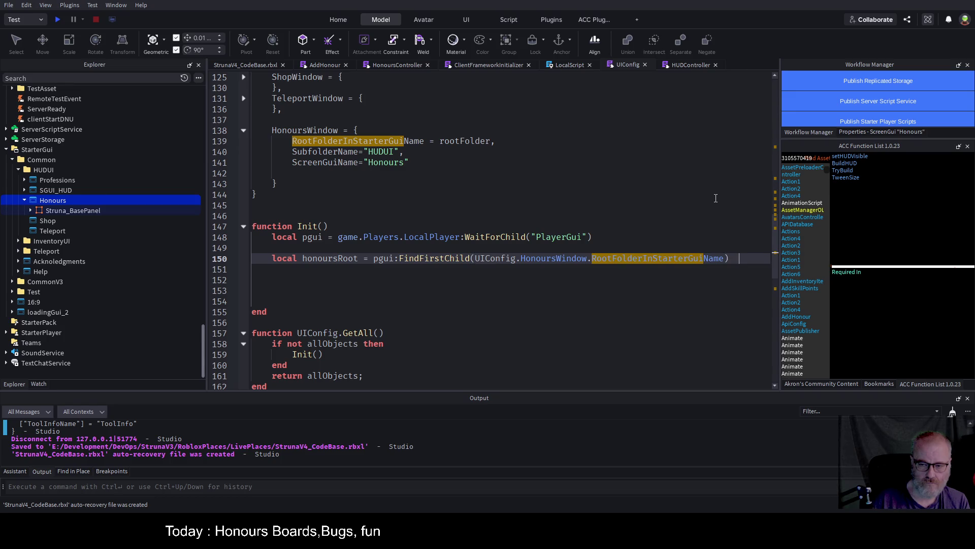
left_click(708, 173)
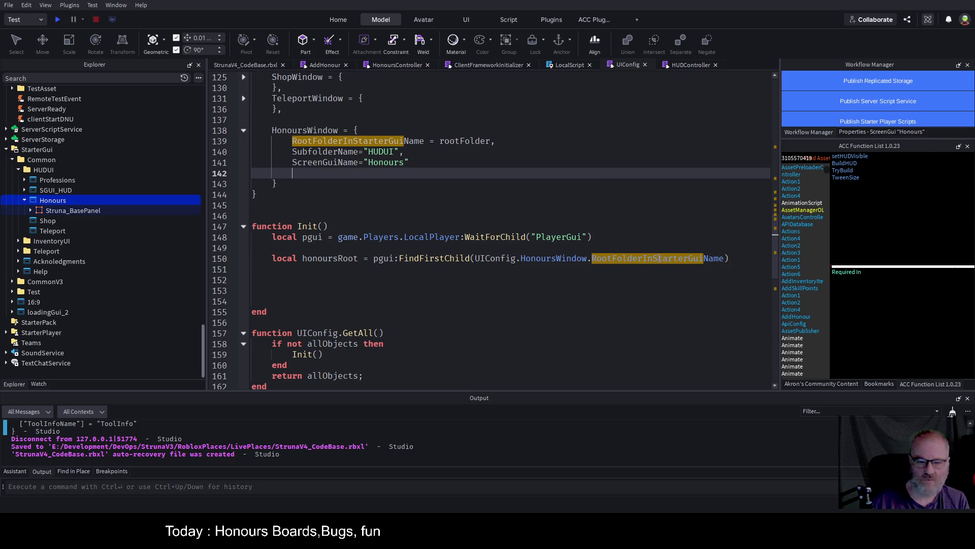
key("ctrl+s")
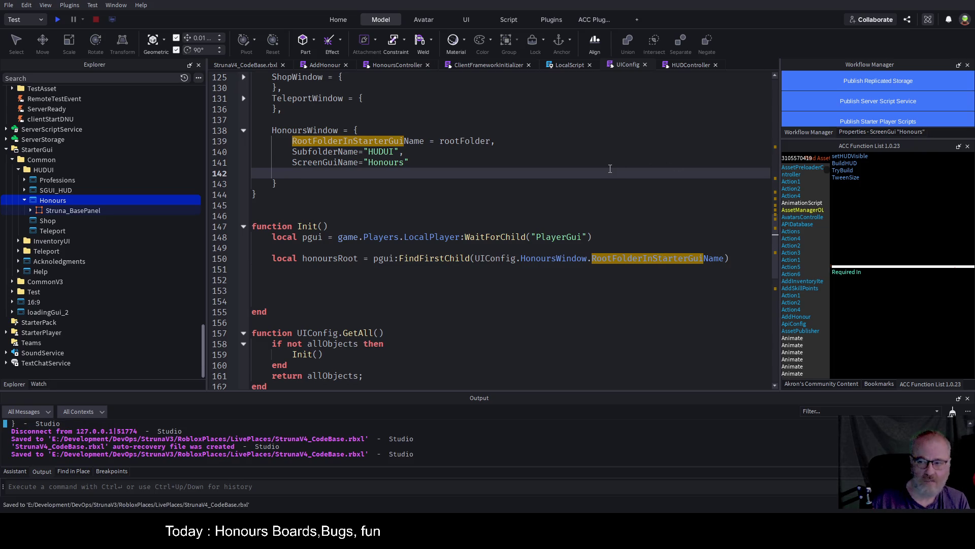
key("F3")
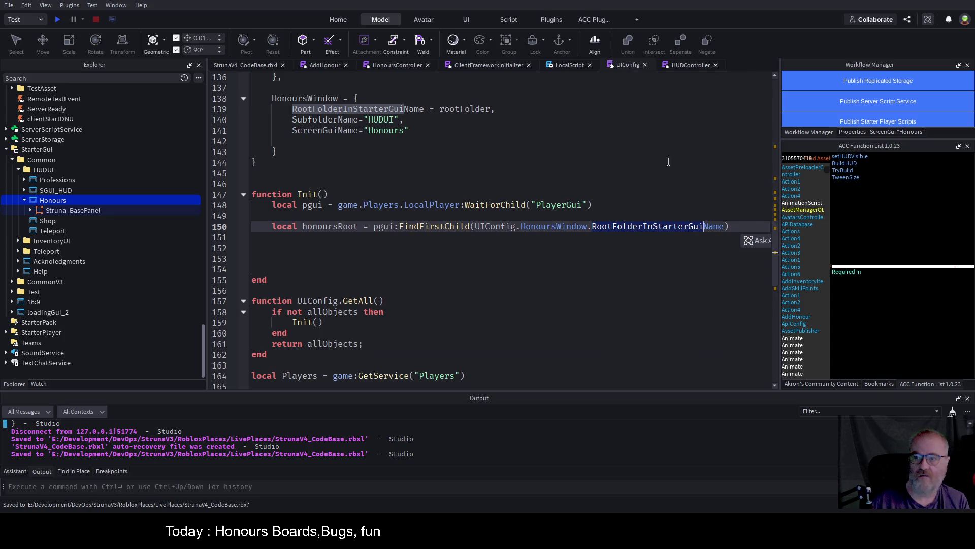
left_click(622, 195)
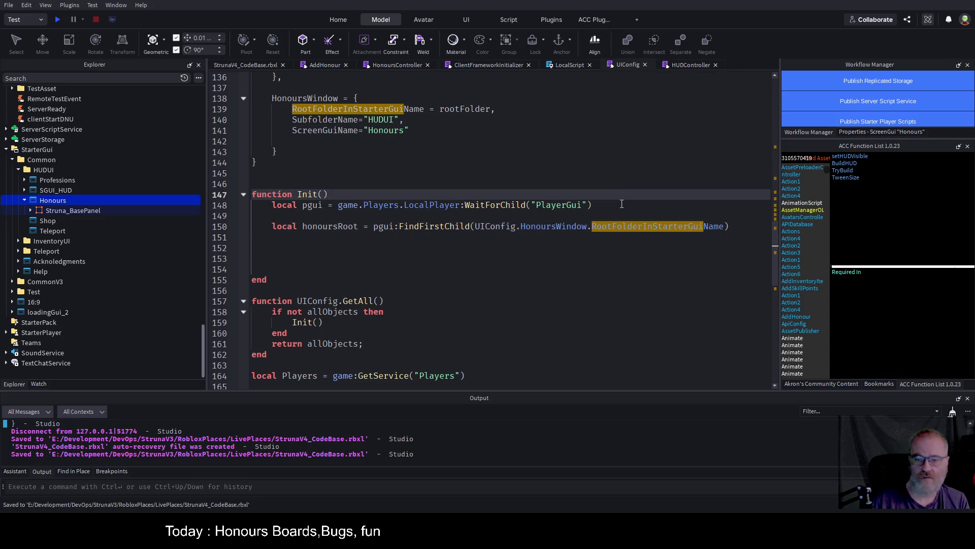
- Clear the RootFolderInStarterGui search results and duplicate the honoursRoot lookup line in Init
left_click(65, 473)
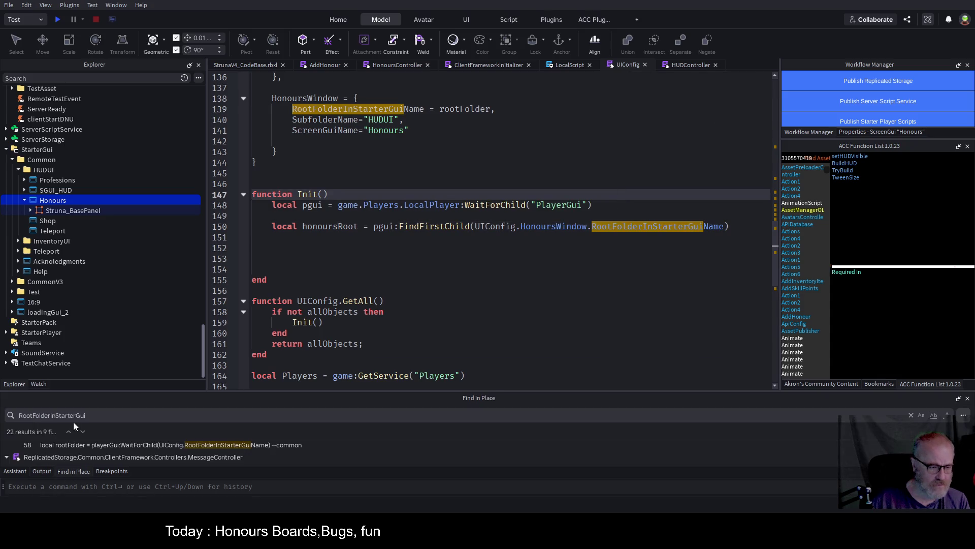
left_click(911, 415)
left_click(584, 257)
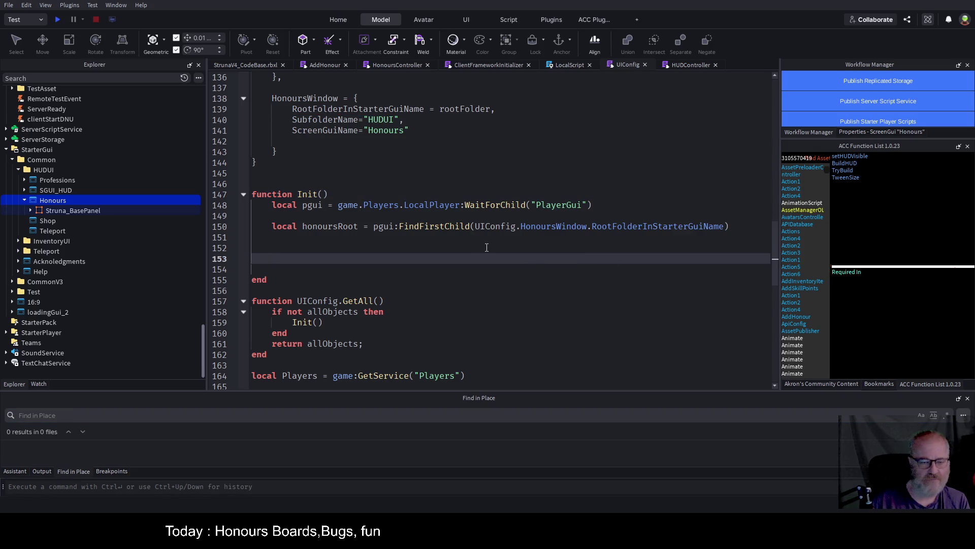
double_click(346, 225)
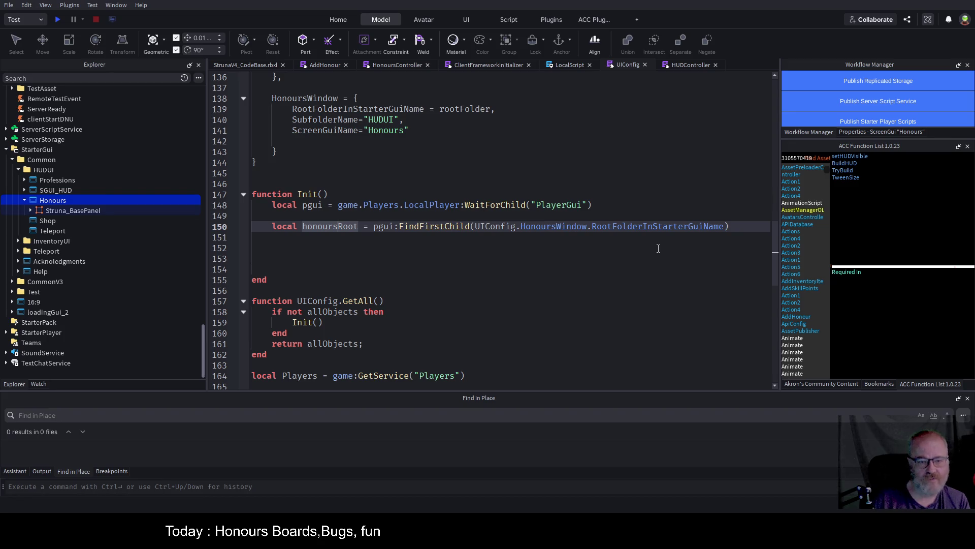
key("Down")
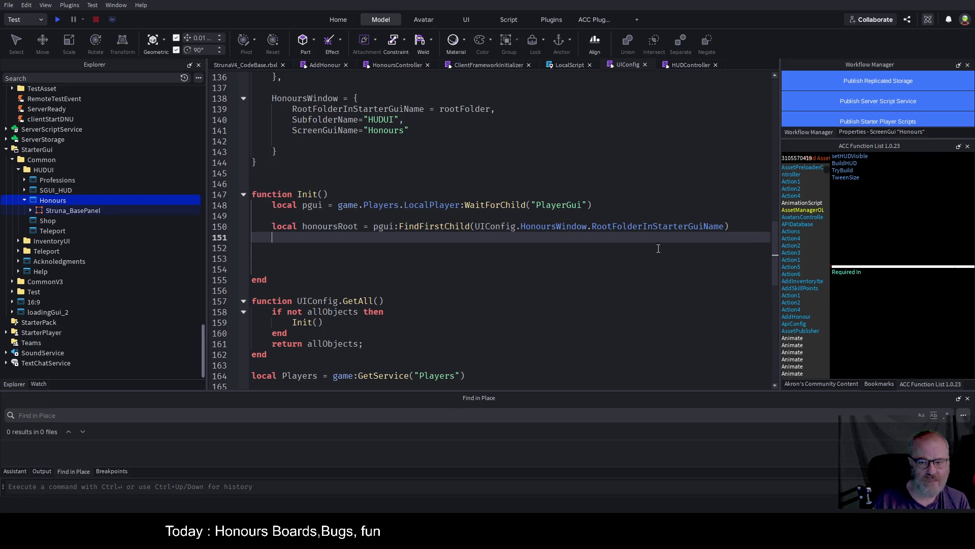
key("Up")
key("Home")
key("shift+End")
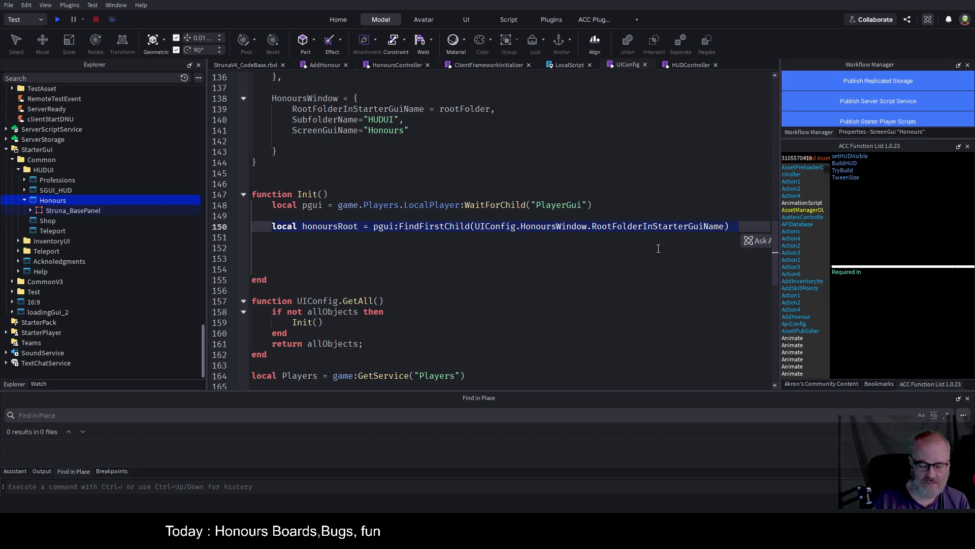
key("Home")
key("ctrl+c")
key("ctrl+v")
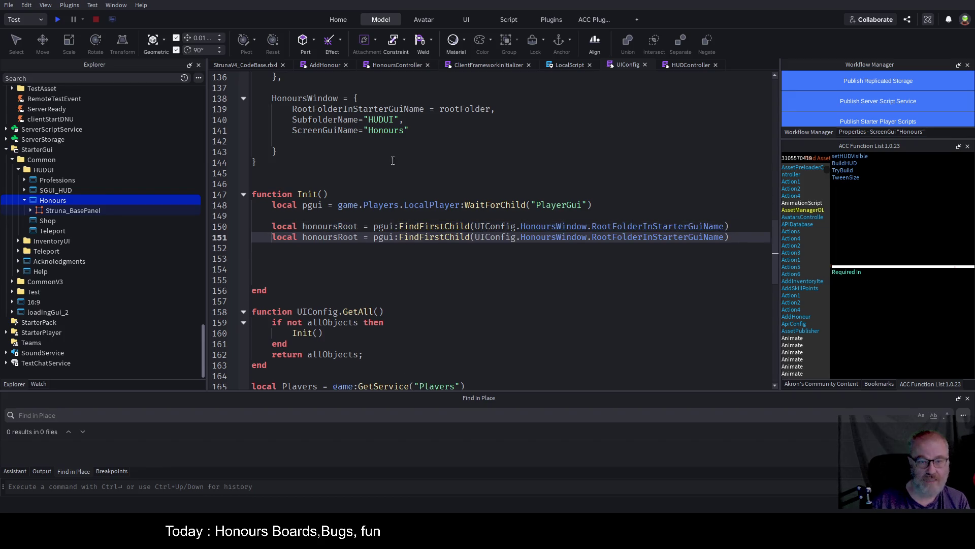
- Turn the copy into a subfolder lookup that uses HonoursWindow.SubfolderName
double_click(339, 118)
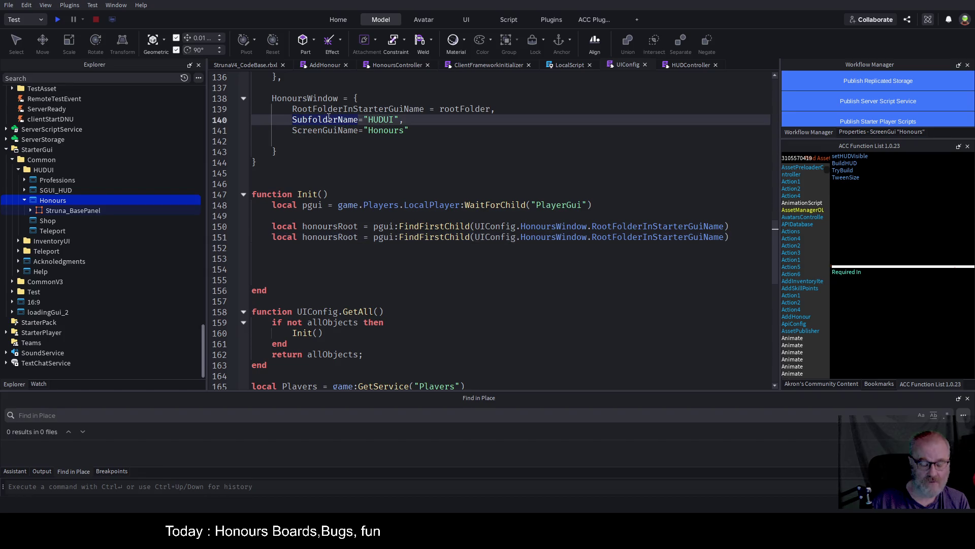
key("ctrl+c")
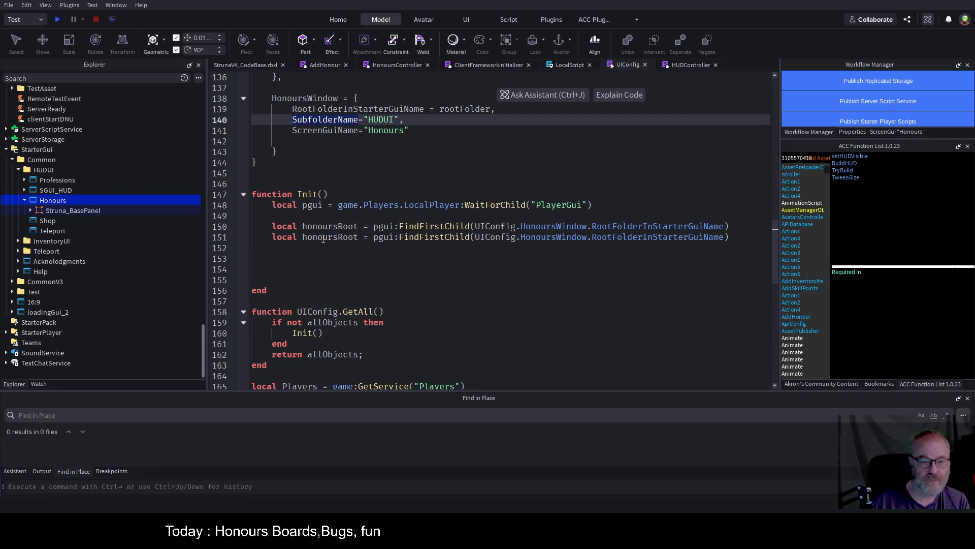
double_click(326, 237)
key("ctrl+v")
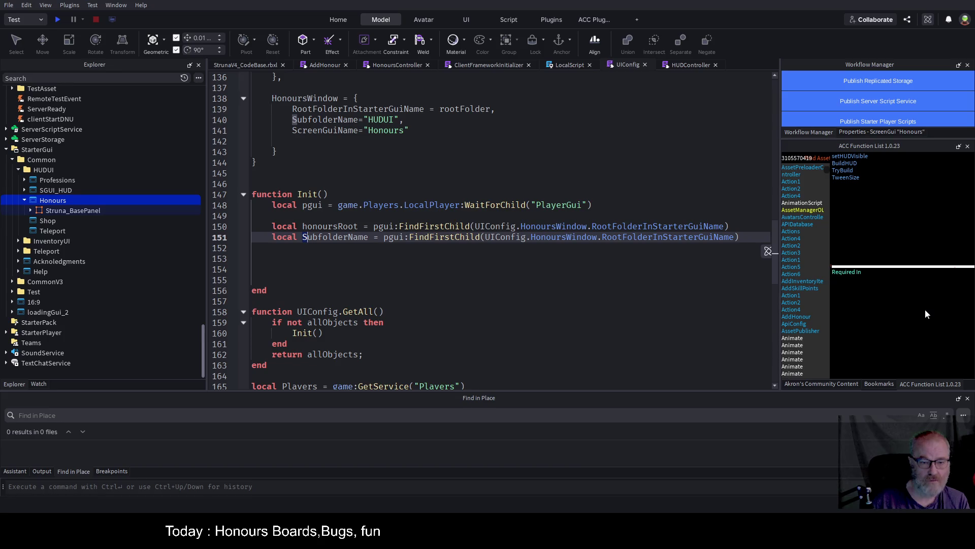
type("s")
key("Delete")
key("Delete")
key("Delete")
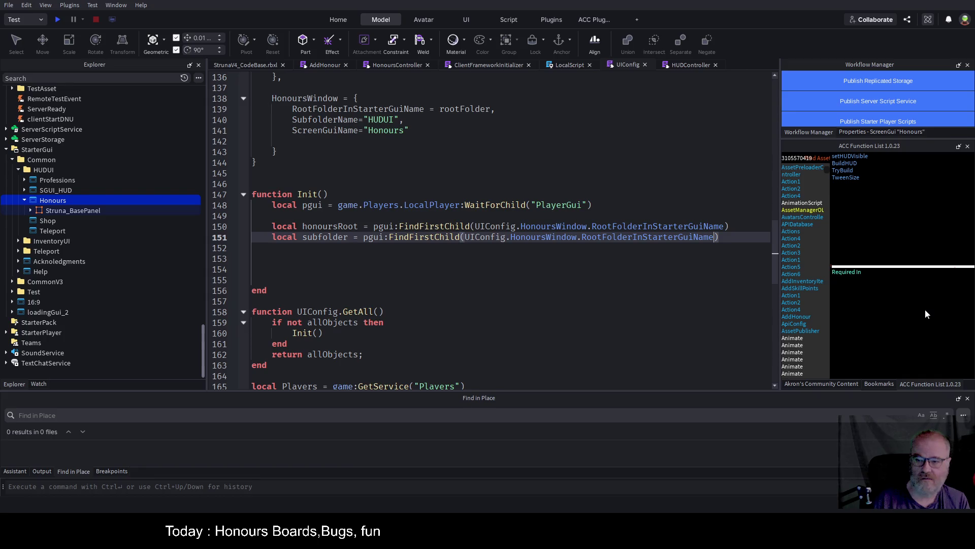
double_click(632, 238)
type("s")
key("Tab")
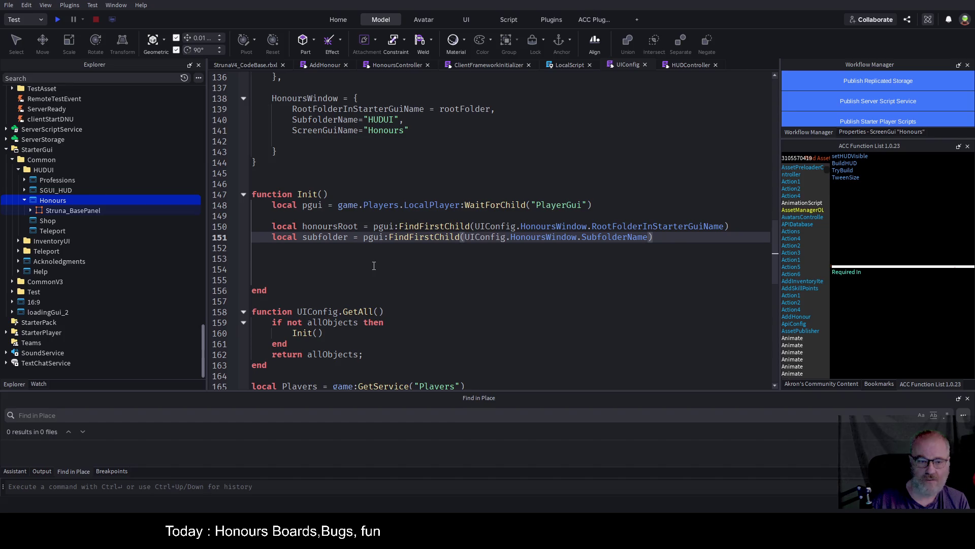
- Add a screenGuii lookup line below the subfolder line
left_click(384, 260)
key("Up")
key("Up")
key("End")
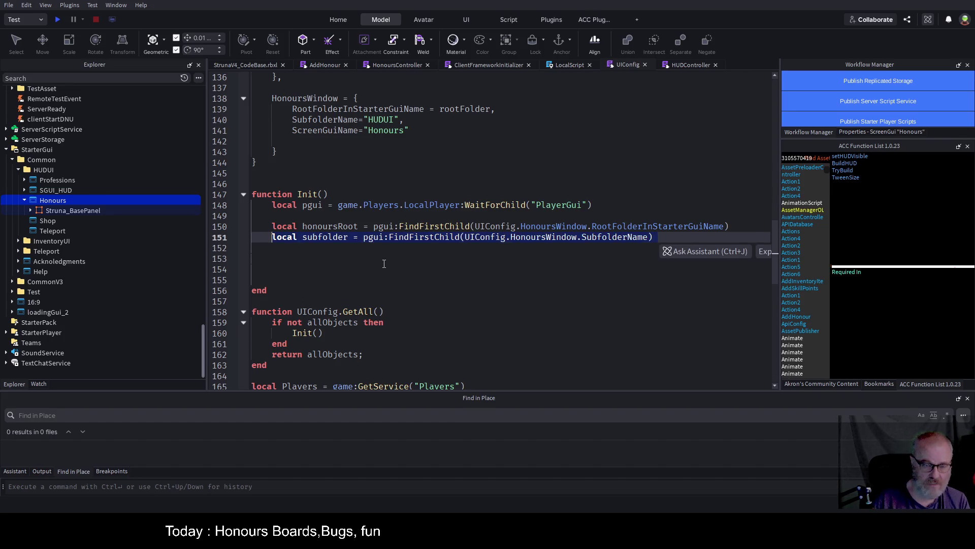
key("Return")
type("l")
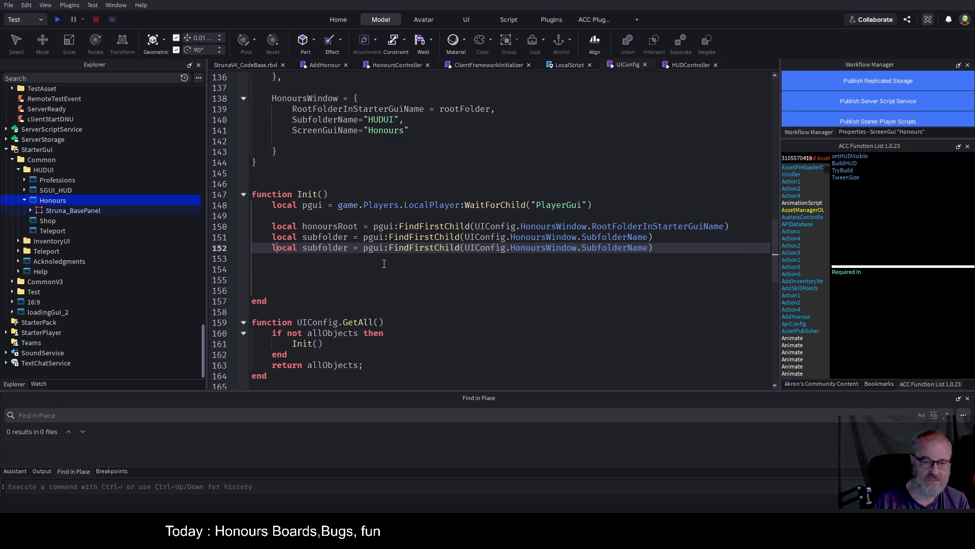
key("ctrl+Right")
key("Right")
key("Delete")
key("Delete")
key("Delete")
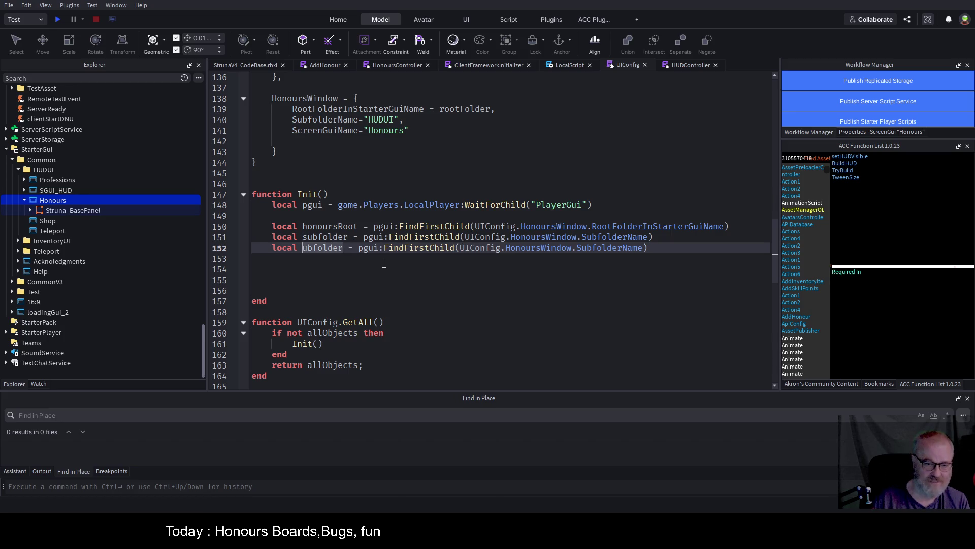
key("Delete")
key("Delete")
key("Delete")
type("screen")
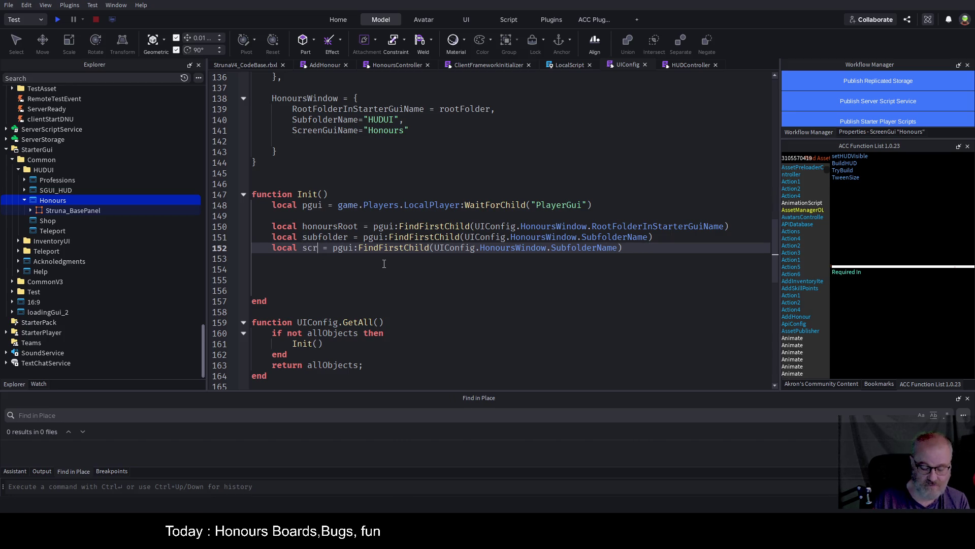
type("Guii")
- Begin a new function GetHonoursGuiObjects() above Init
key("Up")
key("Up")
key("Up")
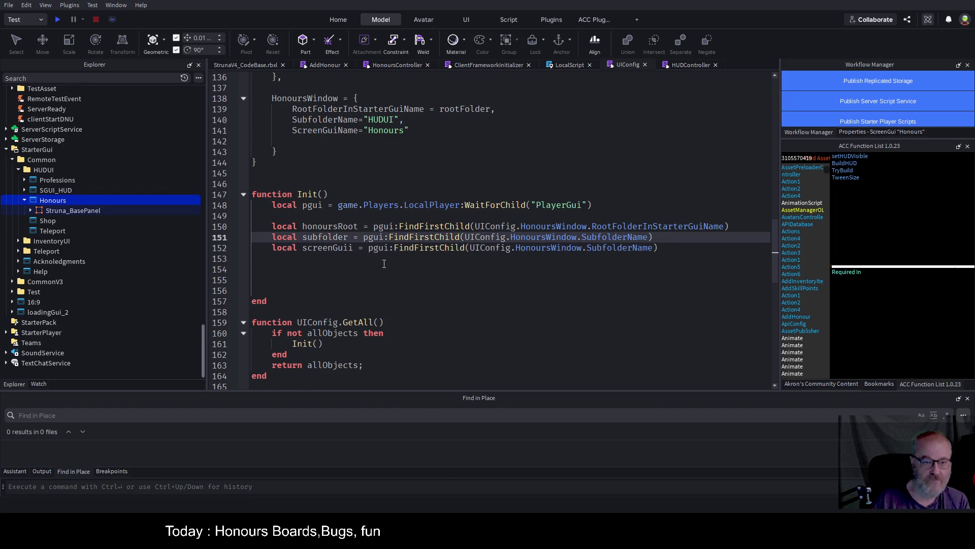
key("Return")
key("Up")
type("fun")
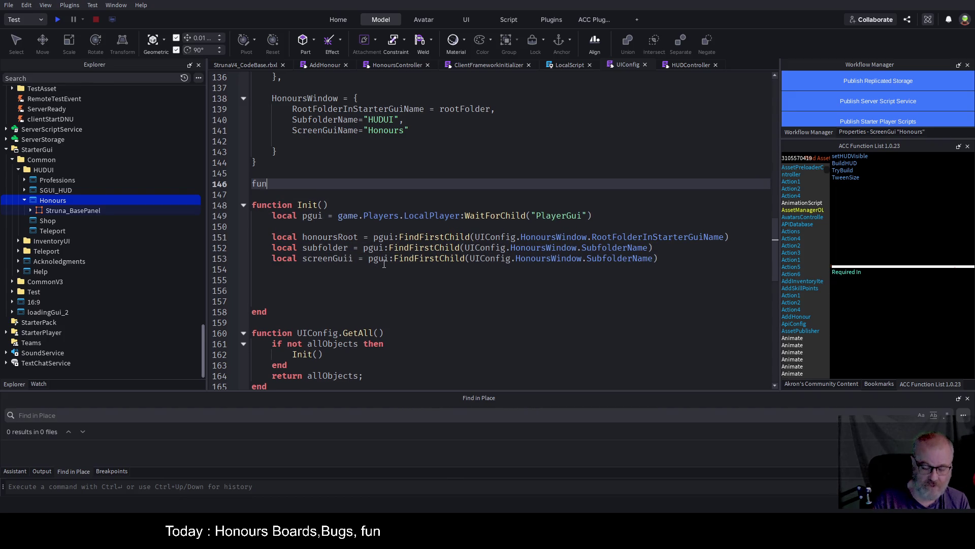
type("ction GetHonour")
type("s")
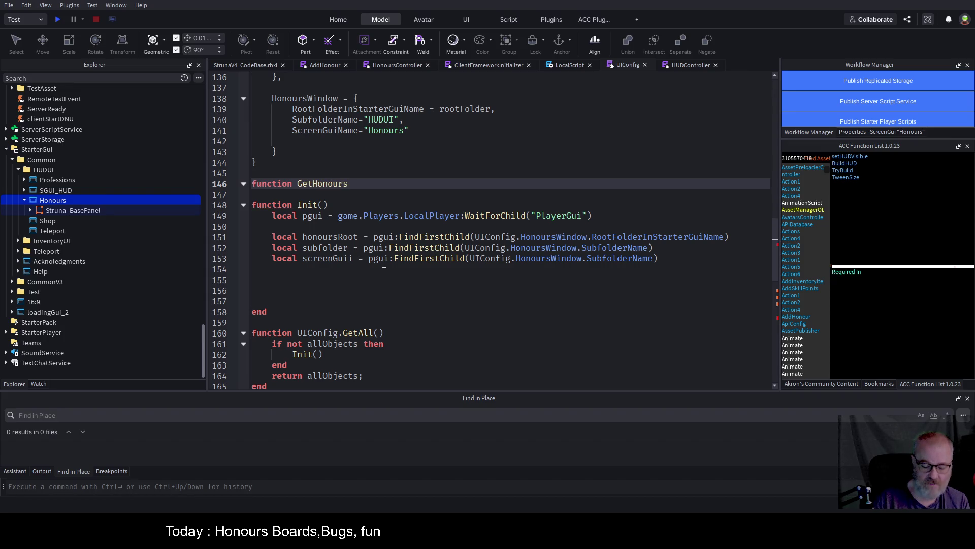
type("GuiObjects()")
- Cut the four pgui and Honours lookup lines out of Init and paste them into GetHonoursGuiObjects
key("Return")
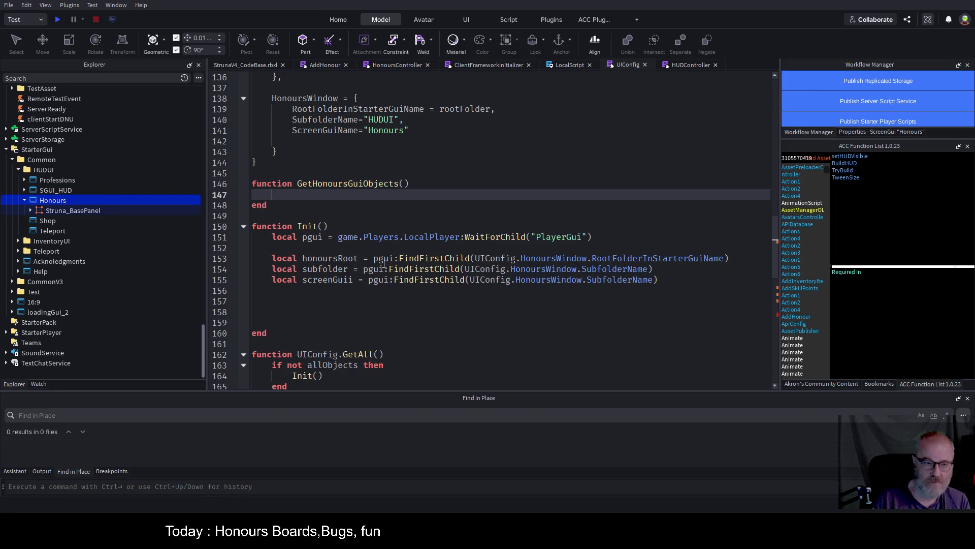
key("Down")
key("Down")
key("Down")
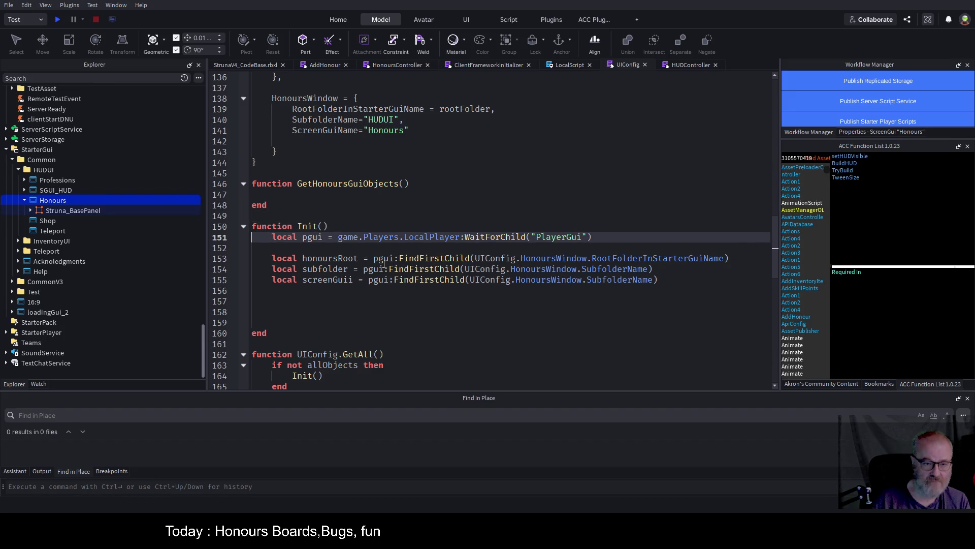
key("shift+Down")
key("shift+Down")
key("shift+Down")
key("Delete")
key("Up")
key("Up")
key("Up")
key("Up")
key("ctrl+v")
key("Down")
key("Down")
key("Down")
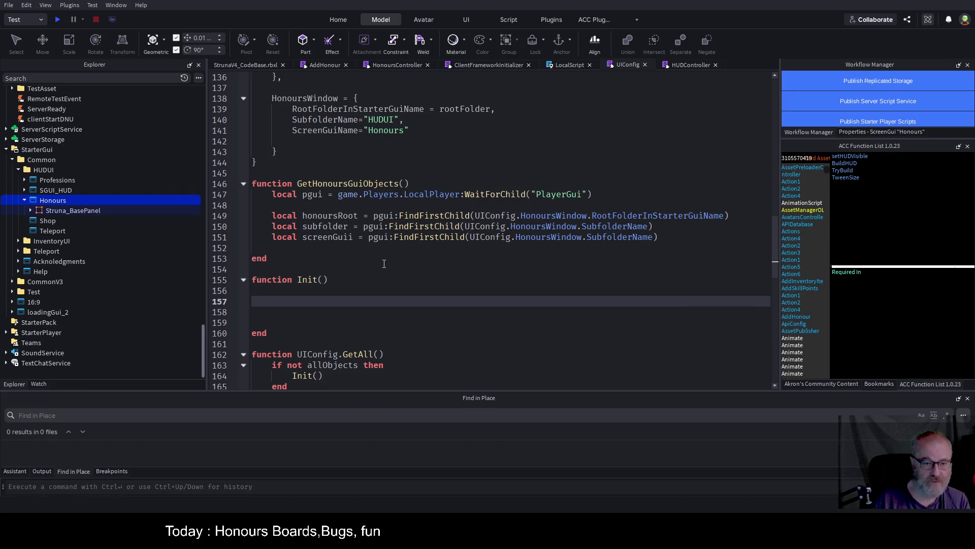
- Call GetHonoursGuiObjects() inside Init, indented properly
type("Get")
key("Tab")
key("Home")
key("Tab")
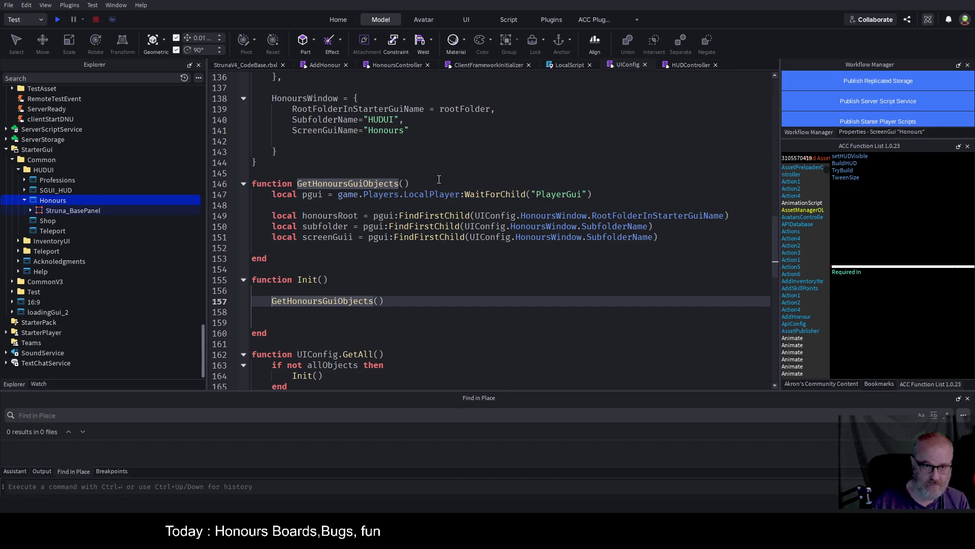
- Store the GetHonoursGuiObjects() result in local h:any and add table.insert(allObjects,h)
scroll(437, 184, "up", 20)
scroll(457, 202, "up", 4)
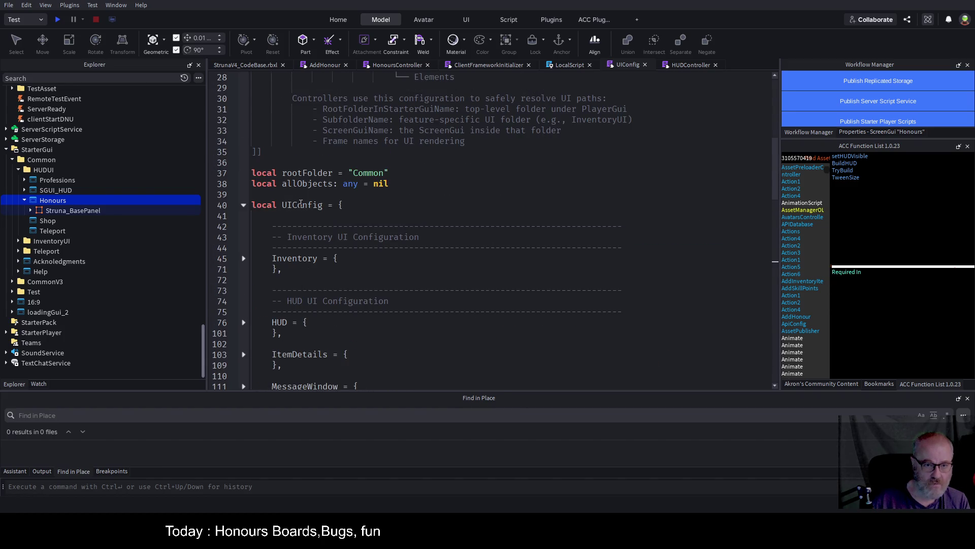
scroll(441, 210, "down", 20)
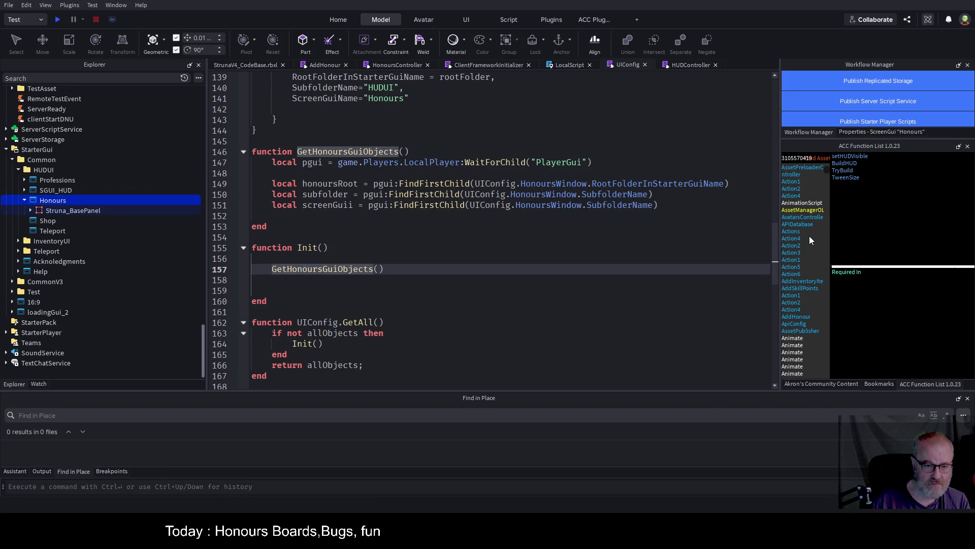
key("Return")
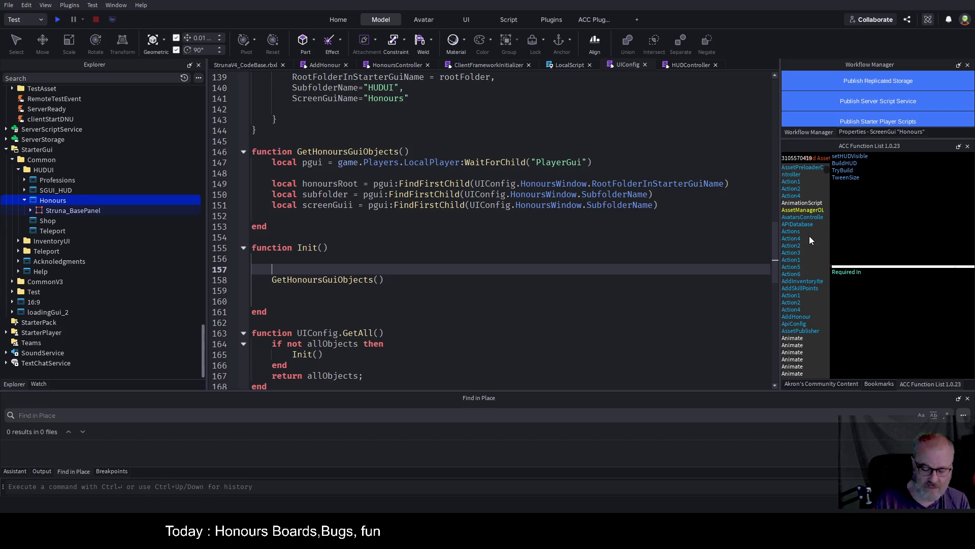
key("Down")
type("local")
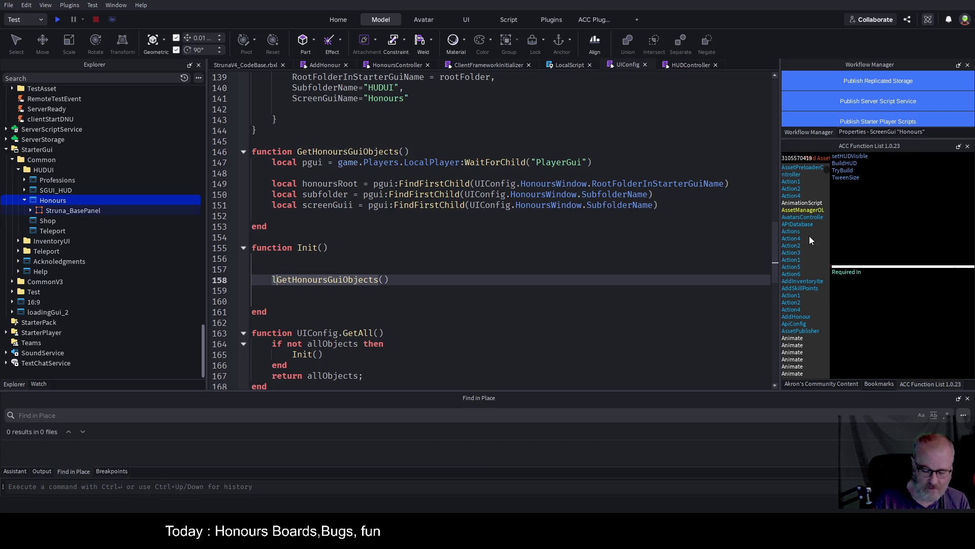
type(" h")
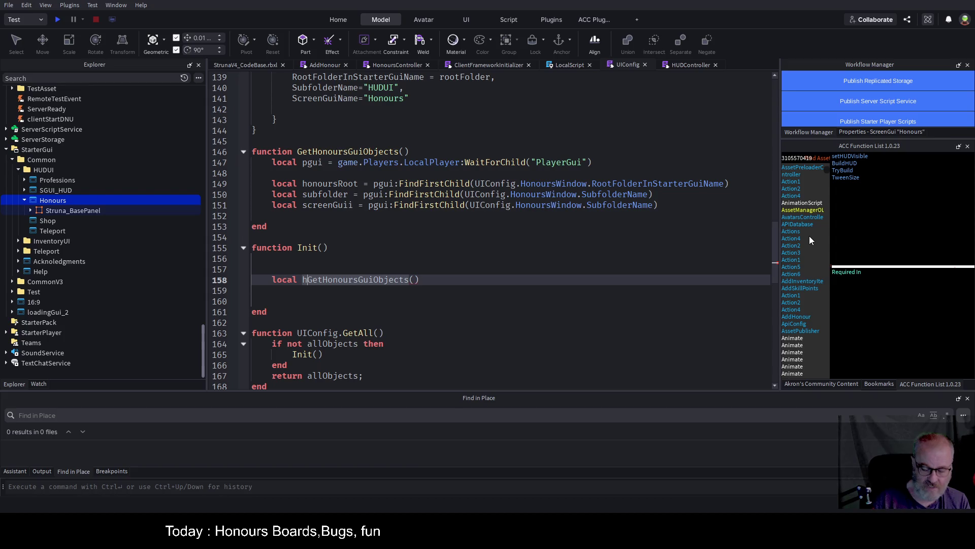
type(" =")
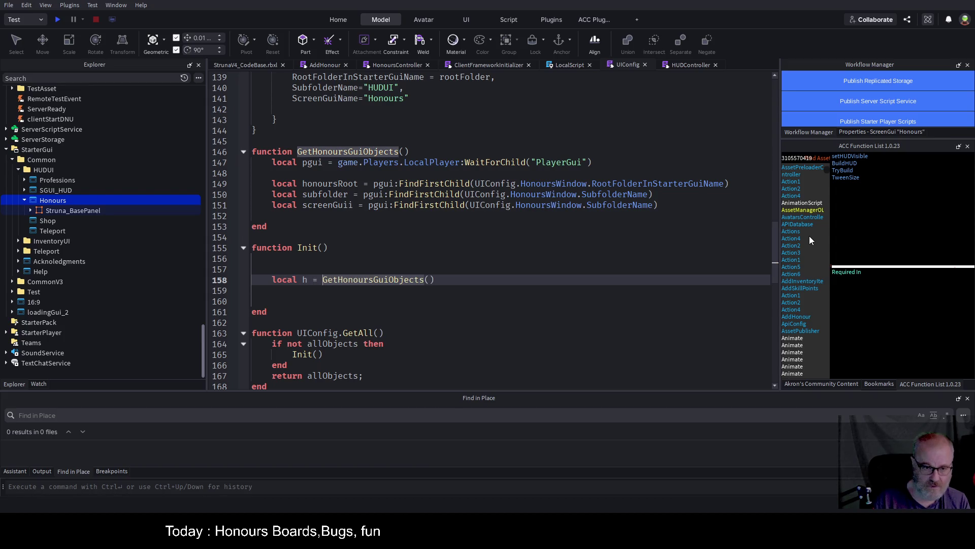
key("End")
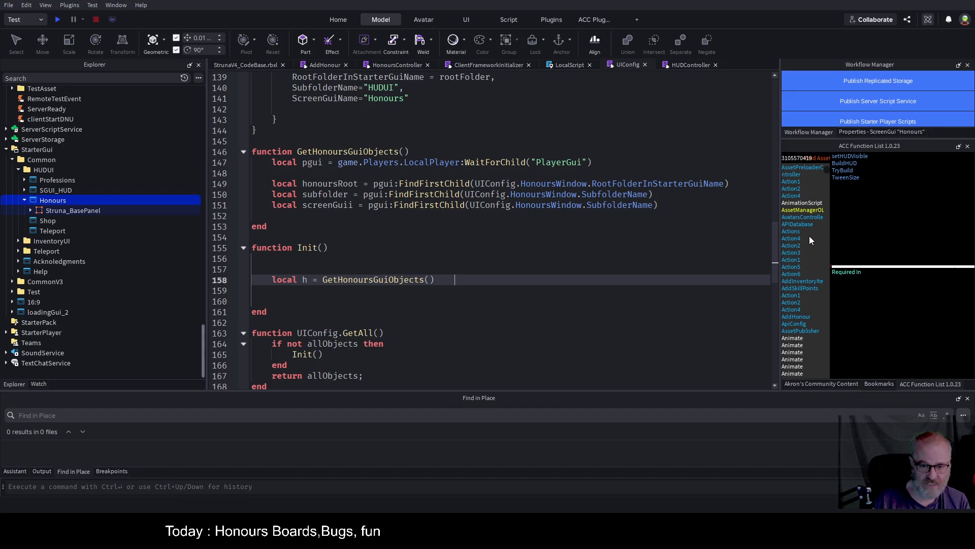
type("--")
key("ctrl+Left")
key("ctrl+Left")
key("ctrl+Left")
type(":any")
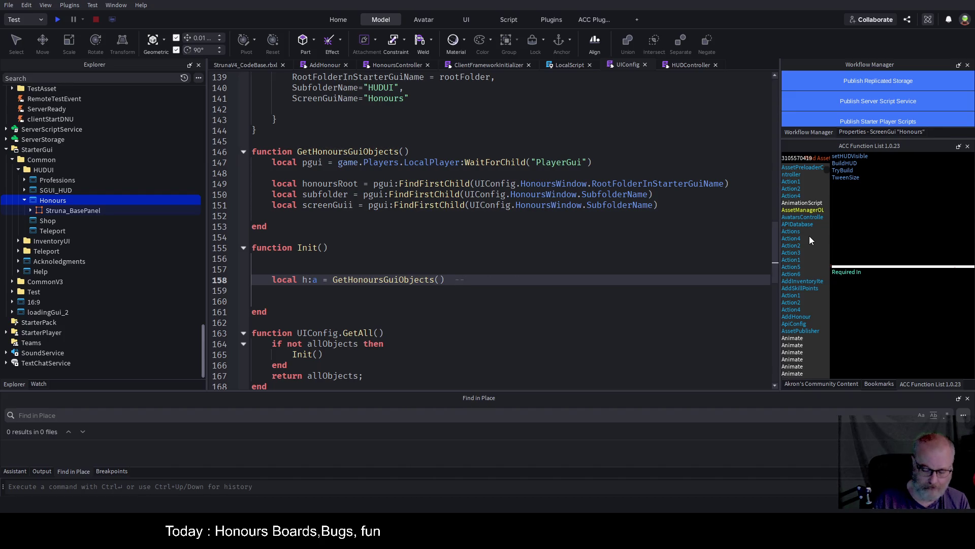
key("Down")
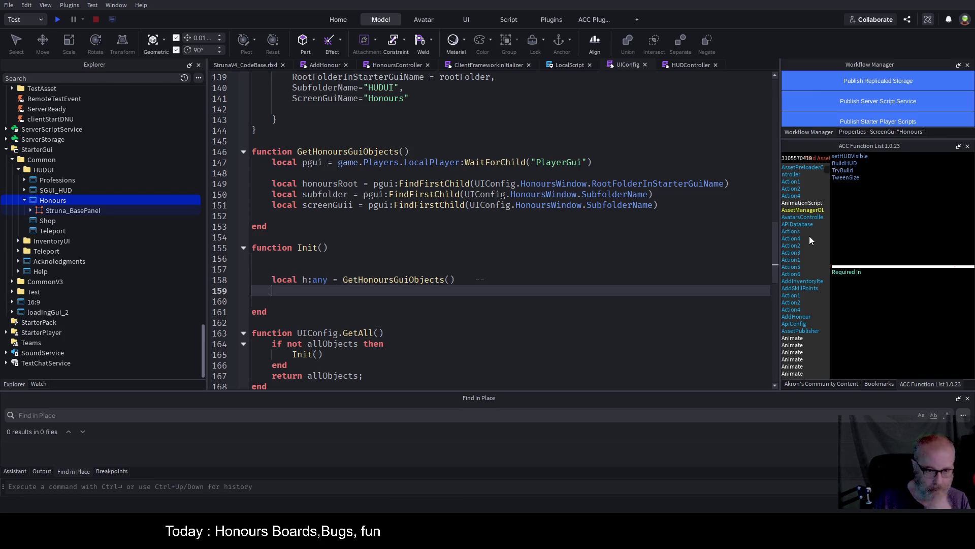
type("table.in")
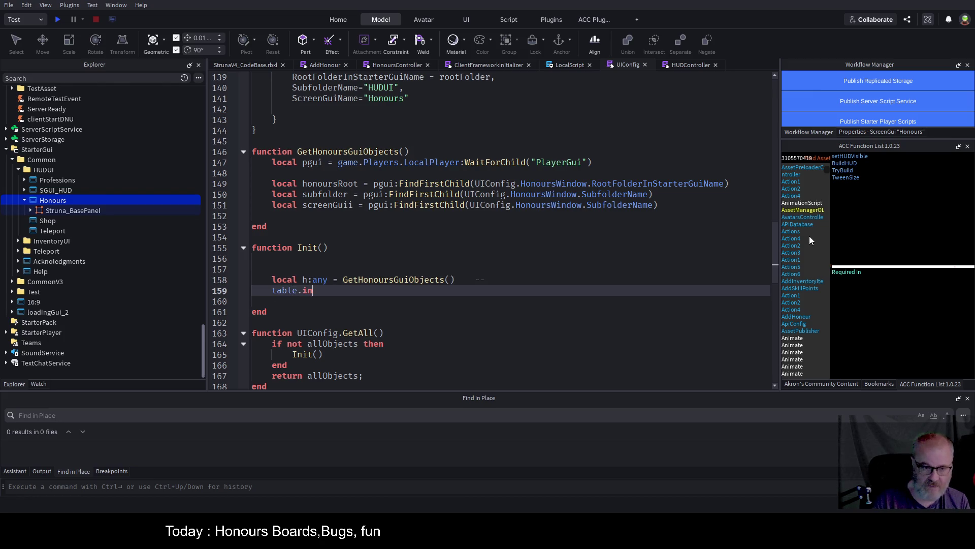
type("sert(allObjects,h")
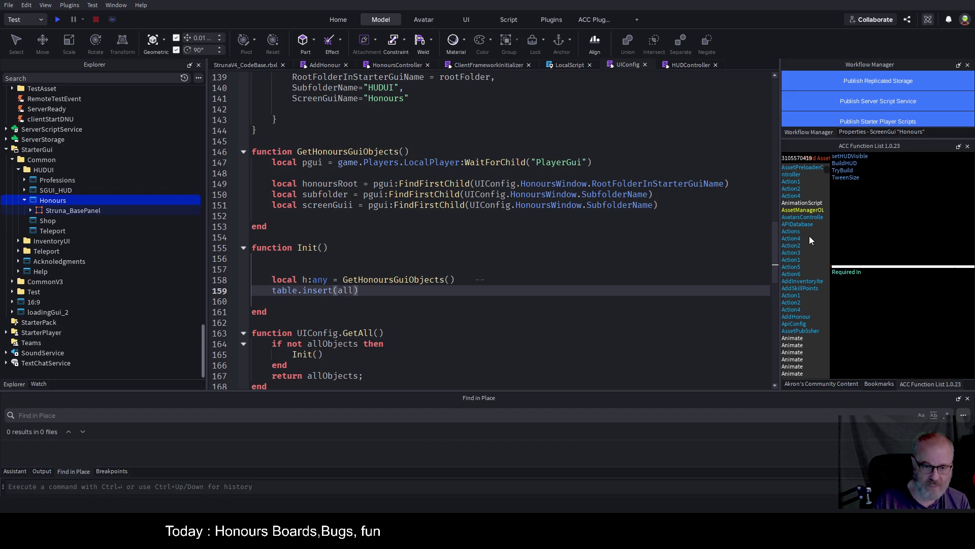
- Add the comment --honours to the GetHonoursGuiObjects call and save
key("Up")
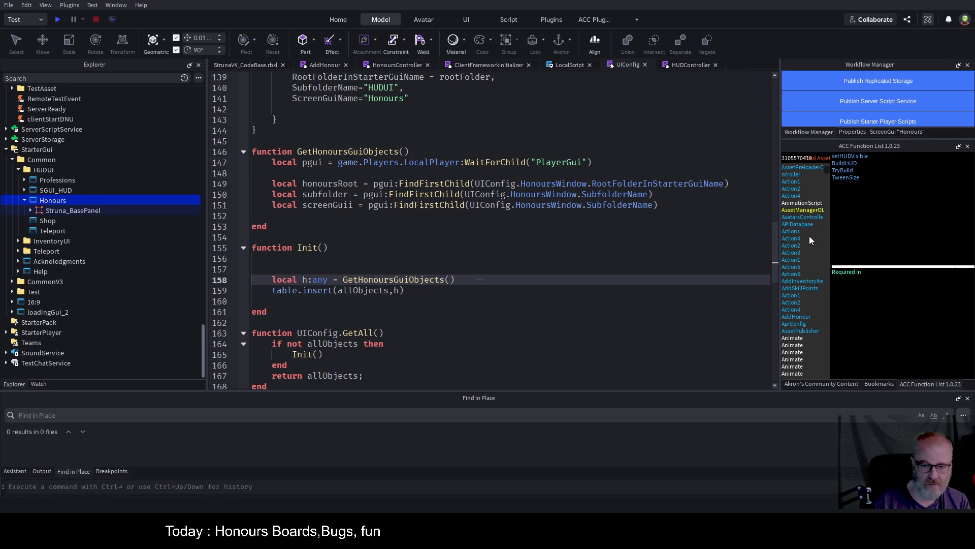
type("hours")
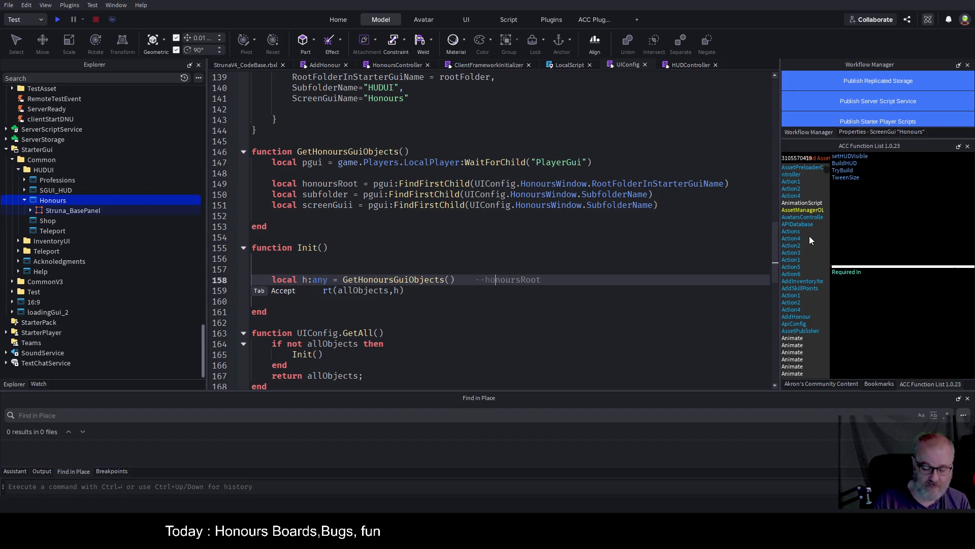
key("BackSpace")
key("BackSpace")
key("BackSpace")
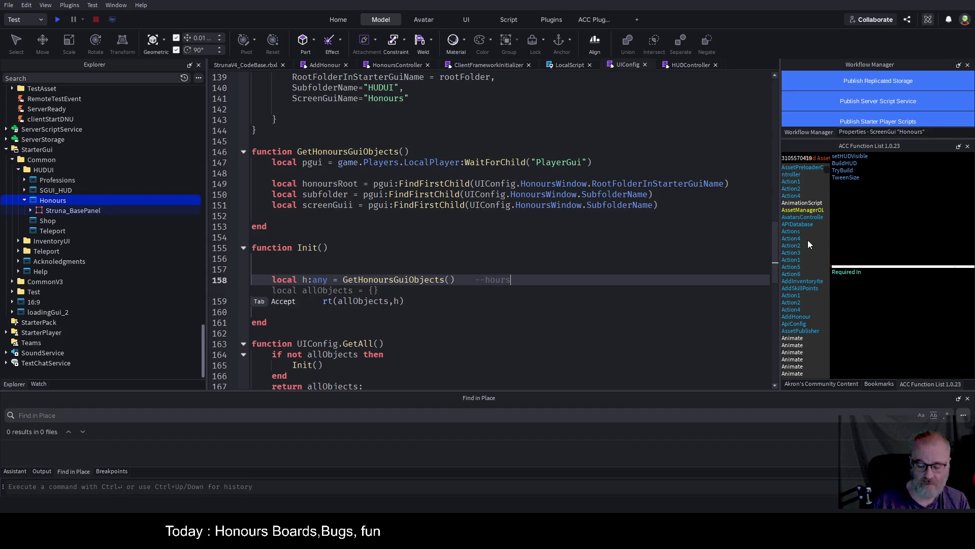
type("hour")
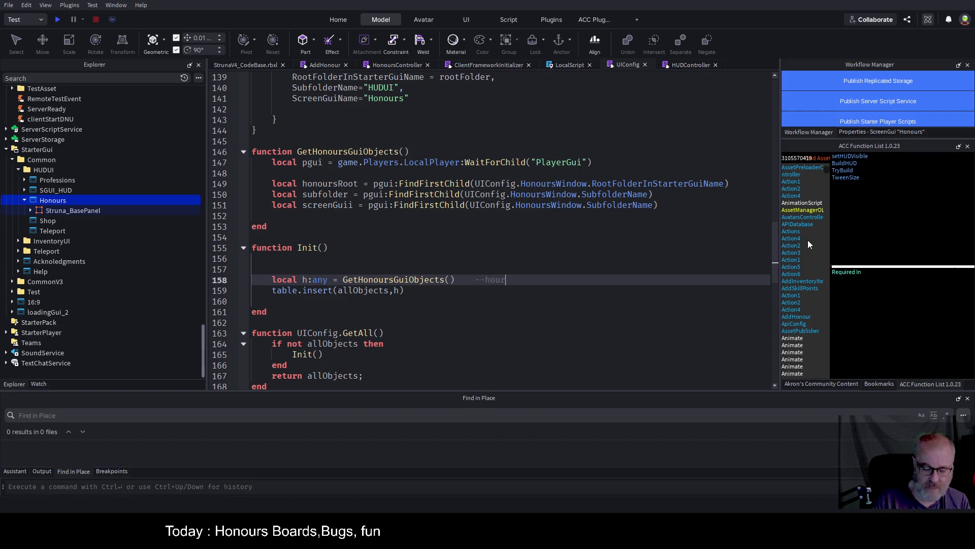
key("BackSpace")
key("BackSpace")
type("n")
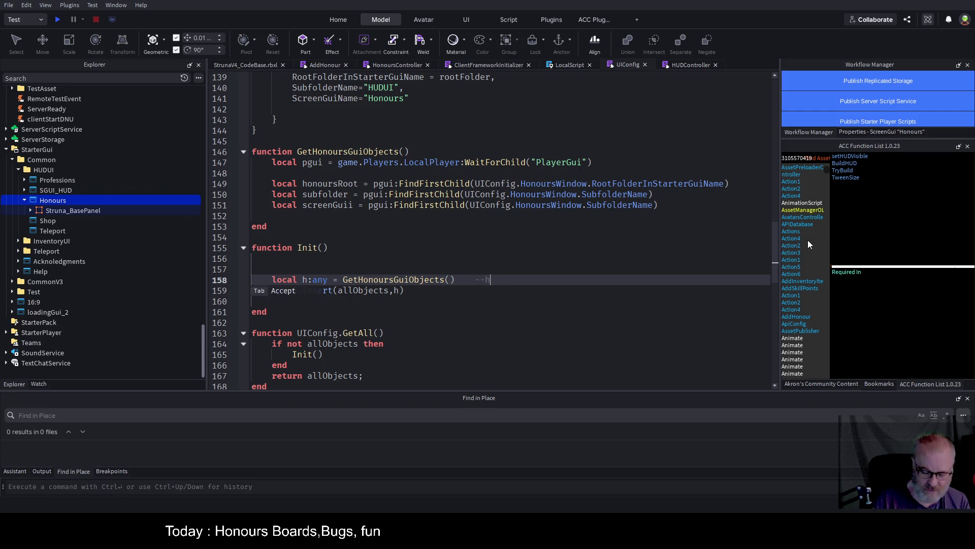
type("ours")
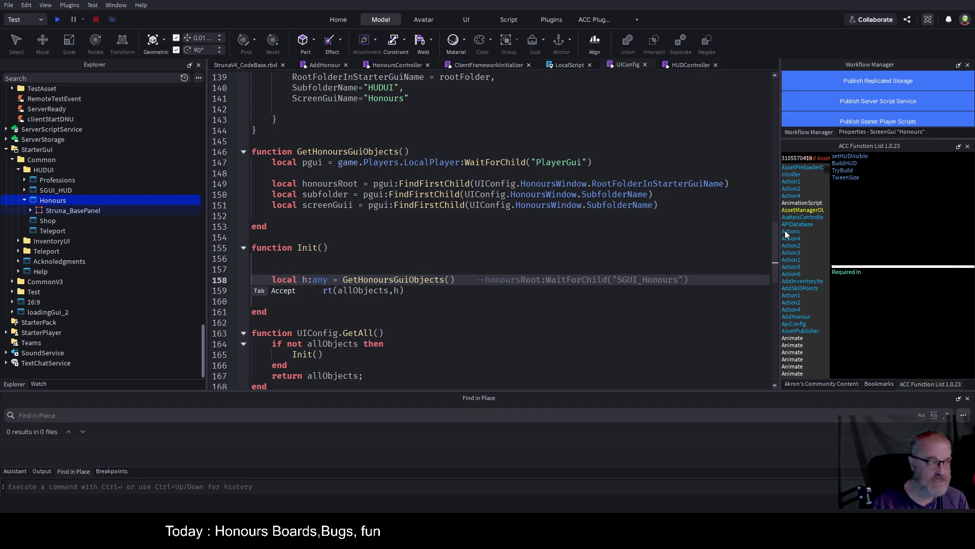
key("ctrl+s")
- Remove the extra space before the equals sign on the screenGui line and save
left_click(448, 258)
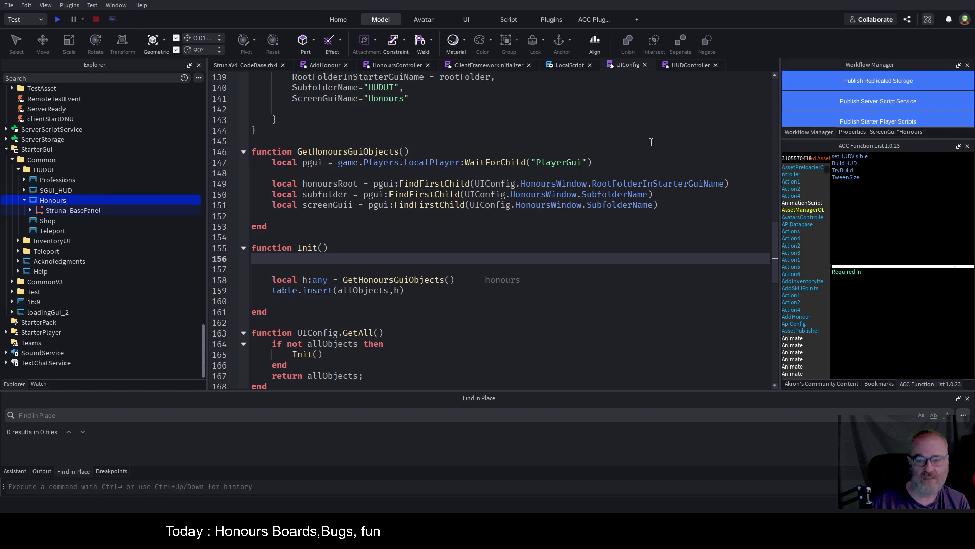
left_click(353, 205)
key("BackSpace")
key("ctrl+s")
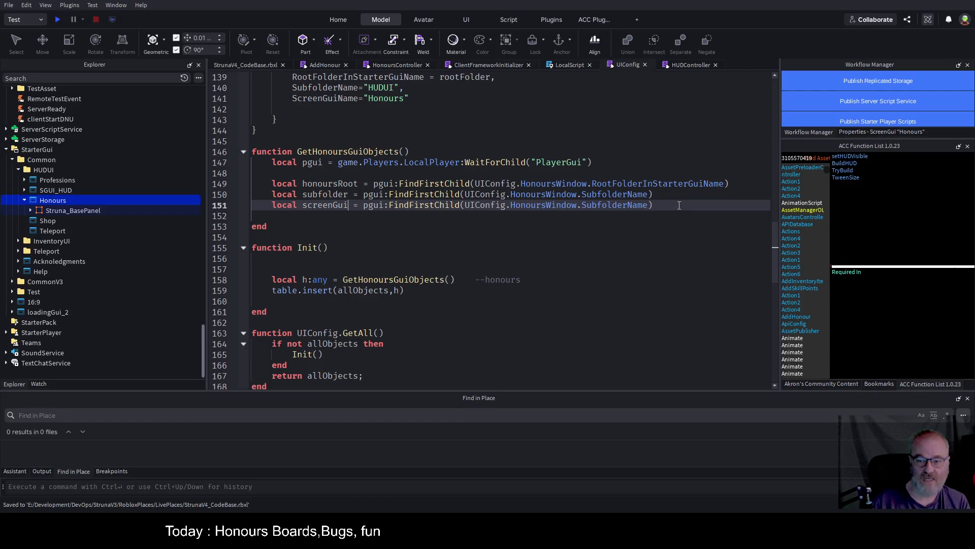
- Add a return table with Root = honoursRoot and Folder = subfolder entries
key("Return")
key("Return")
type("return")
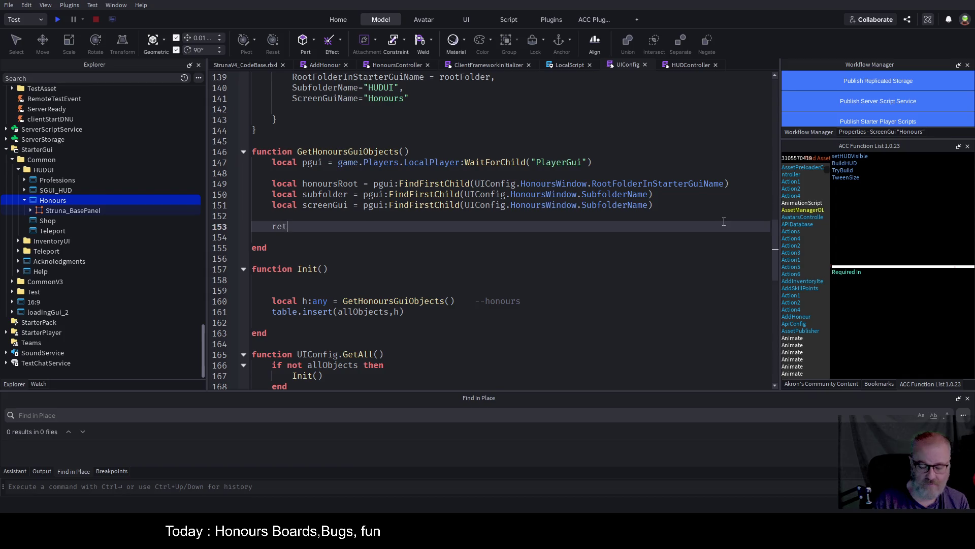
key("Return")
type("{")
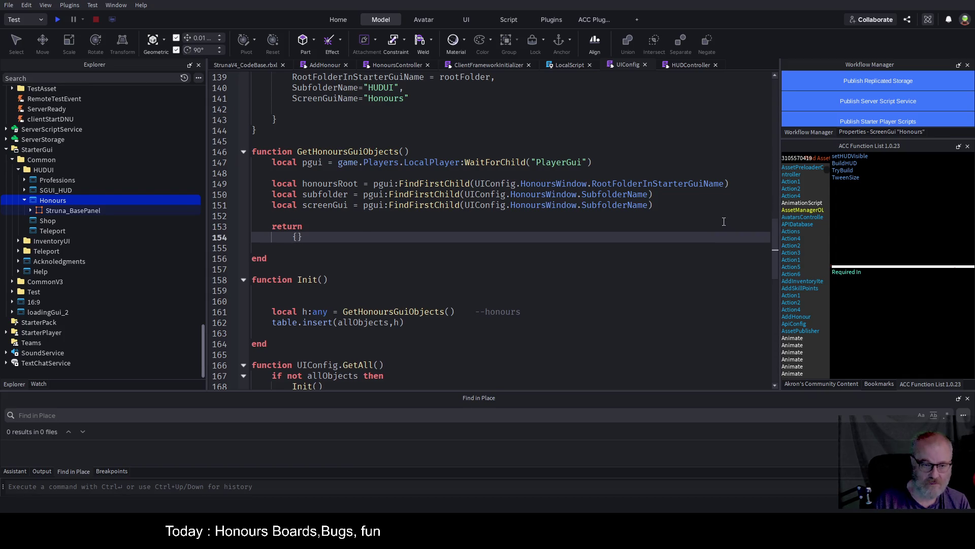
key("Return")
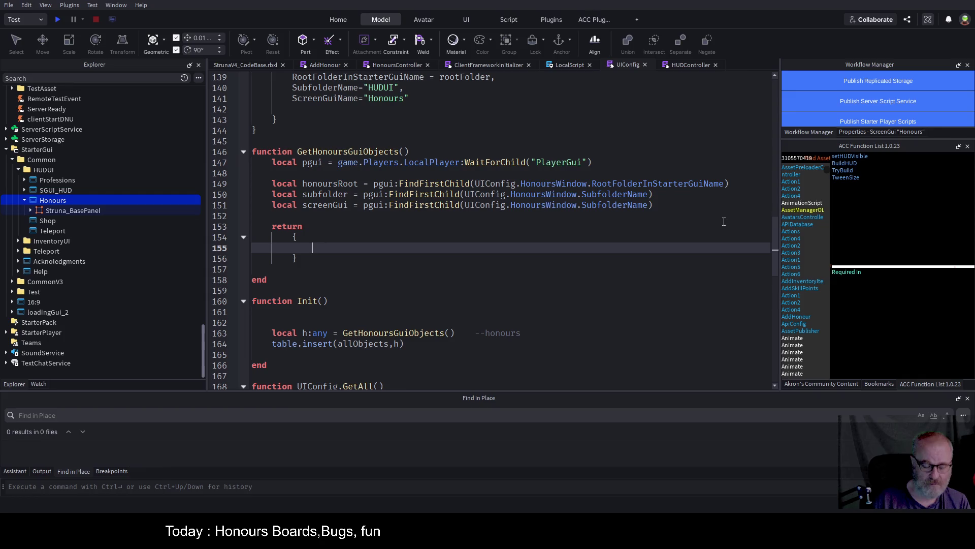
type("Root")
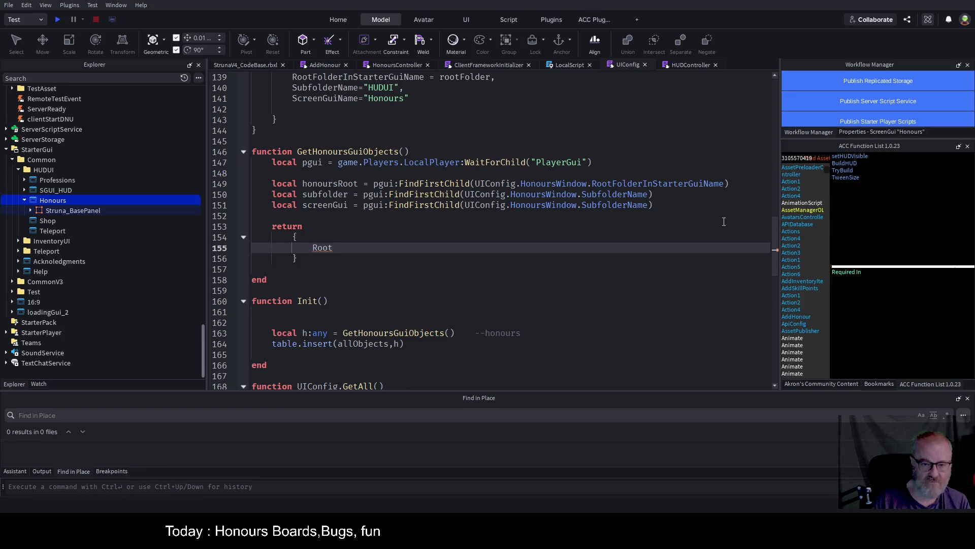
type(" = honoursRootm")
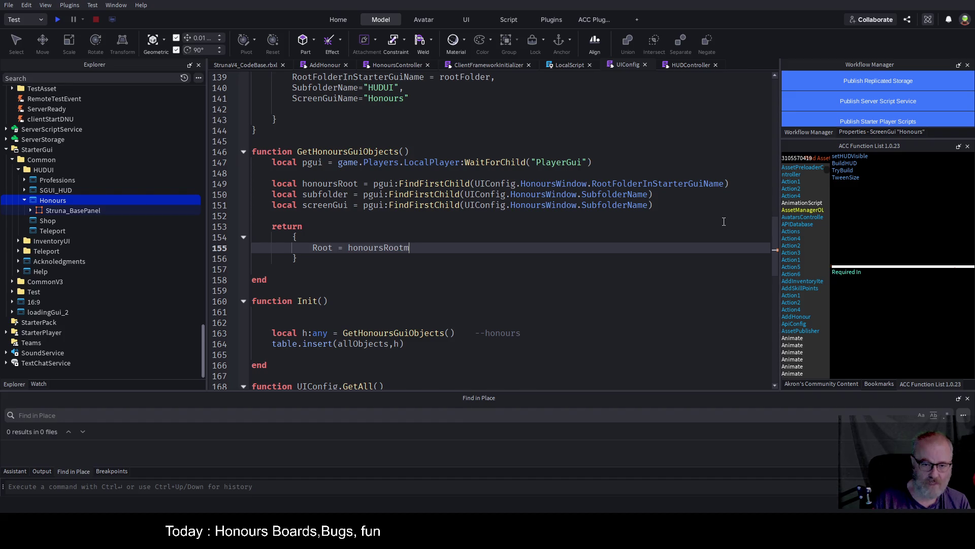
key("BackSpace")
type(",")
key("Return")
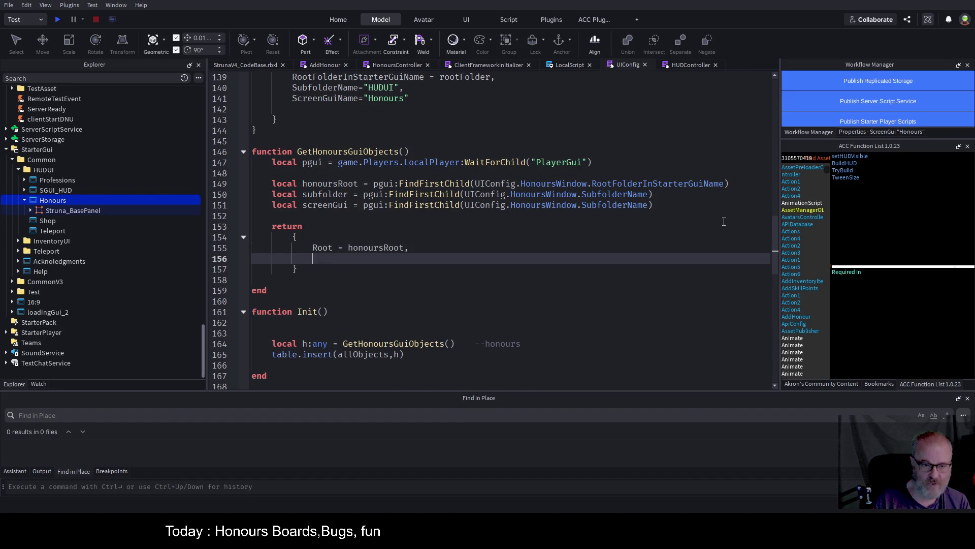
type("subFo")
type("lde")
key("BackSpace")
key("BackSpace")
key("BackSpace")
type("Folder = ")
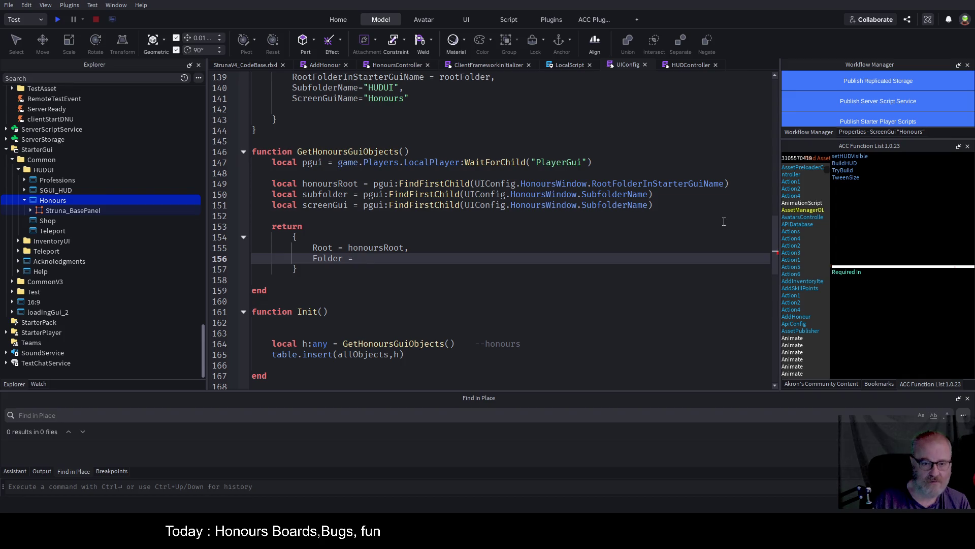
type("subfolder")
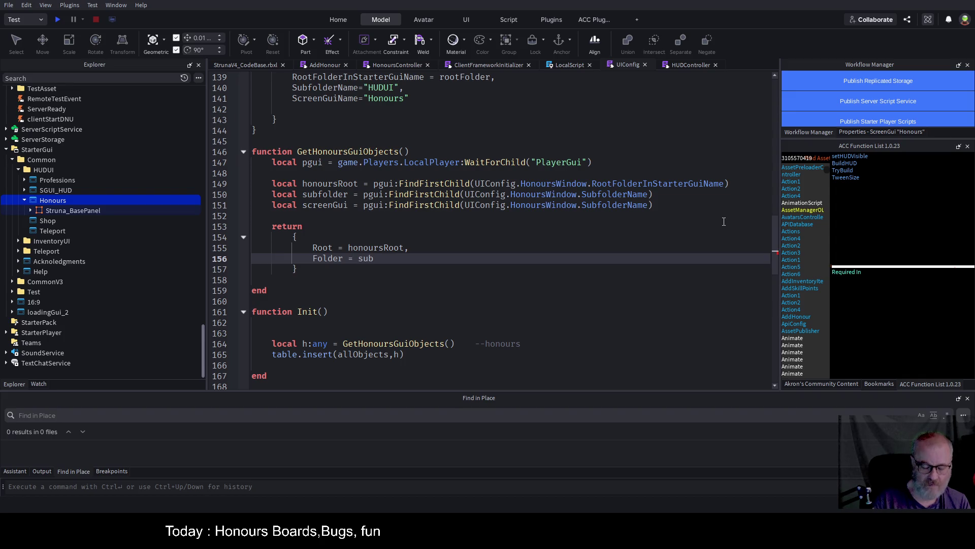
key("Delete")
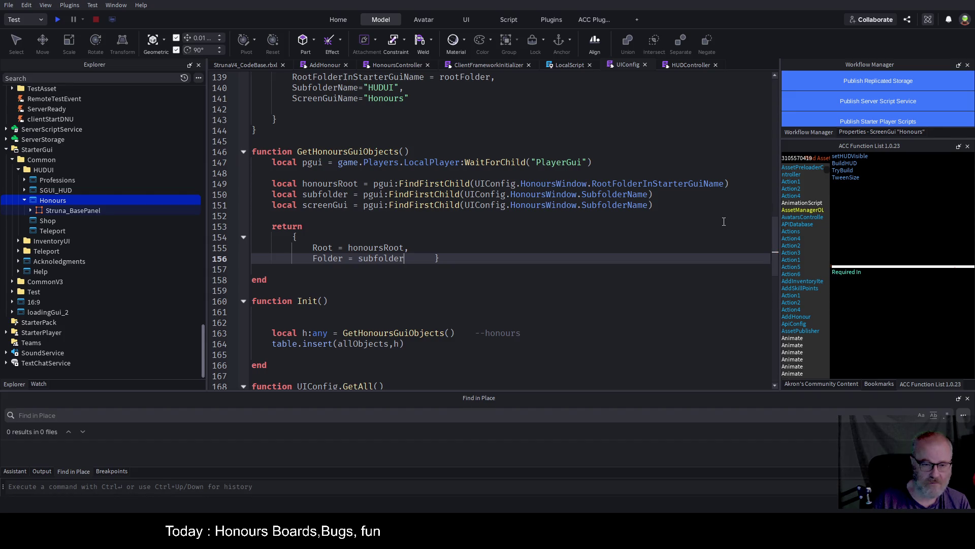
- Drop the trial :Folder annotation on Root and put the closing brace on its own line
key("Up")
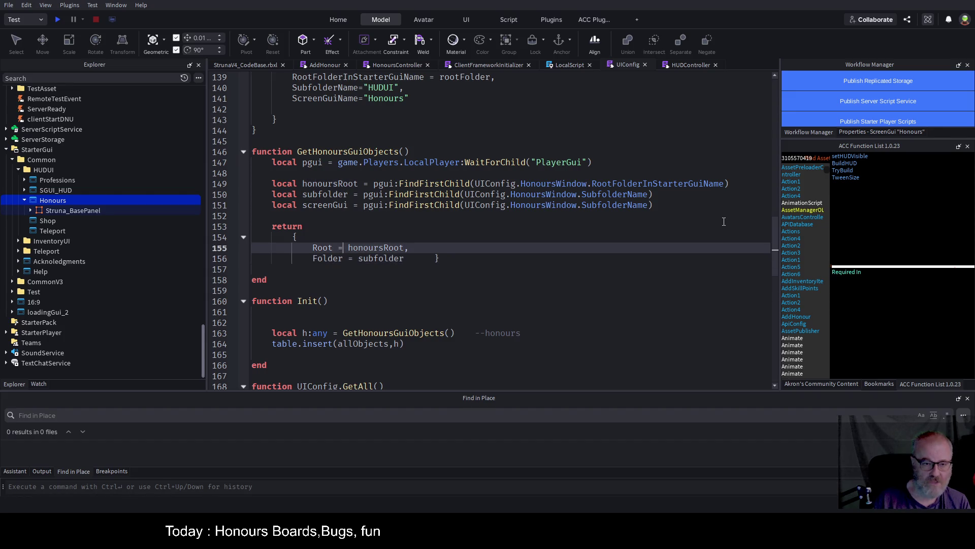
type(":Fol")
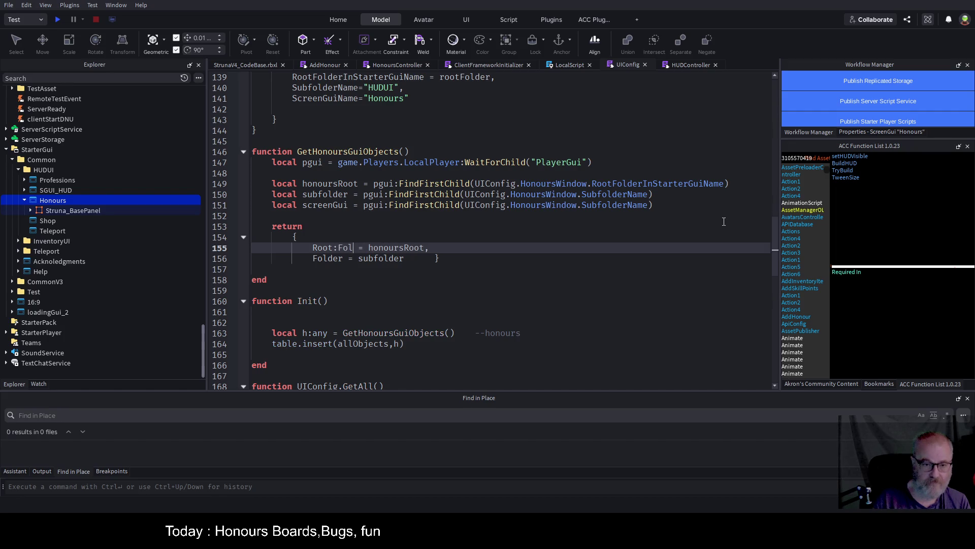
type("der")
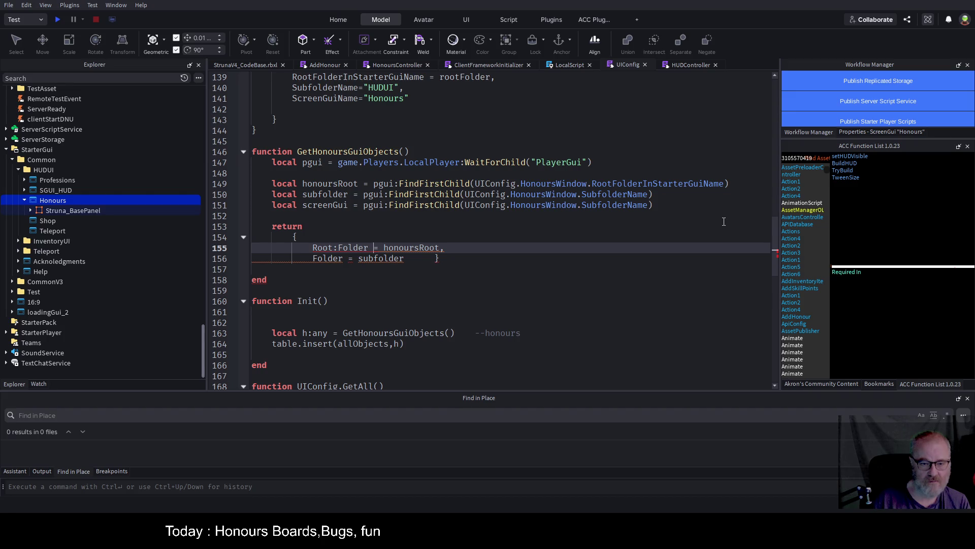
key("BackSpace")
key("BackSpace")
key("BackSpace")
key("BackSpace")
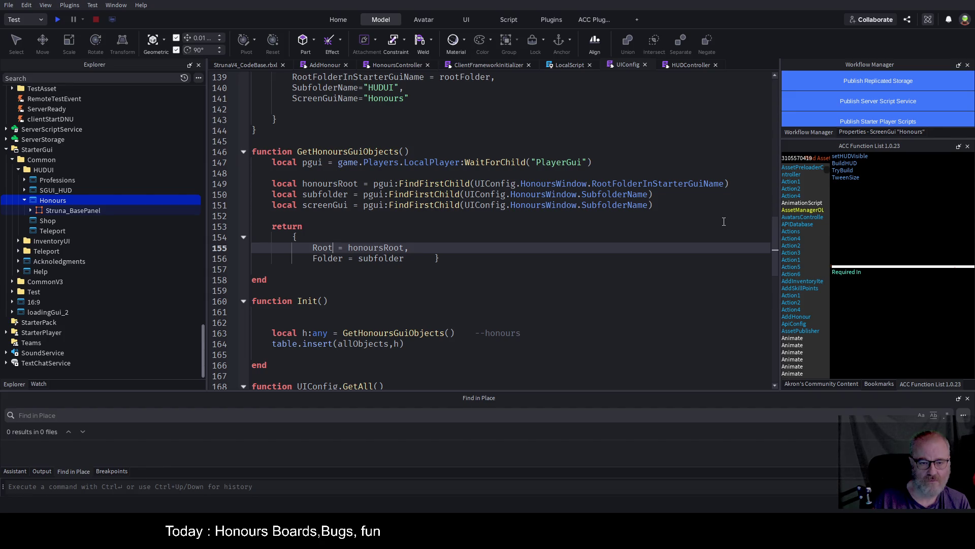
key("Down")
key("Up")
type(":Folder")
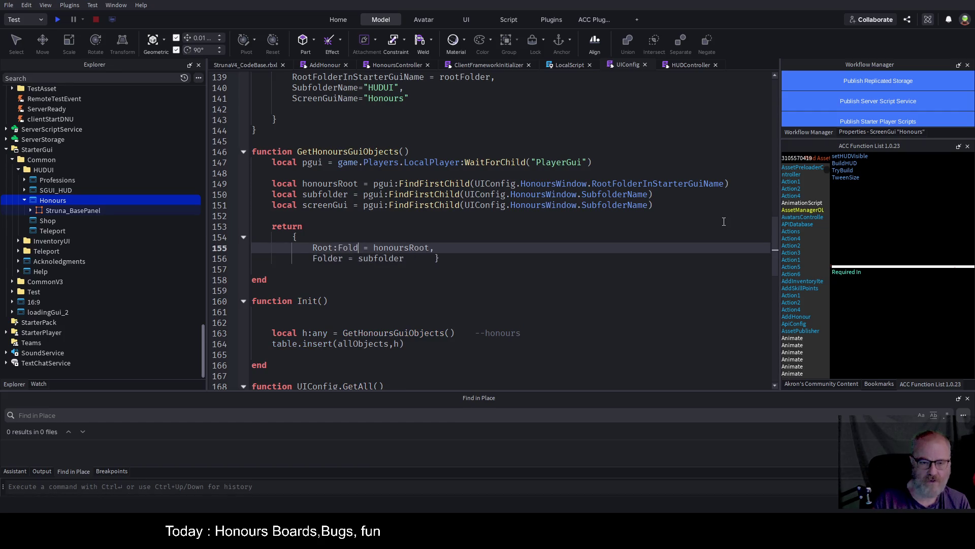
key("Down")
key("Up")
key("BackSpace")
key("BackSpace")
key("BackSpace")
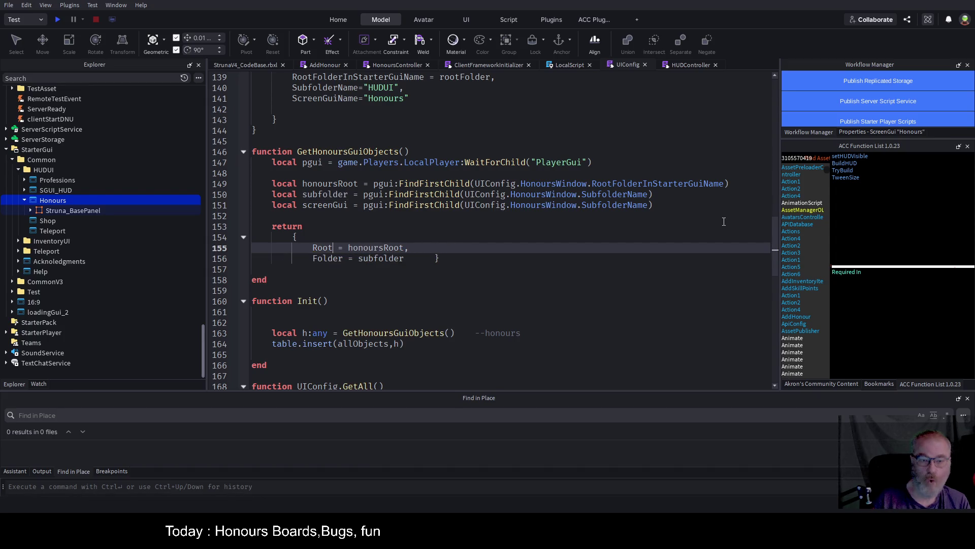
key("Down")
key("End")
key("BackSpace")
key("BackSpace")
key("BackSpace")
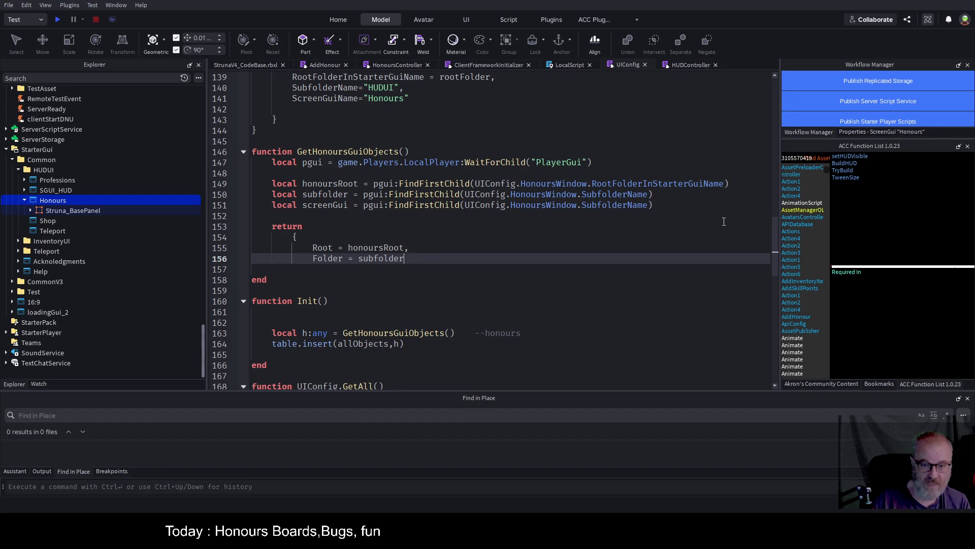
type(",")
key("Return")
type("}")
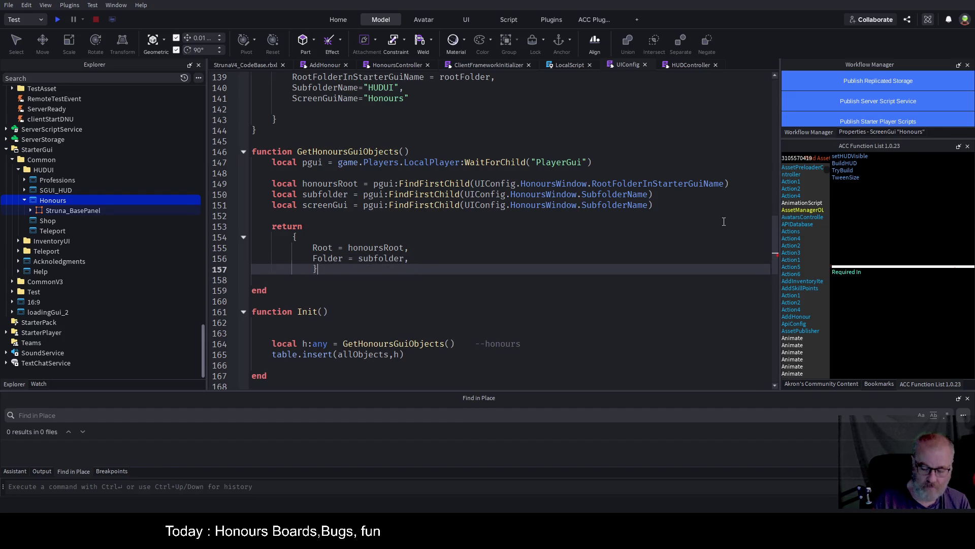
- Add a ScreenGui = screenGui entry, fix the brace indentation and save
key("Up")
key("End")
key("Return")
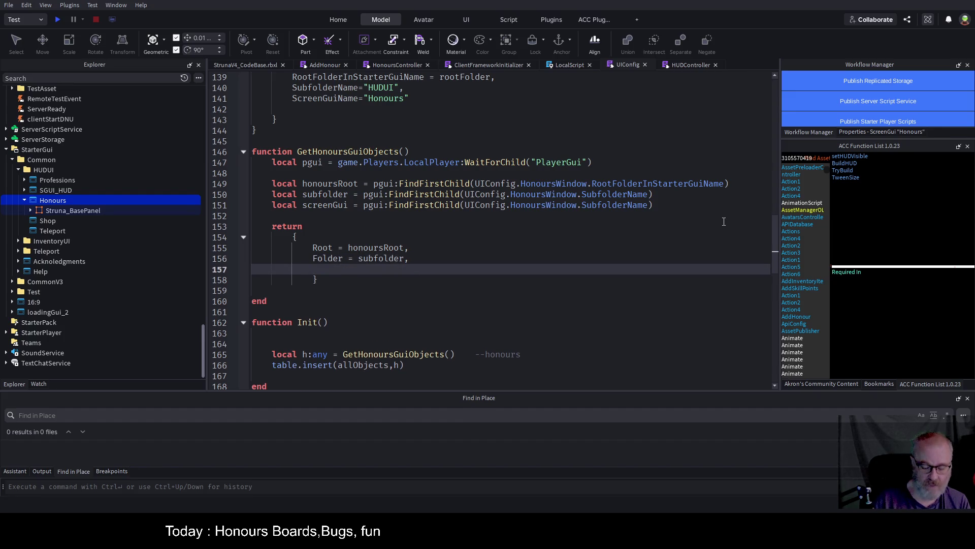
type("ScreenGu")
type("i=sc")
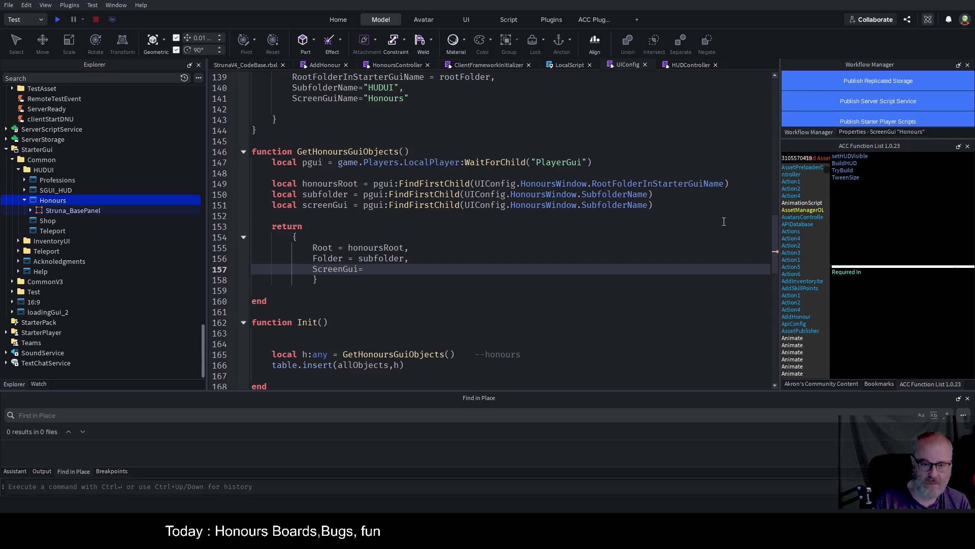
key("Tab")
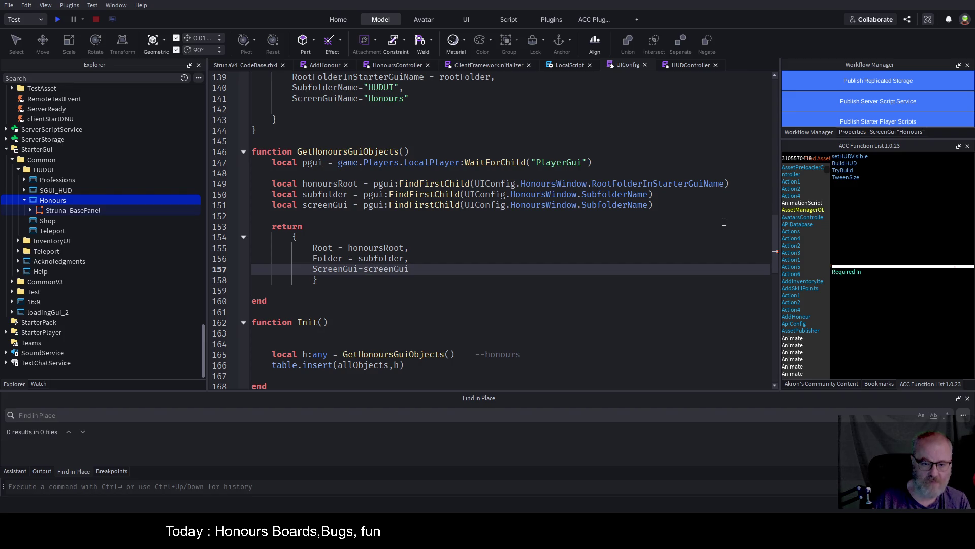
key("ctrl+s")
key("Down")
key("shift+Tab")
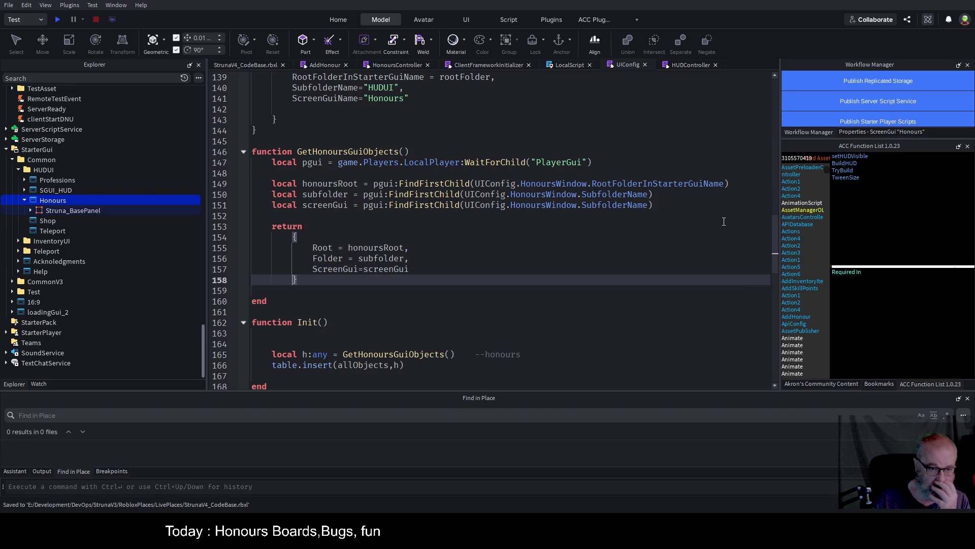
key("Down")
key("Down")
key("Down")
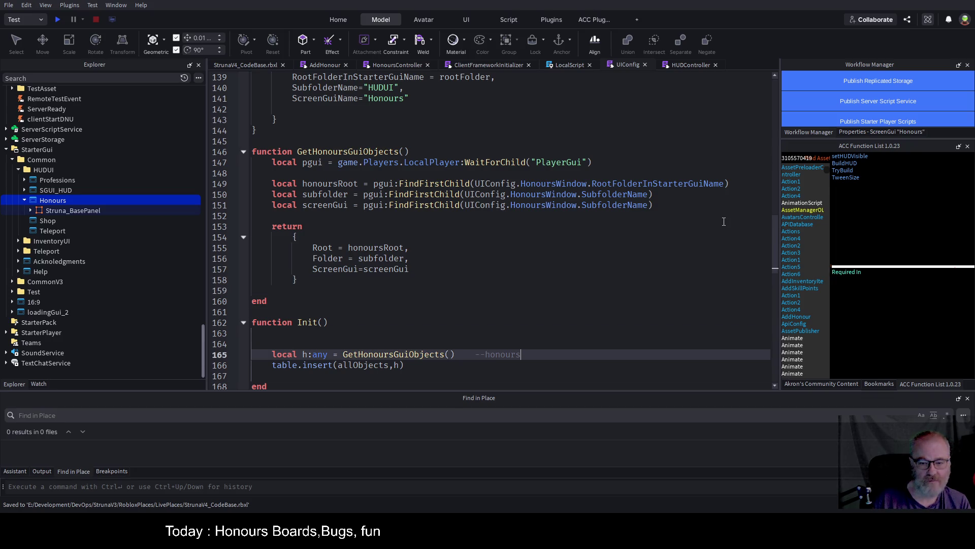
- Replace the table insert with allObjects["Honours"]=h and save
key("Return")
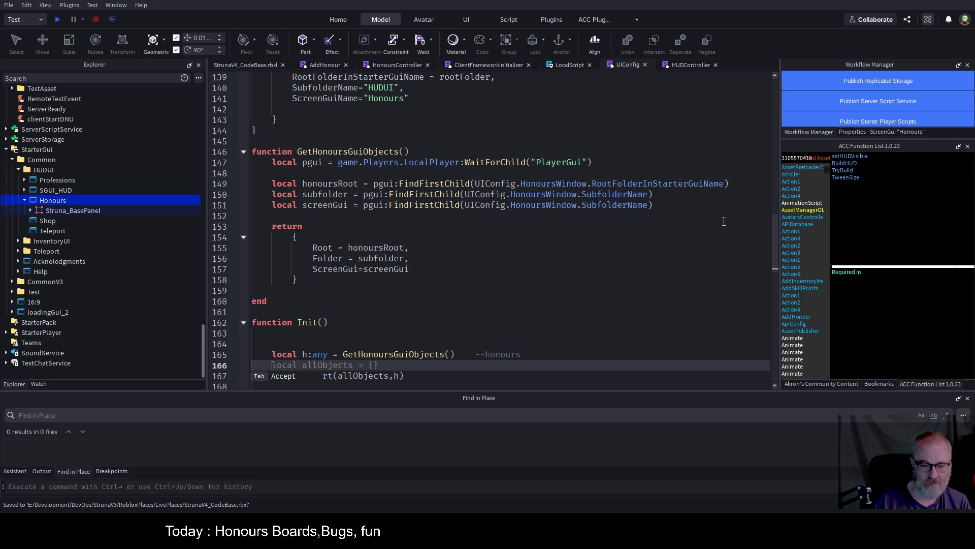
type("allObjects")
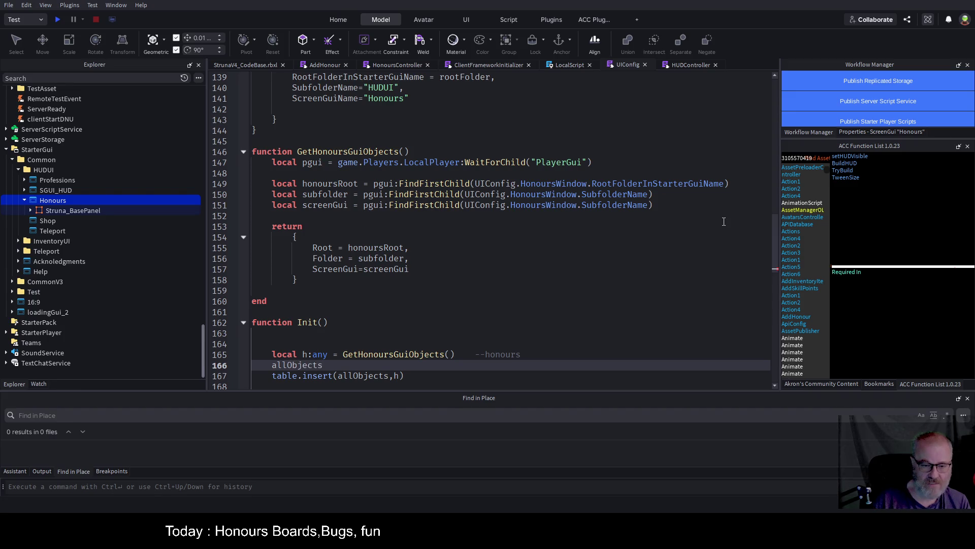
type("[\"Honour")
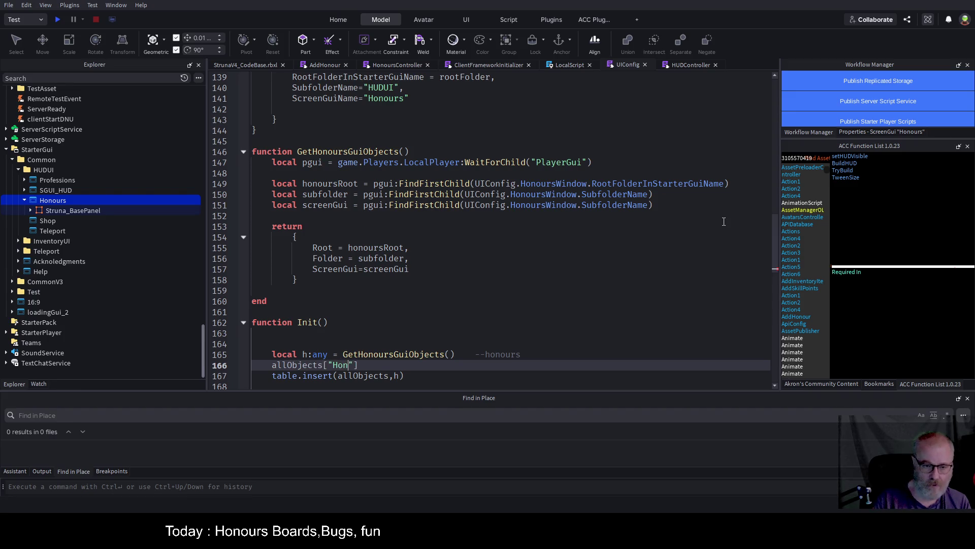
type("s\"]=h")
key("Return")
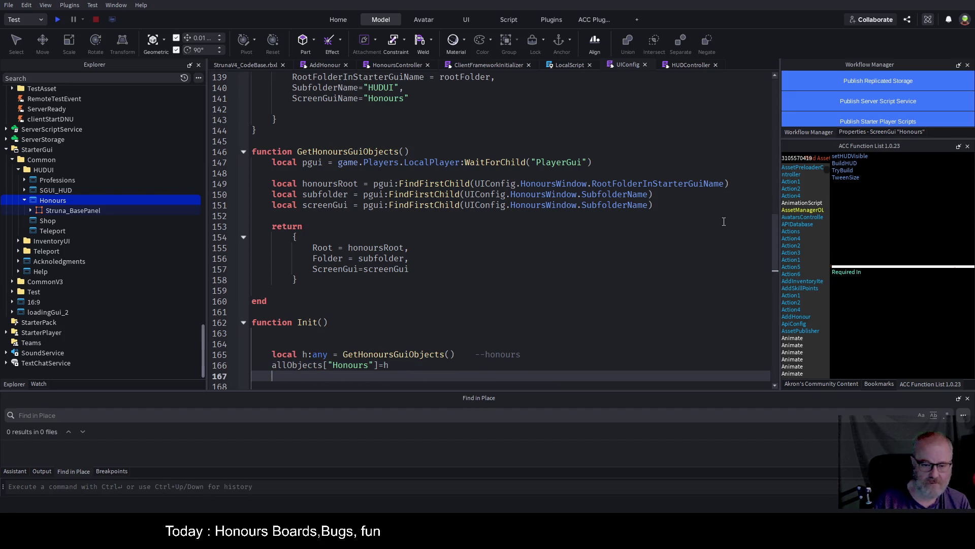
scroll(724, 221, "down", 2)
key("Up")
key("Down")
key("ctrl+s")
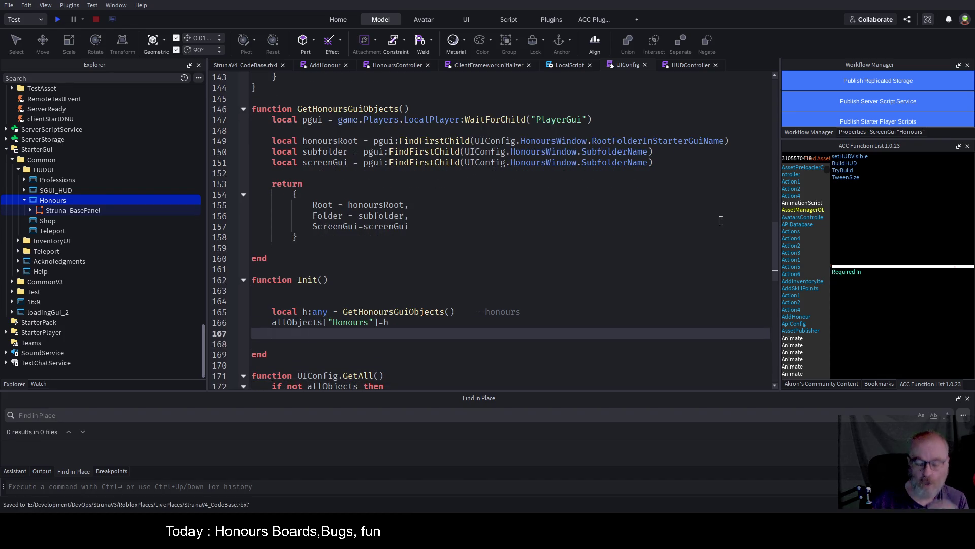
- Review the GetAll function and the returned table, save, and select the pgui lookup line
double_click(352, 322)
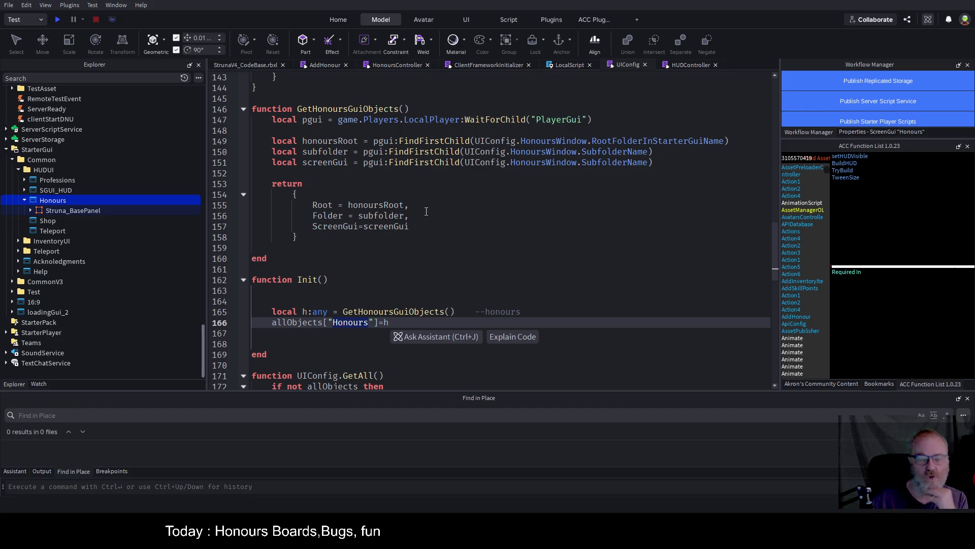
scroll(412, 247, "down", 2)
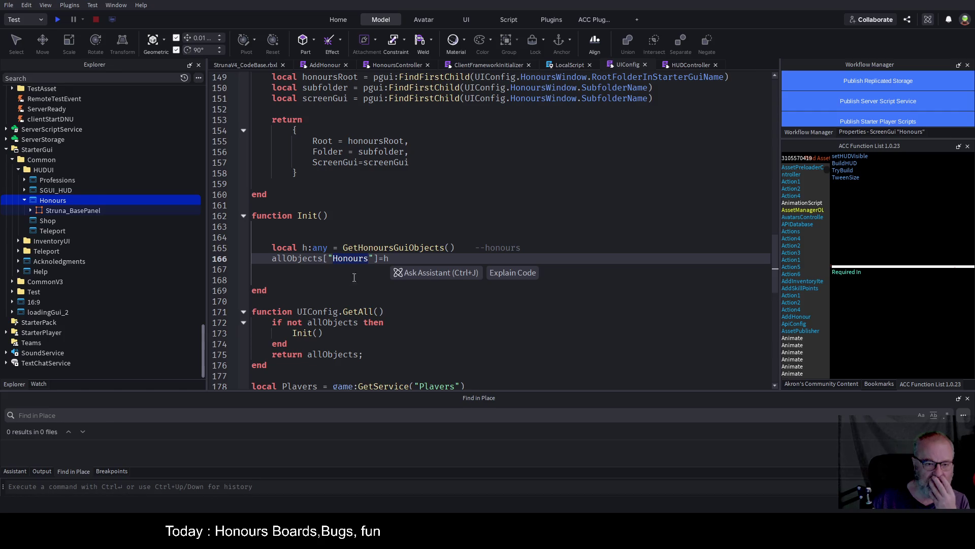
left_click(349, 310)
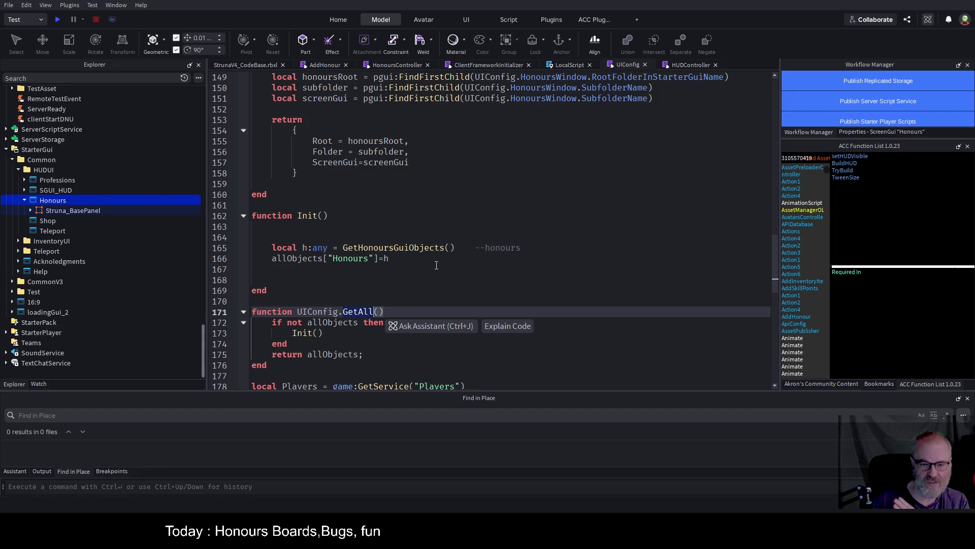
left_click(326, 143)
key("Down")
key("Down")
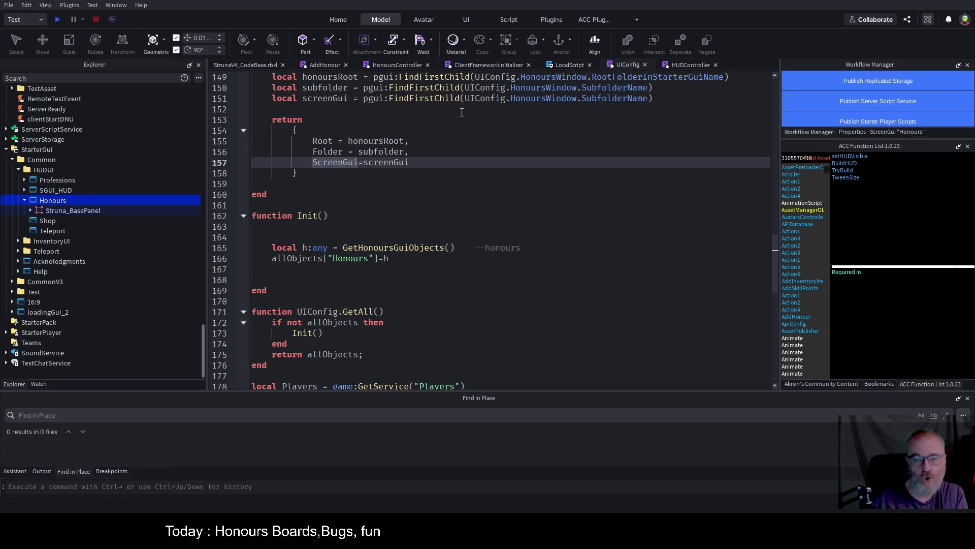
key("ctrl+s")
scroll(405, 166, "up", 2)
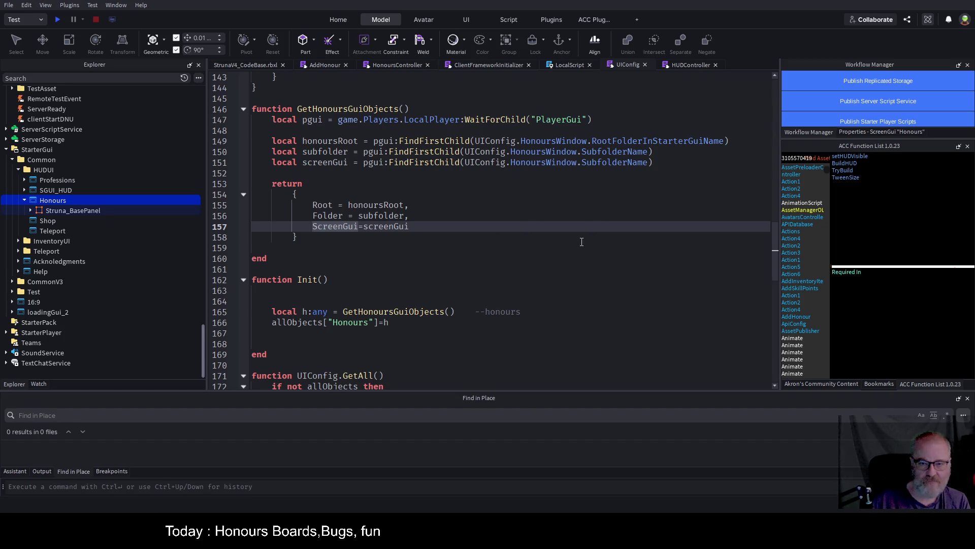
mouse_move(594, 120)
left_mouse_down()
mouse_move(404, 120)
mouse_move(414, 131)
mouse_move(257, 102)
mouse_move(252, 121)
left_mouse_up()
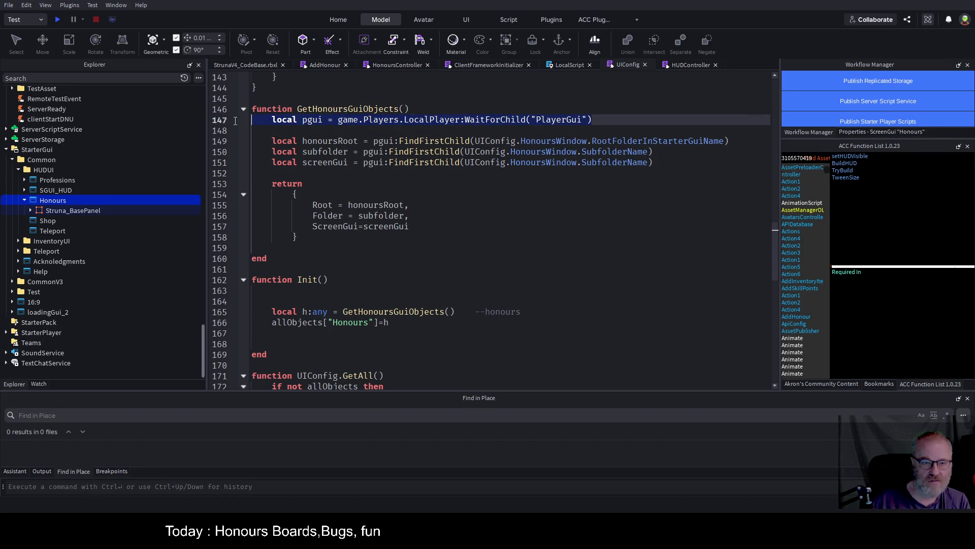
- Move the local pgui lookup into Init, give GetHonoursGuiObjects a pgui parameter, and save
key("ctrl+x")
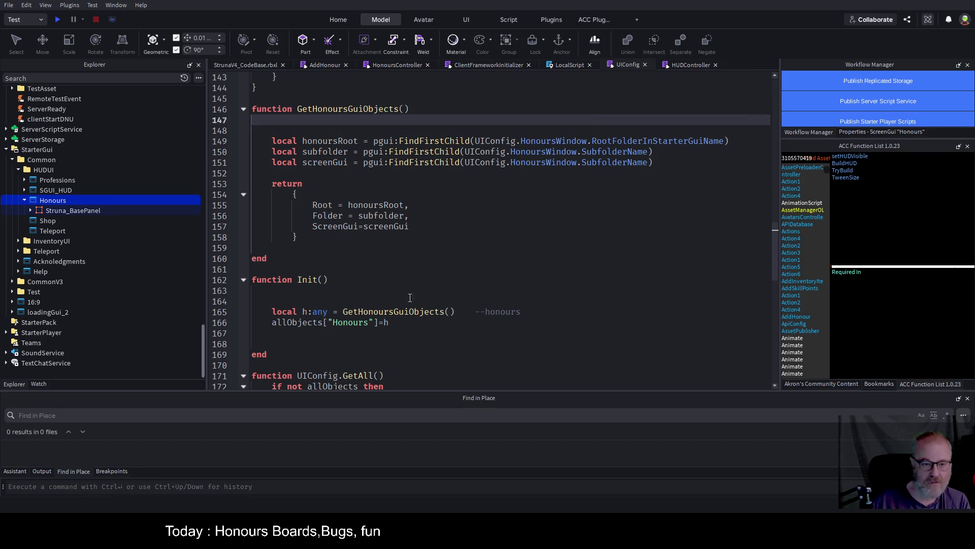
left_click(409, 301)
key("ctrl+v")
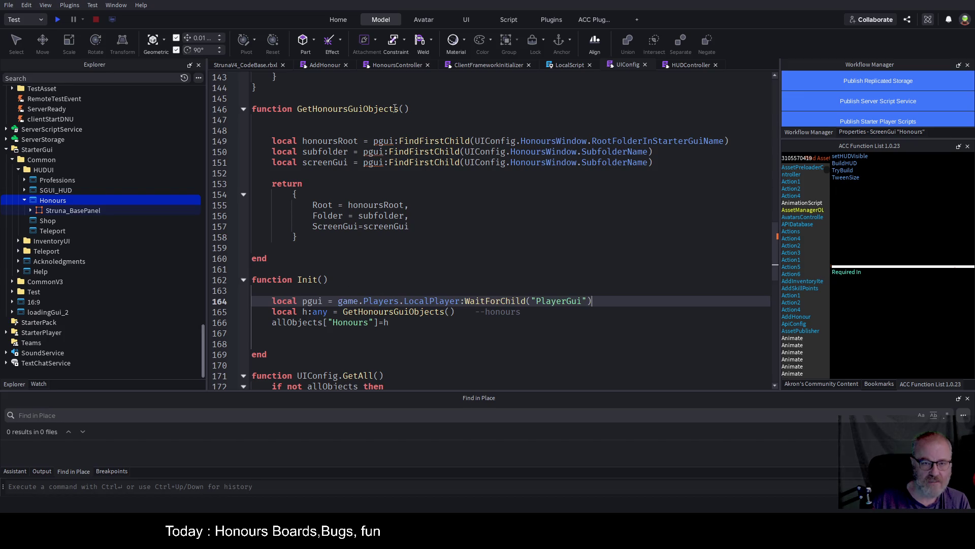
left_click(405, 109)
type("pgui")
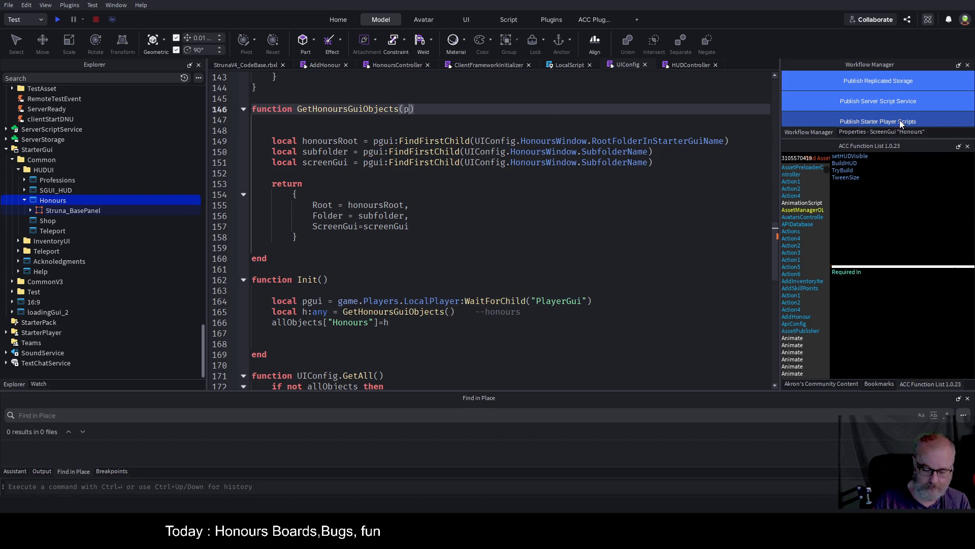
key("ctrl+s")
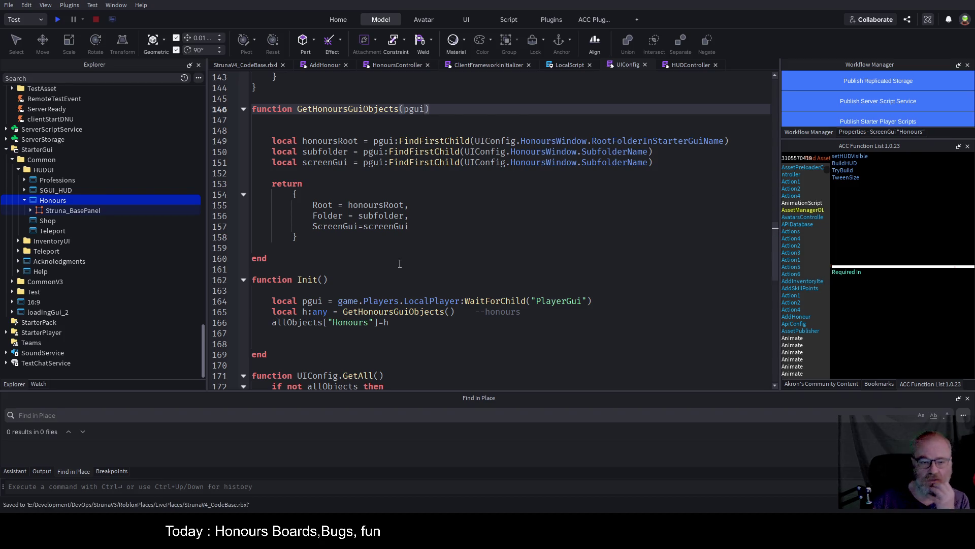
left_click(616, 300)
key("Return")
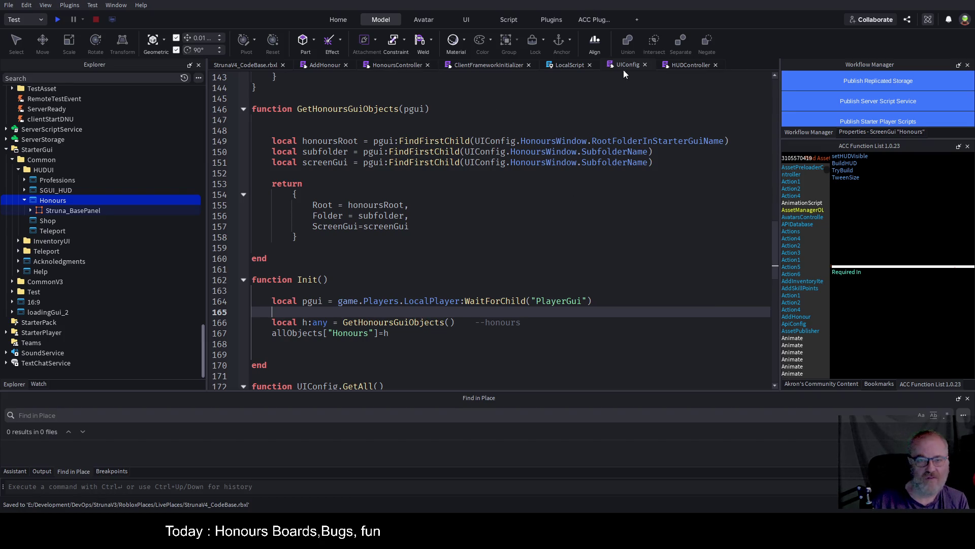
scroll(458, 181, "up", 9)
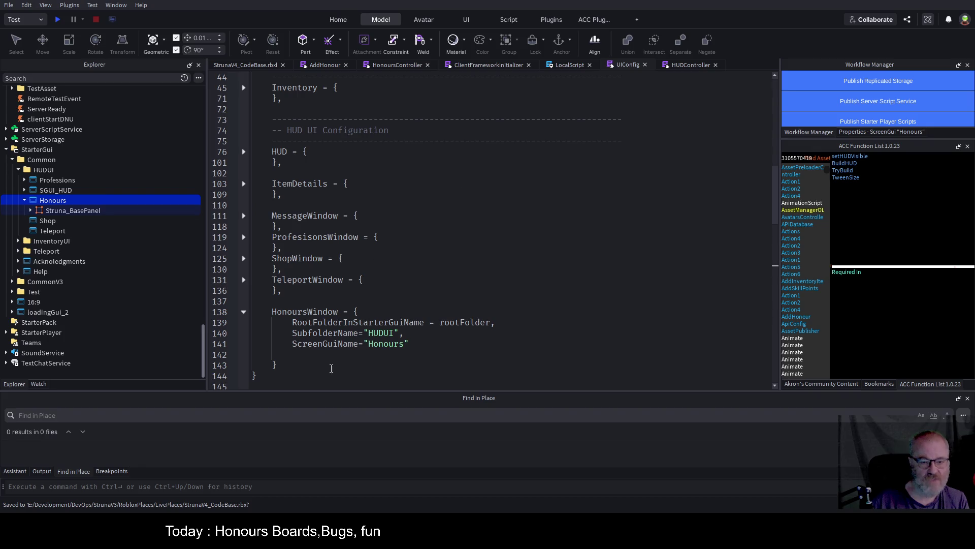
scroll(432, 229, "up", 3)
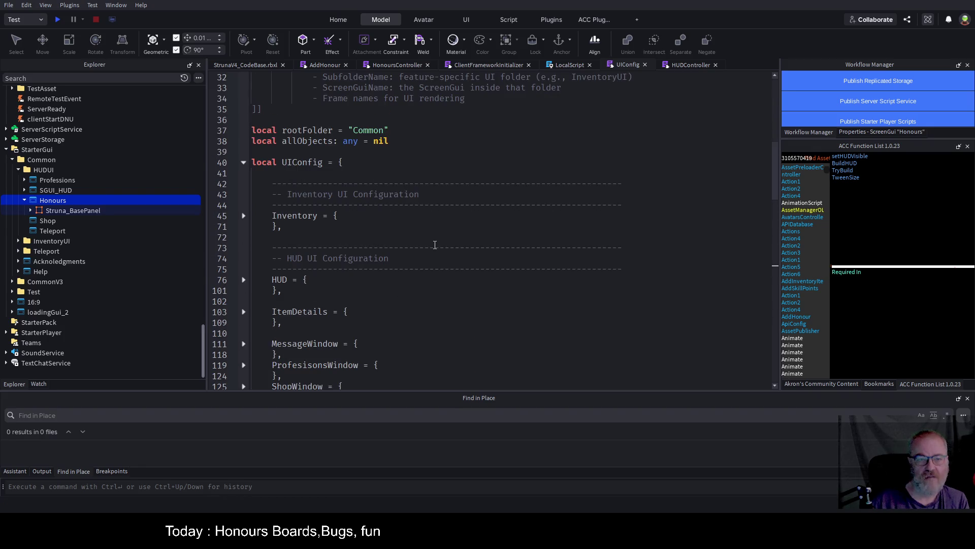
scroll(435, 244, "down", 3)
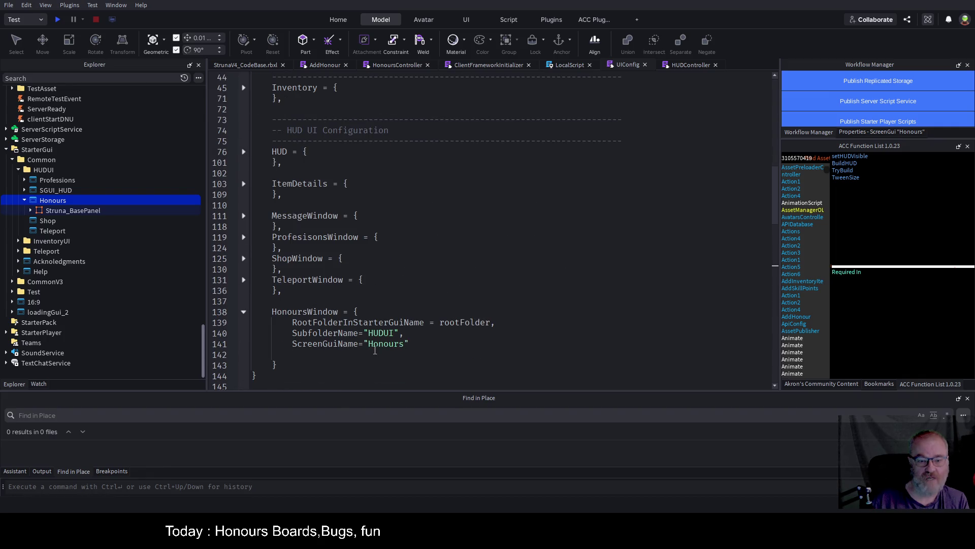
scroll(542, 263, "up", 4)
key("ctrl+s")
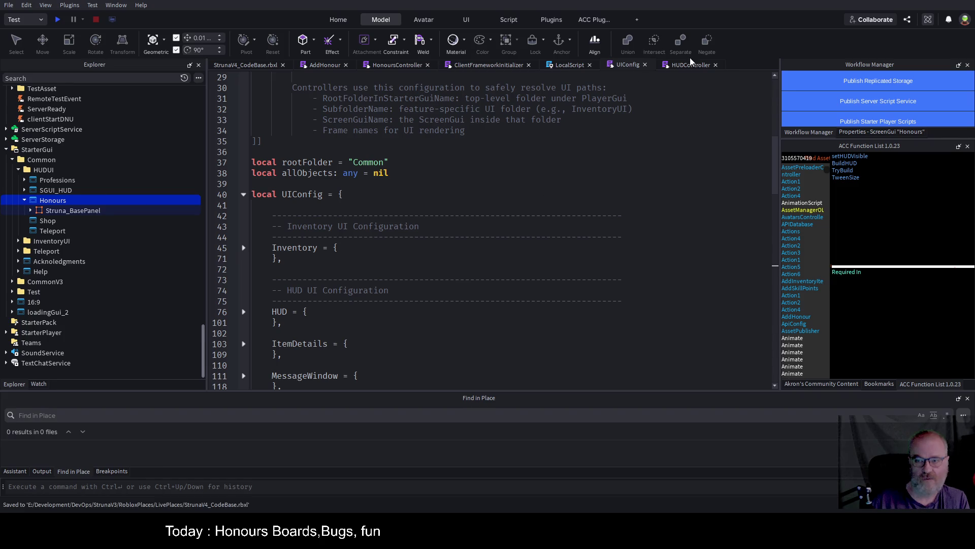
- In HonoursController, delete all breakpoints and bookmark line 58's uiConfig.GetAll() call
left_click(399, 64)
left_click(511, 204)
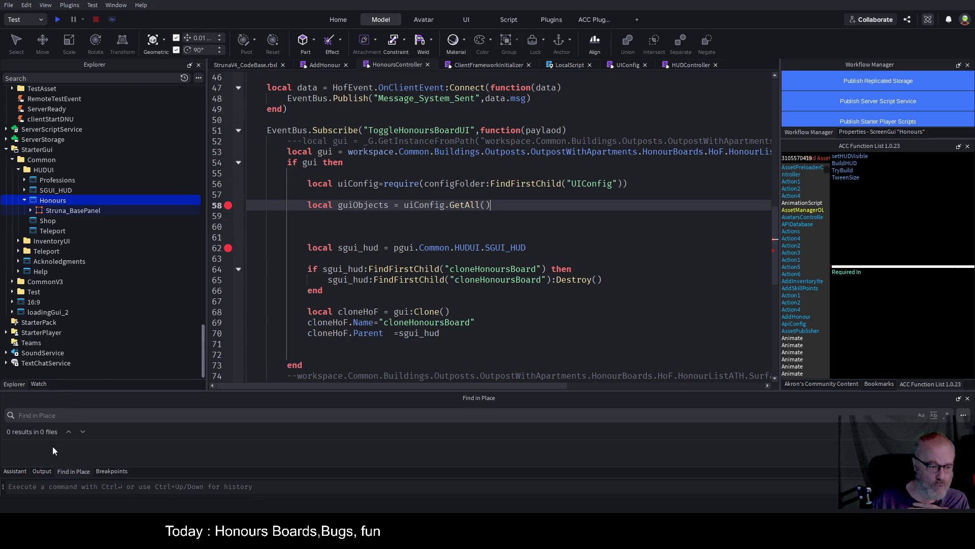
left_click(109, 473)
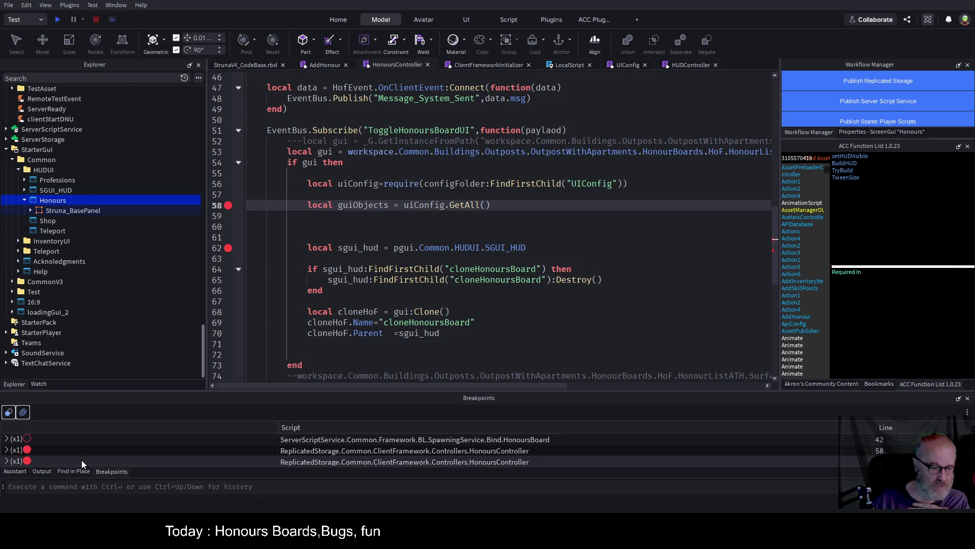
left_click(23, 412)
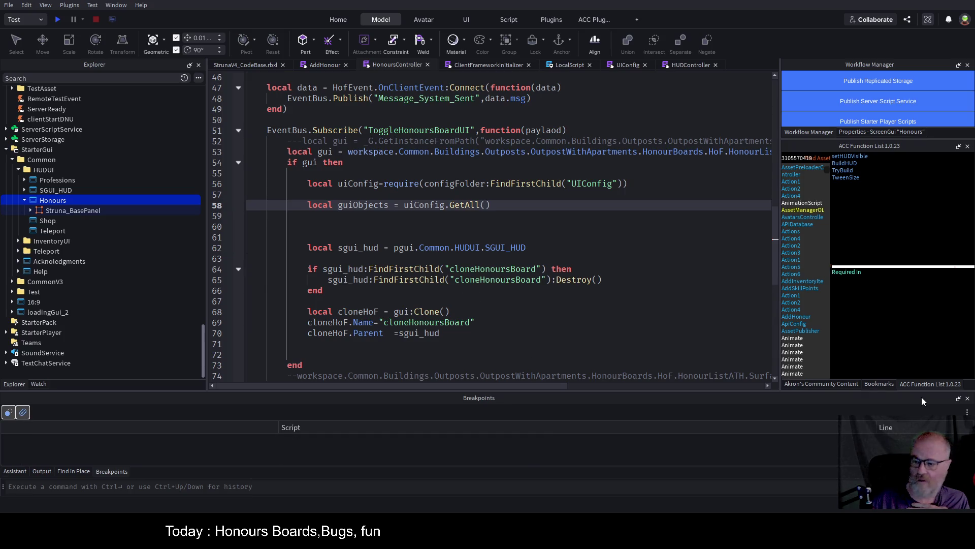
left_click(879, 384)
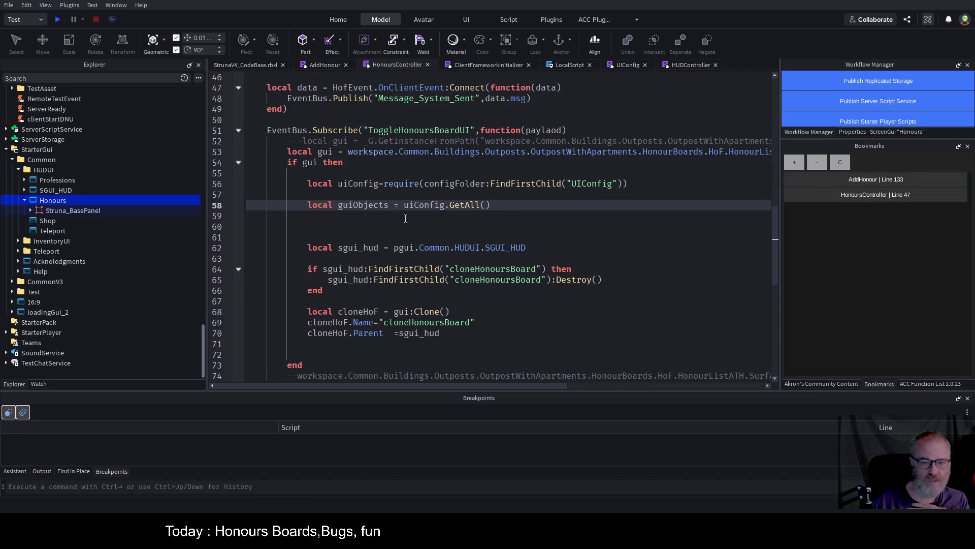
left_click(416, 204)
left_click(794, 162)
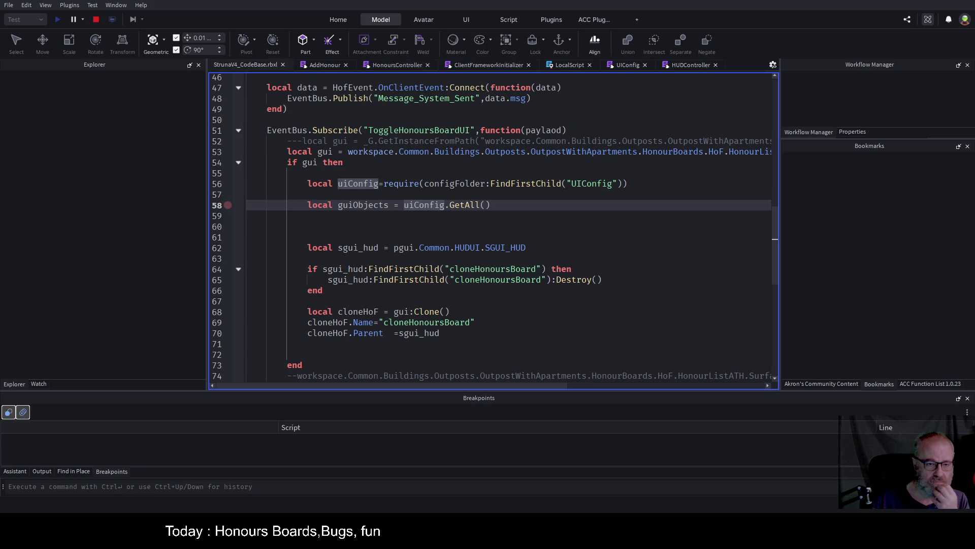
- Set a breakpoint on line 58 of HonoursController and return to the running game
left_click(386, 65)
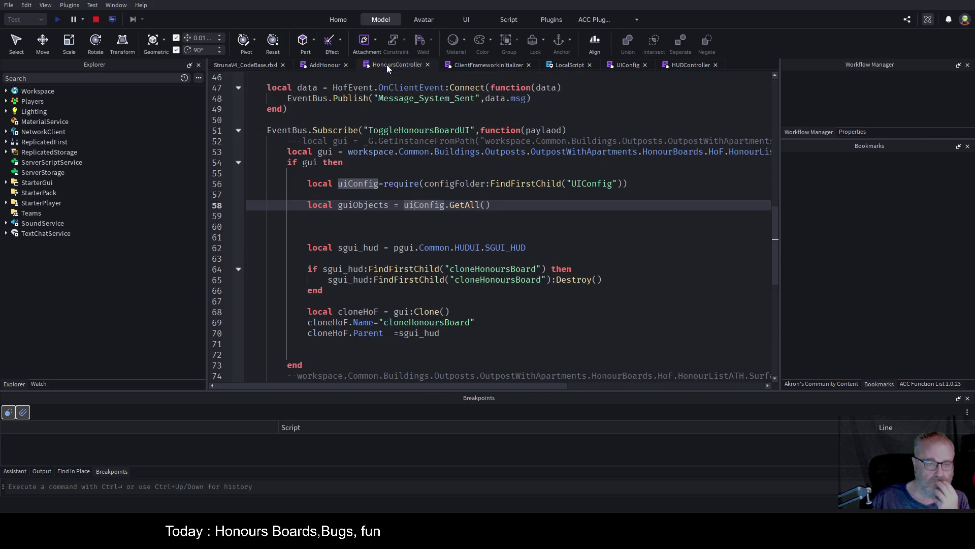
left_click(227, 205)
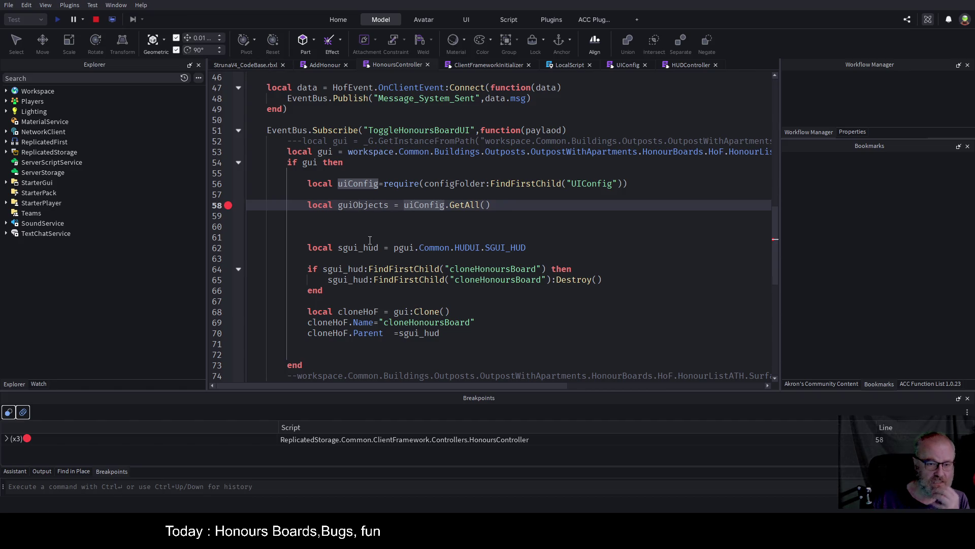
left_click(242, 65)
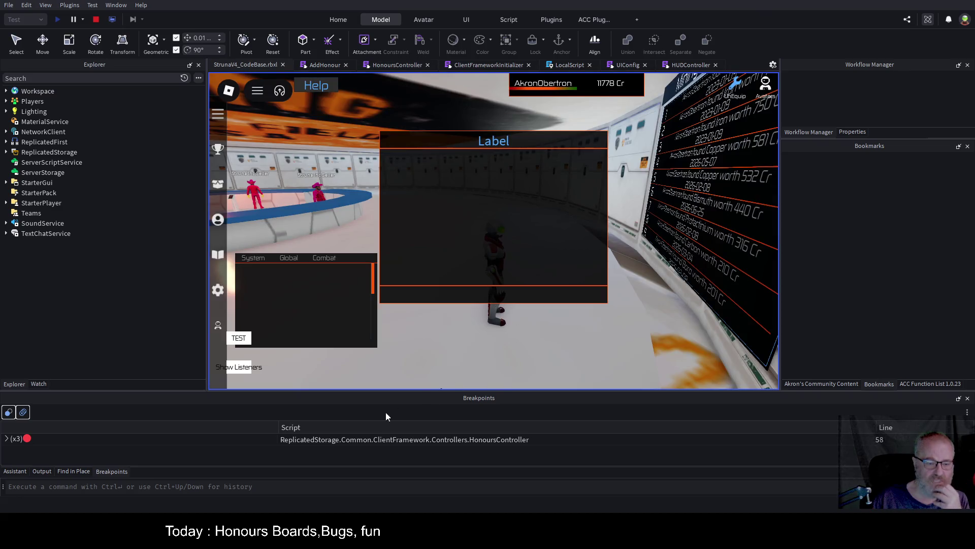
- Clear Output, open the honours board in-game, and resume past the breakpoint to reveal the error
left_click(43, 473)
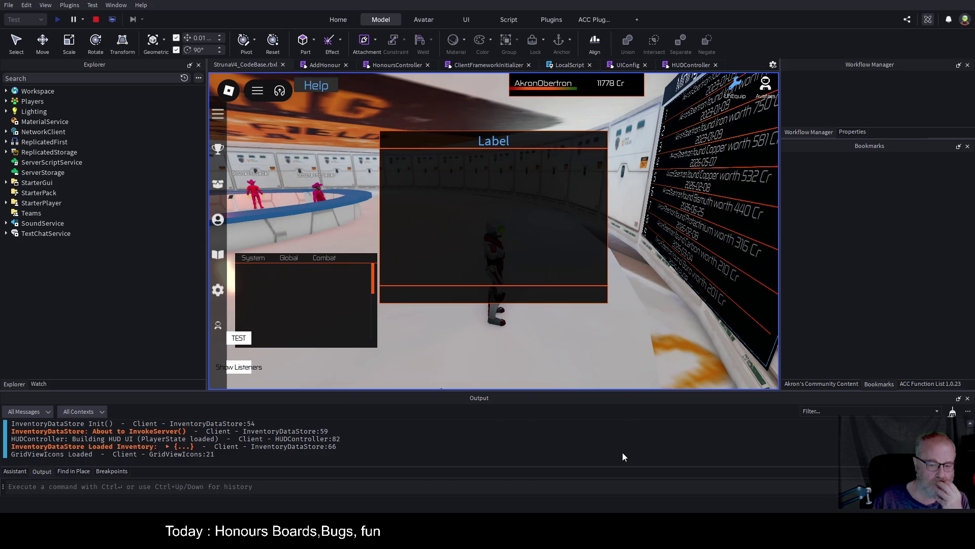
key("ctrl+k")
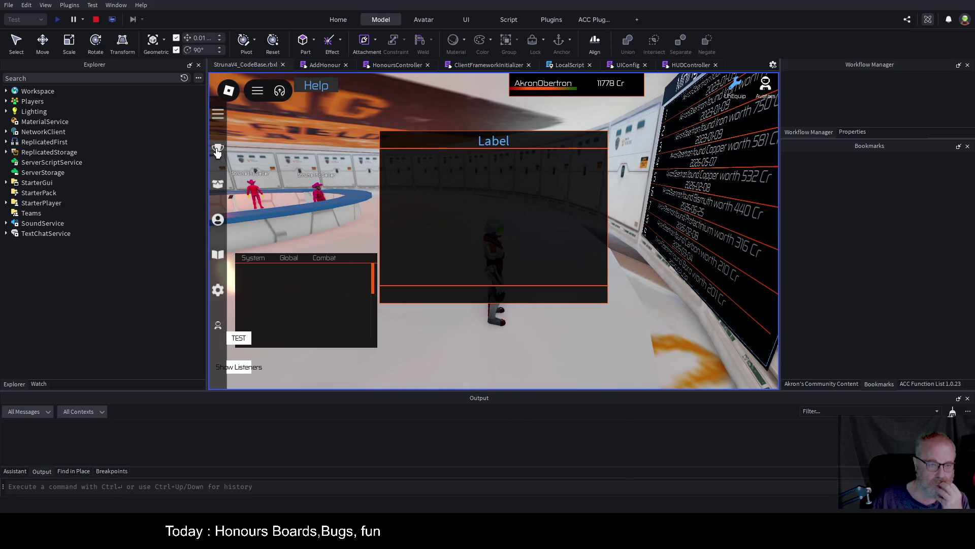
left_click(219, 152)
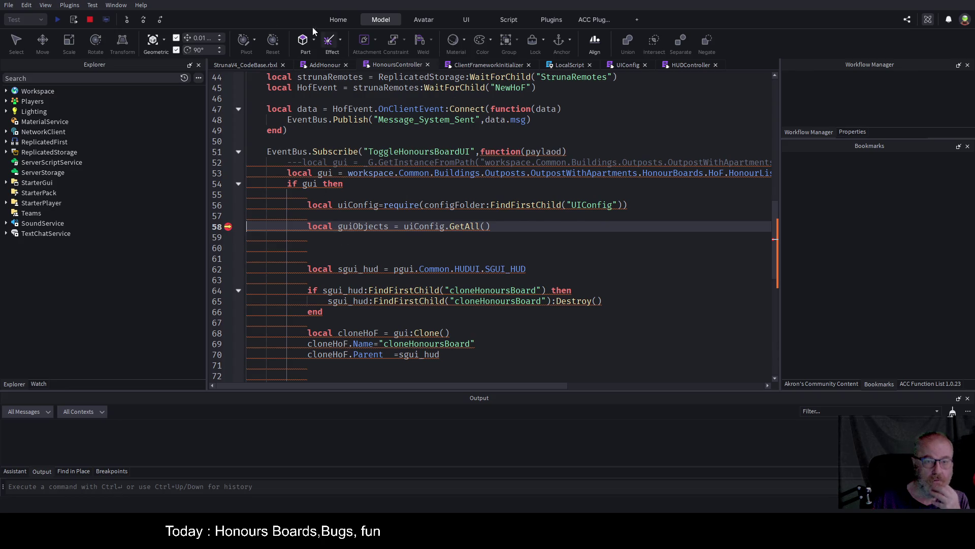
left_click(141, 19)
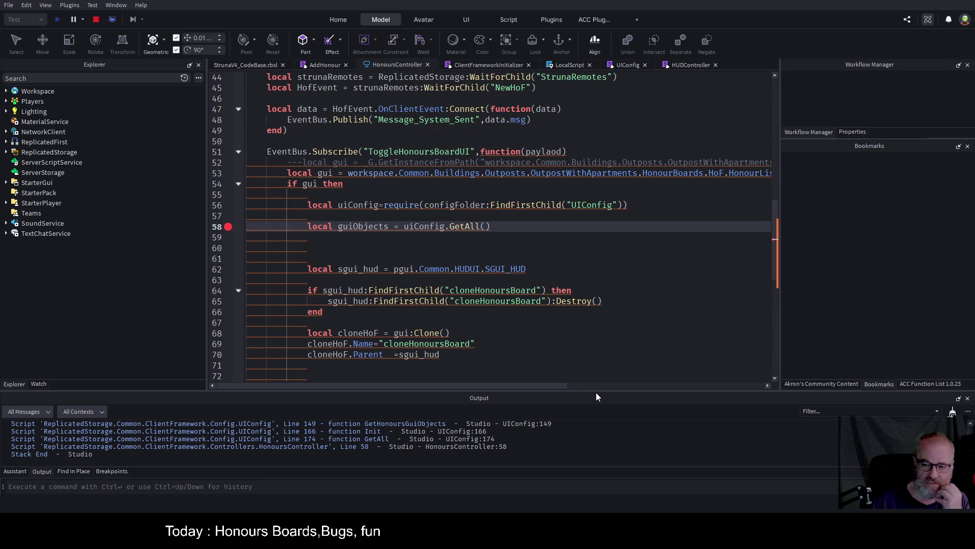
left_click_drag(598, 393, 600, 287)
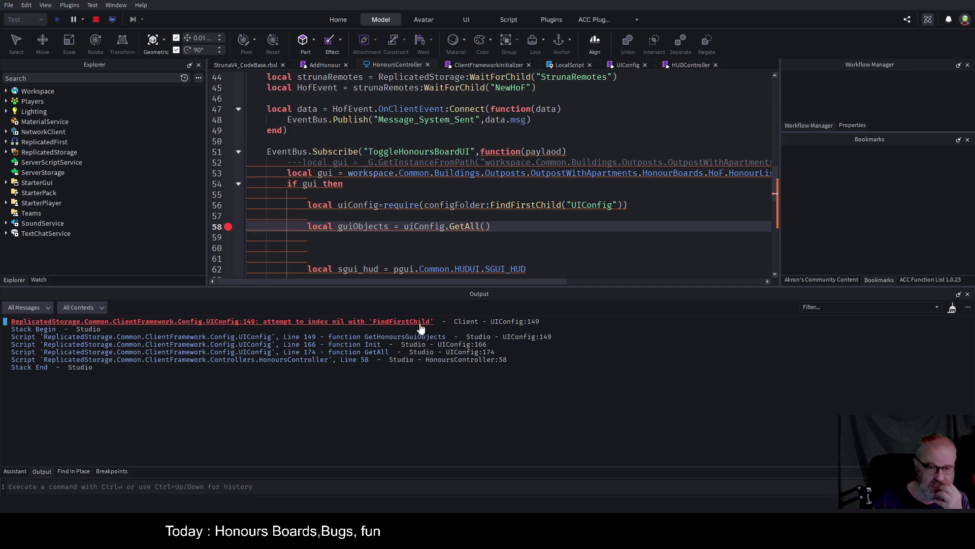
- Trace the UIConfig:149 nil FindFirstChild error to Init's argument-less GetHonoursGuiObjects() call
left_click(519, 323)
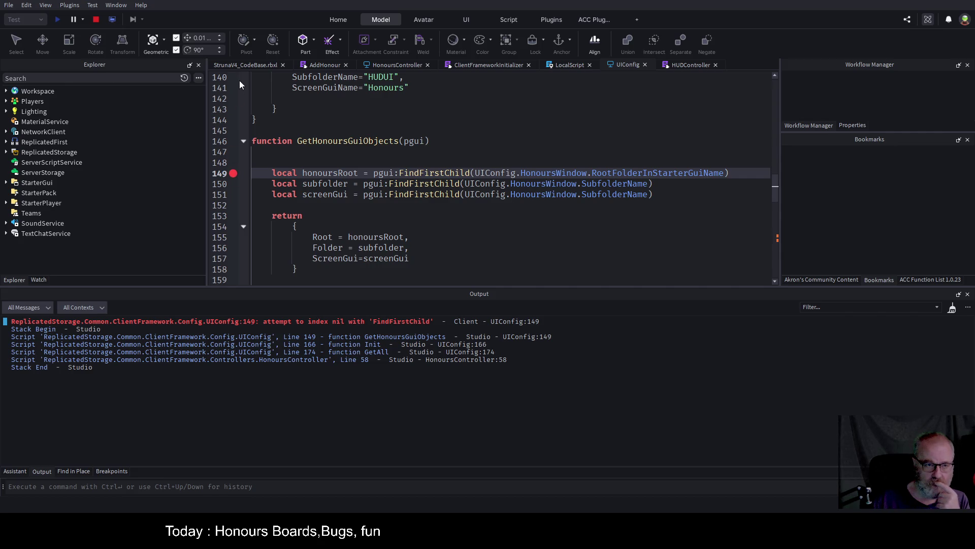
left_click(245, 65)
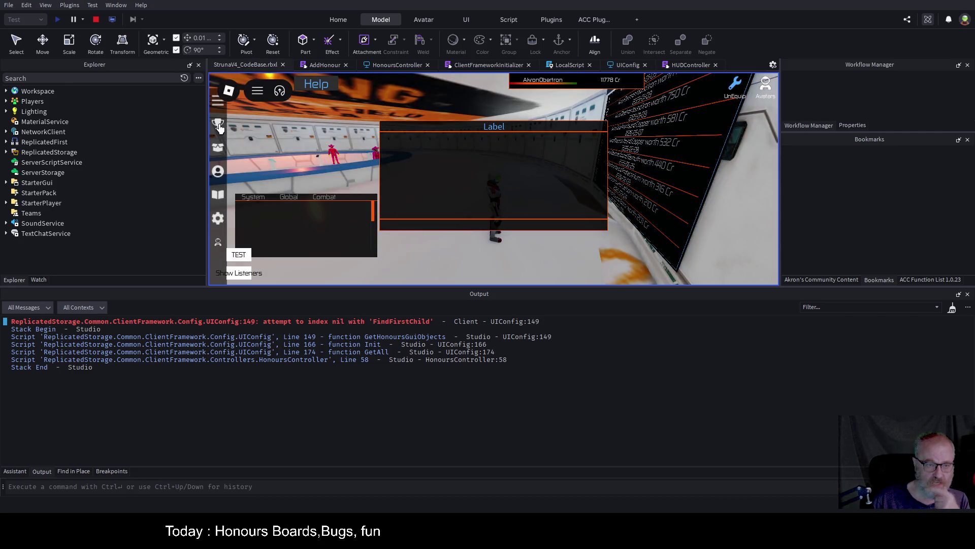
left_click(219, 123)
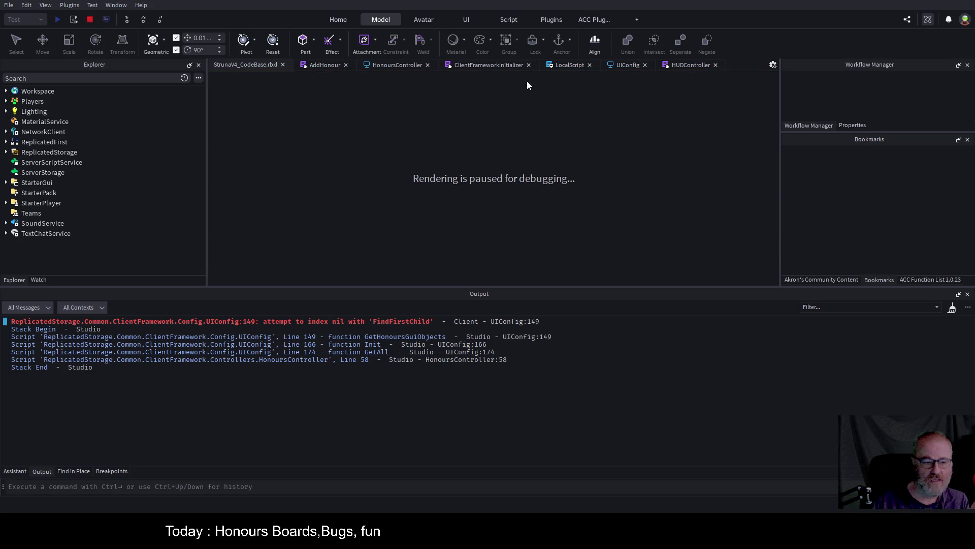
left_click(392, 65)
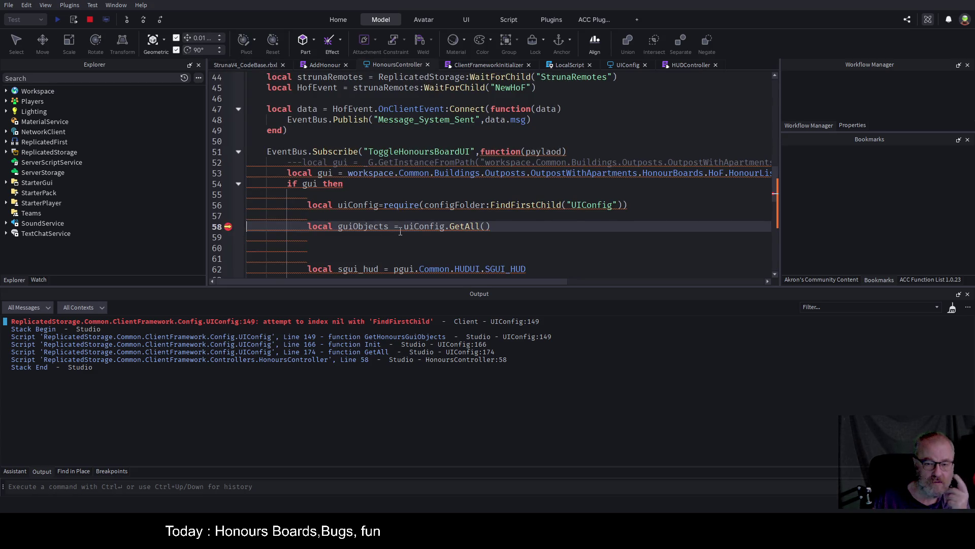
key("F10")
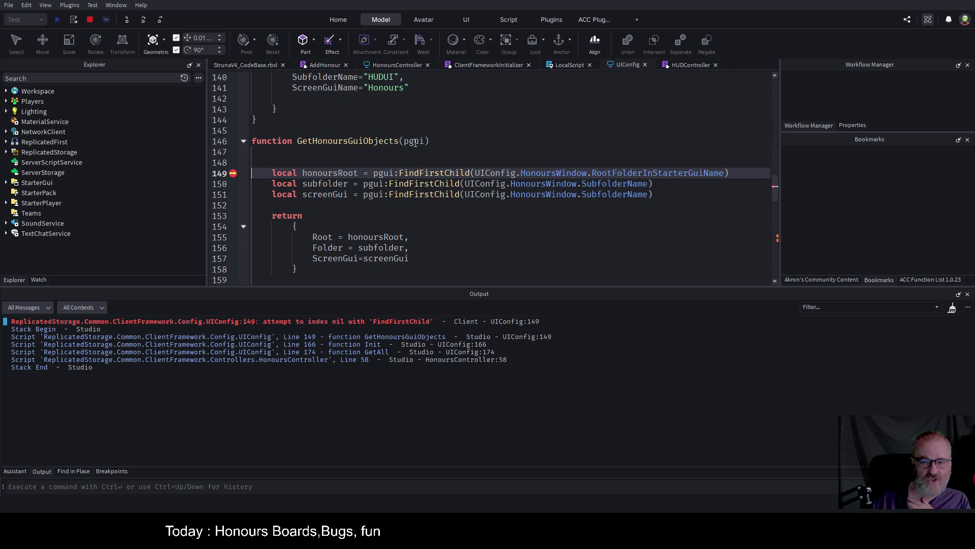
scroll(374, 216, "down", 4)
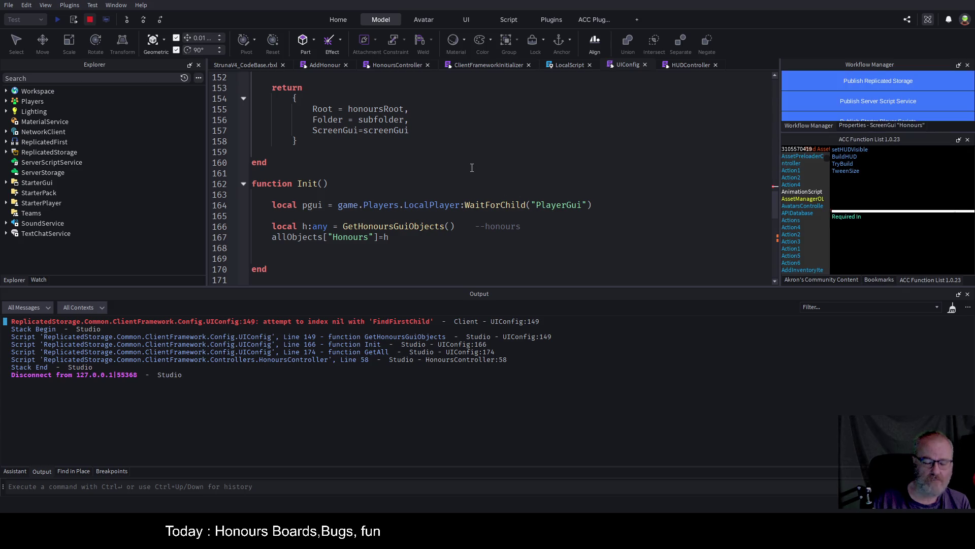
- Pass pgui into the GetHonoursGuiObjects call on line 166, save the place, and replay
left_click(471, 227)
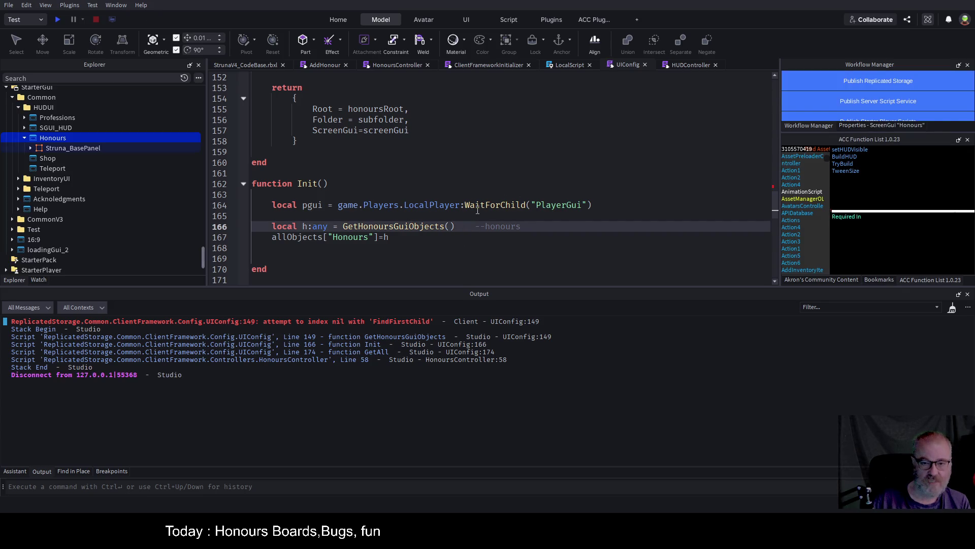
key("ctrl+Left")
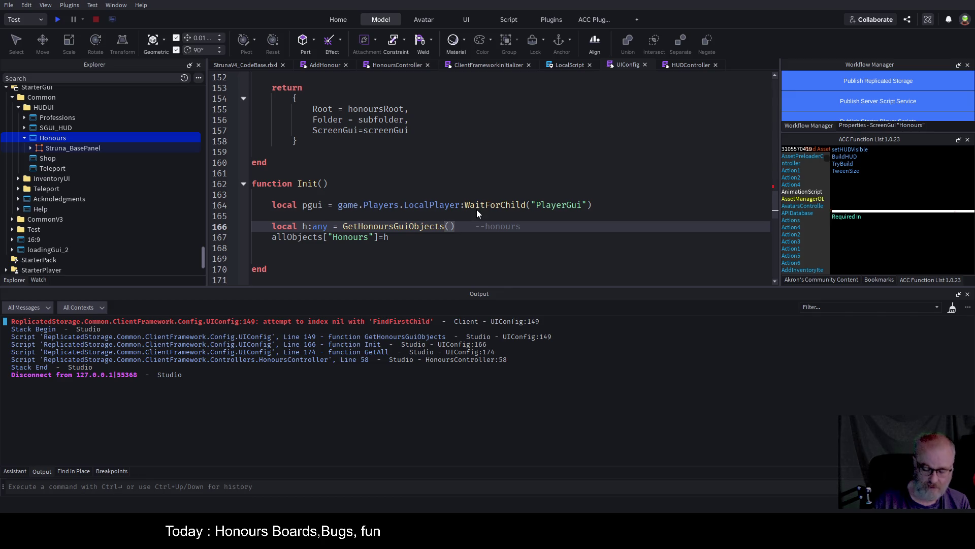
type("pgui")
key("ctrl+s")
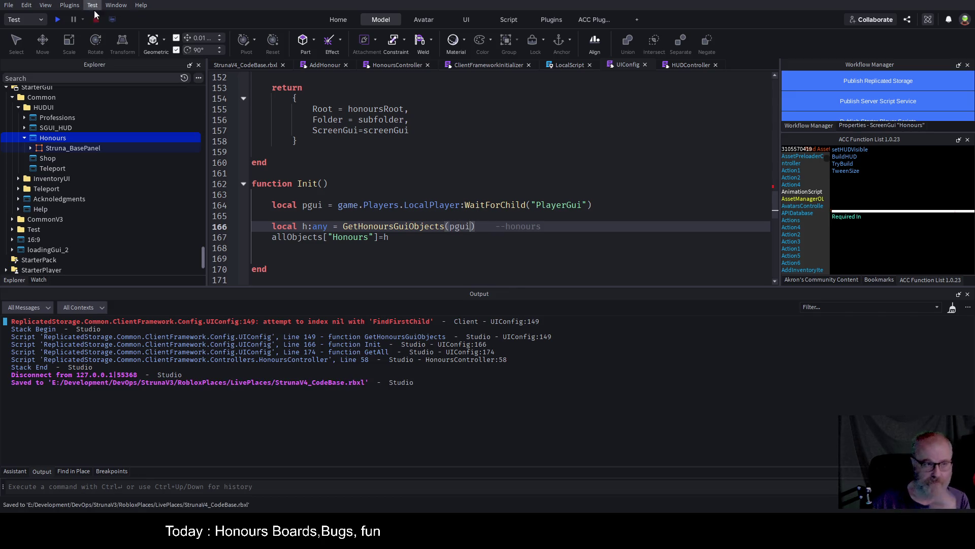
left_click(58, 19)
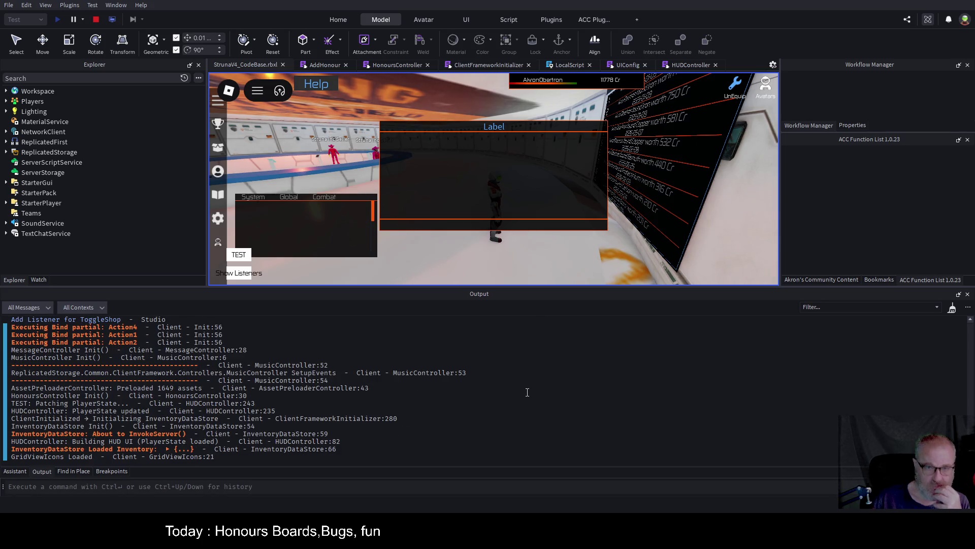
- Move from HonoursController and HUDController to UIConfig, then go to GetHonoursGuiObjects' definition with F12
left_click(388, 64)
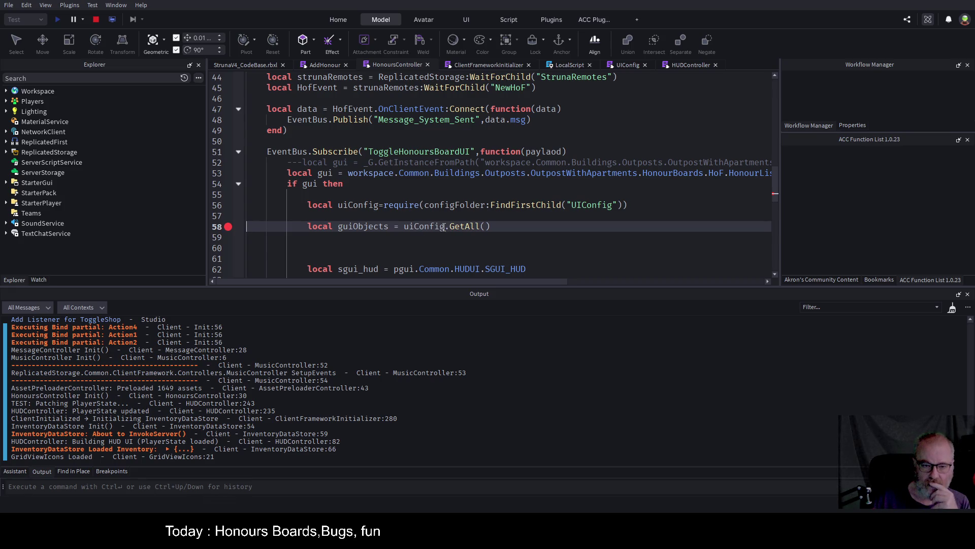
scroll(613, 245, "down", 3)
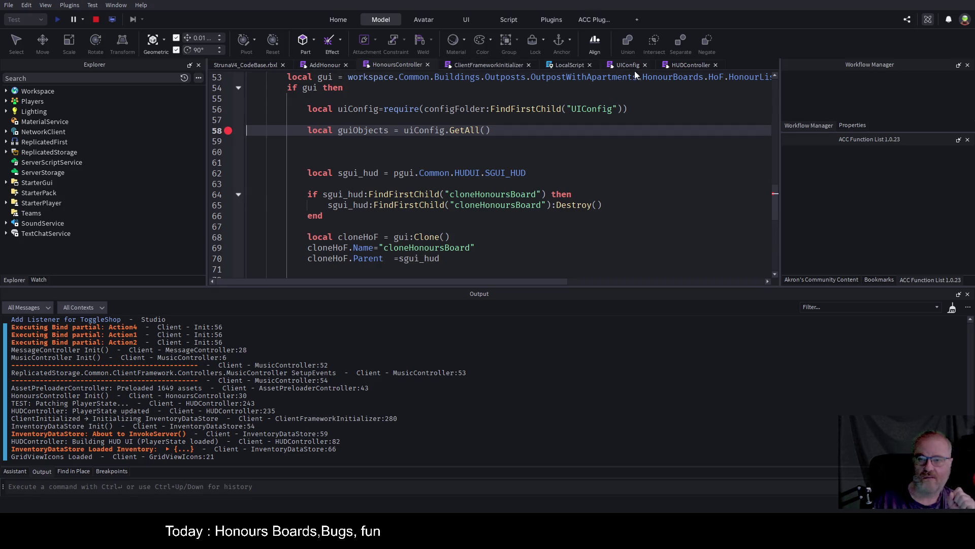
left_click(687, 66)
scroll(516, 171, "down", 6)
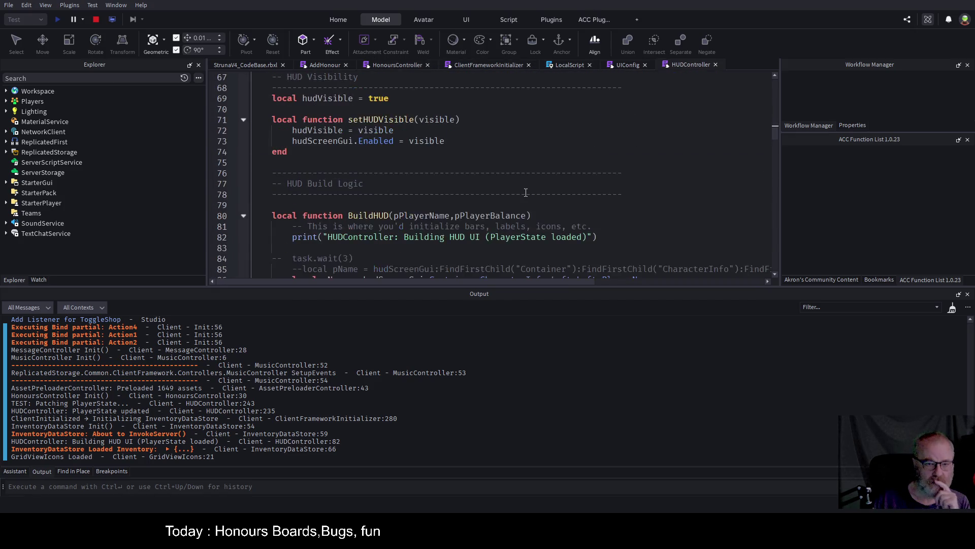
left_click(628, 66)
scroll(359, 188, "down", 1)
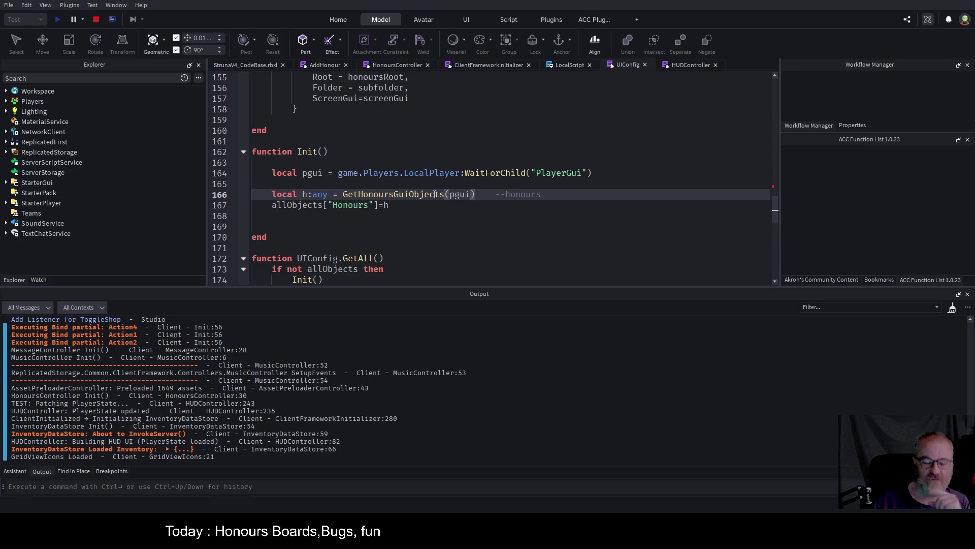
double_click(400, 195)
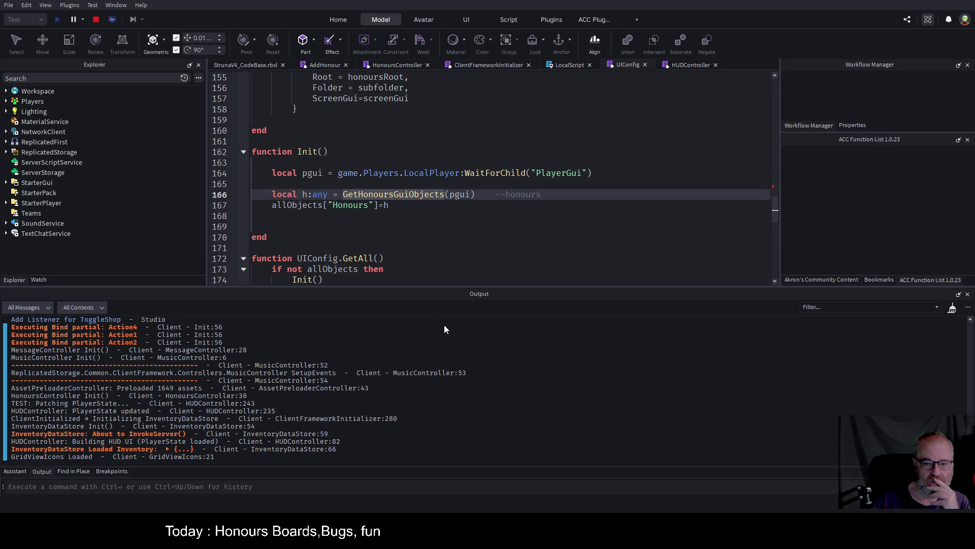
key("F12")
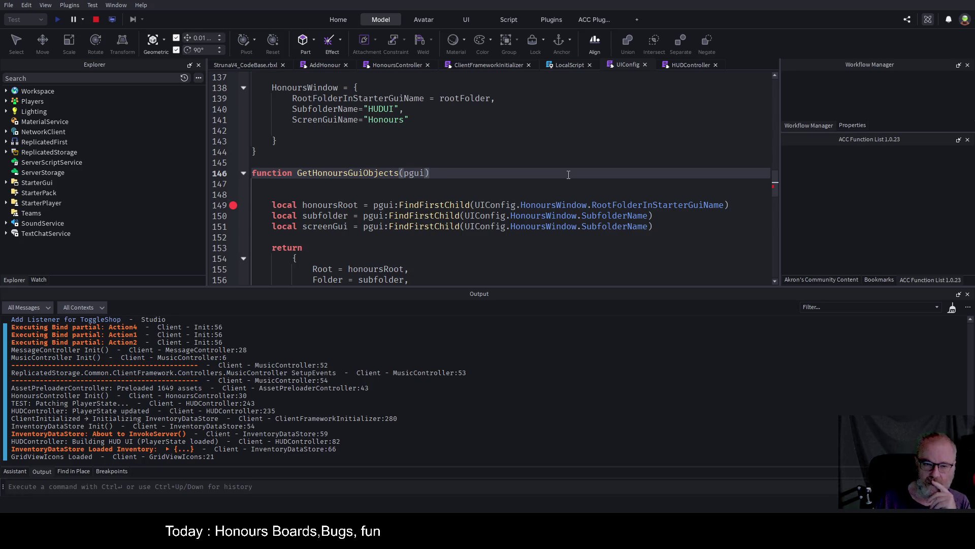
- Annotate the pgui parameter on line 146 with the type PlayerGui
type("::P")
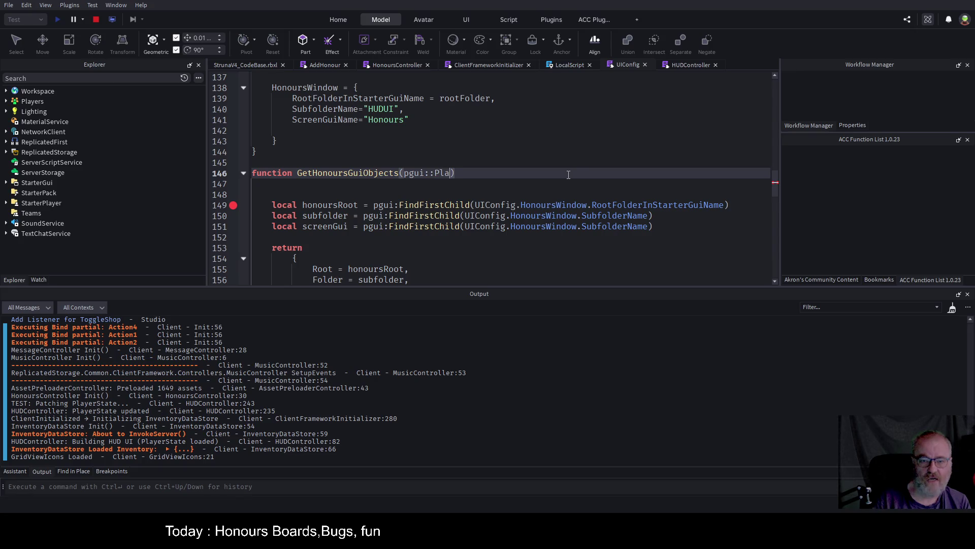
key("BackSpace")
type("P")
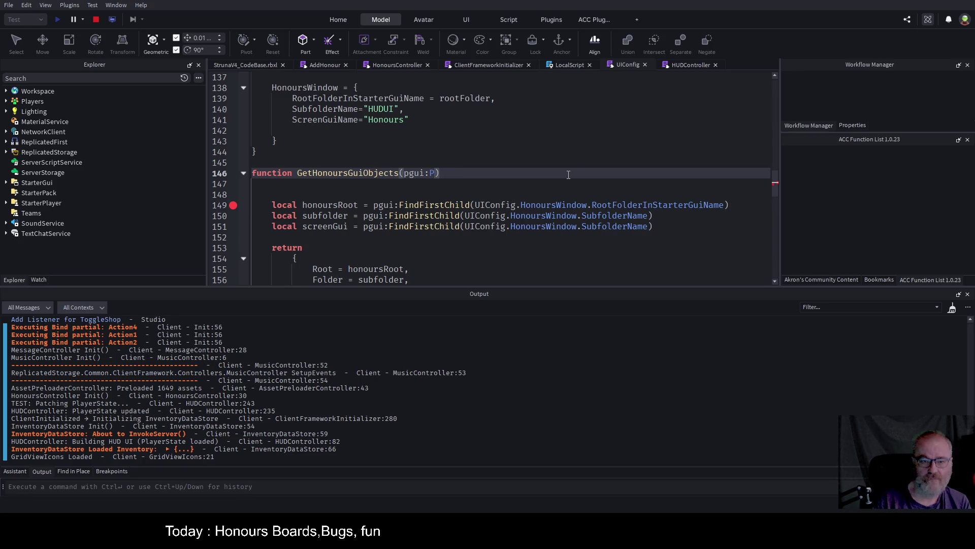
type("layerGui")
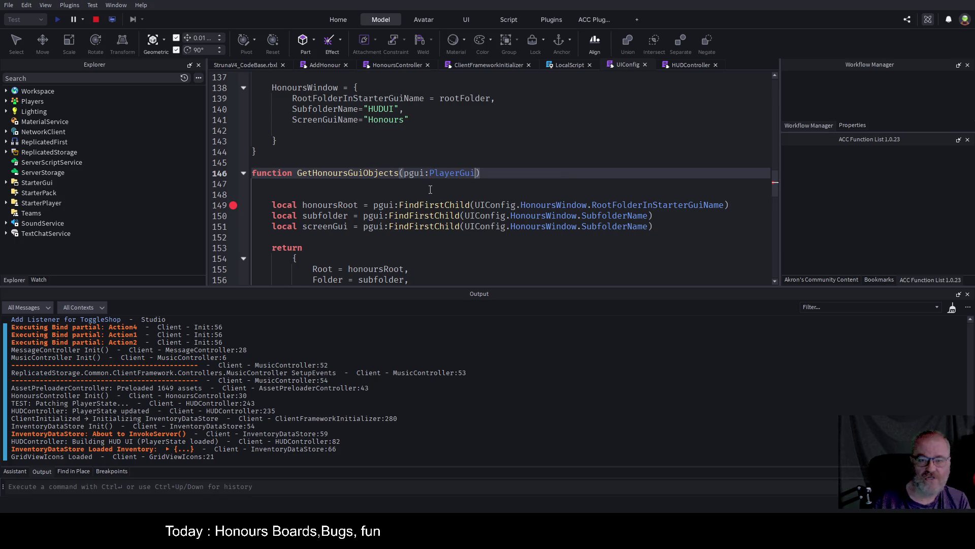
left_click(430, 188)
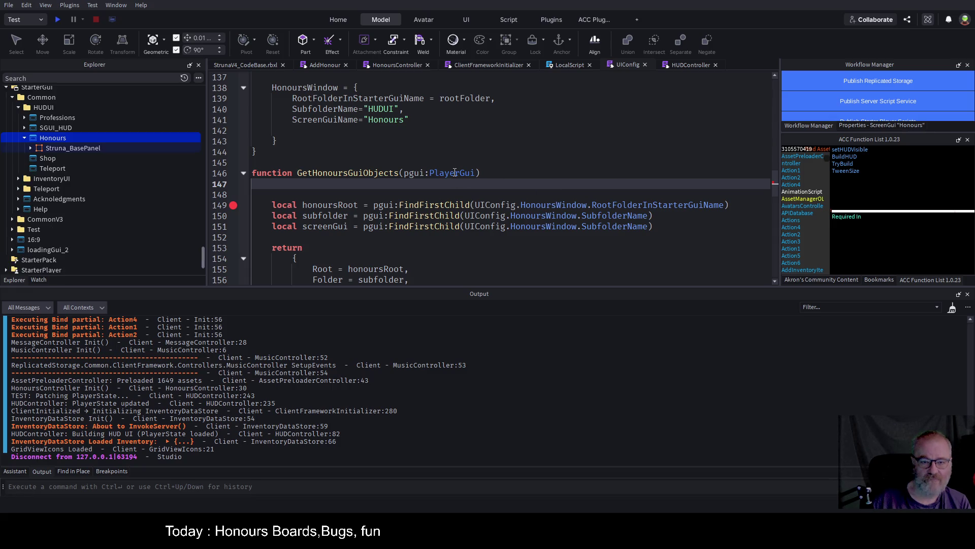
- Fold GetHonoursGuiObjects and delete the pgui argument from its call on line 166
left_click(243, 173)
scroll(404, 165, "down", 2)
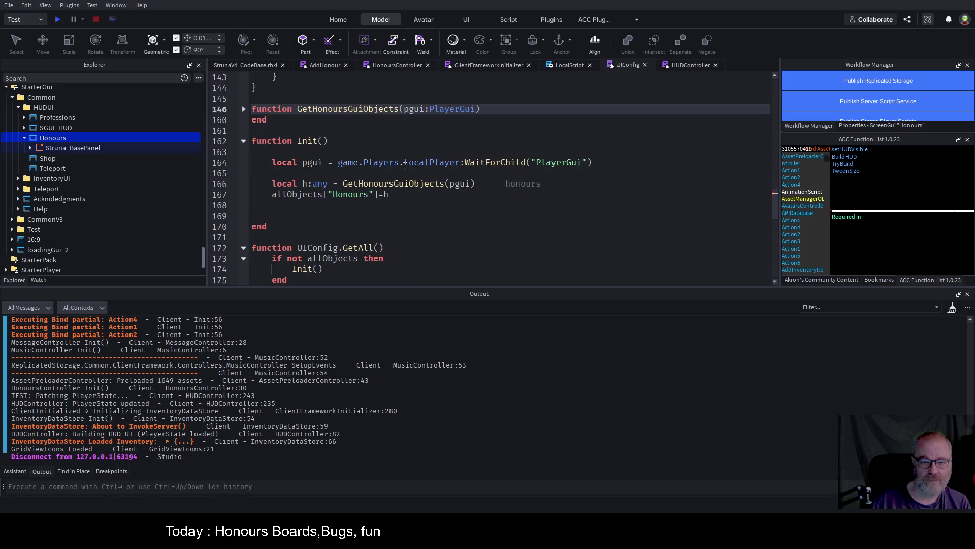
double_click(460, 185)
key("BackSpace")
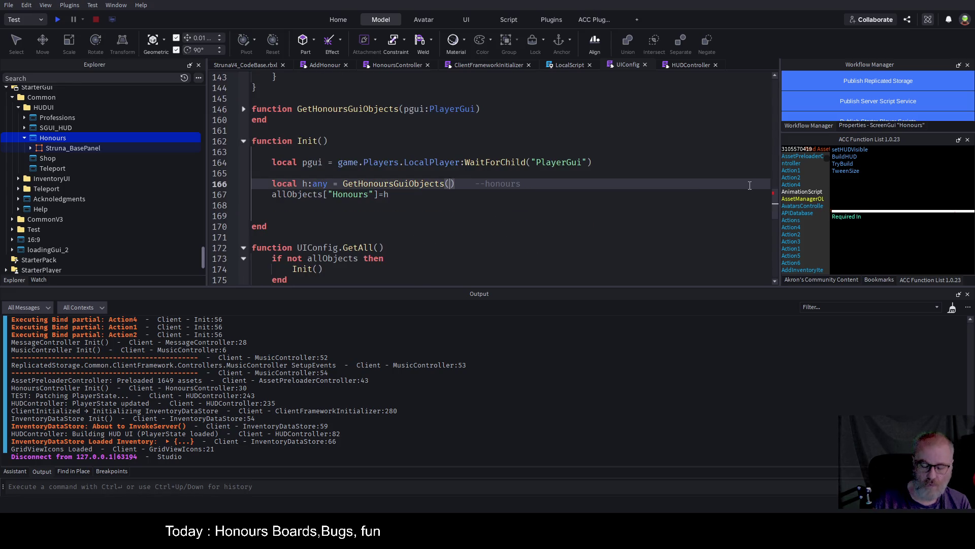
left_click(506, 233)
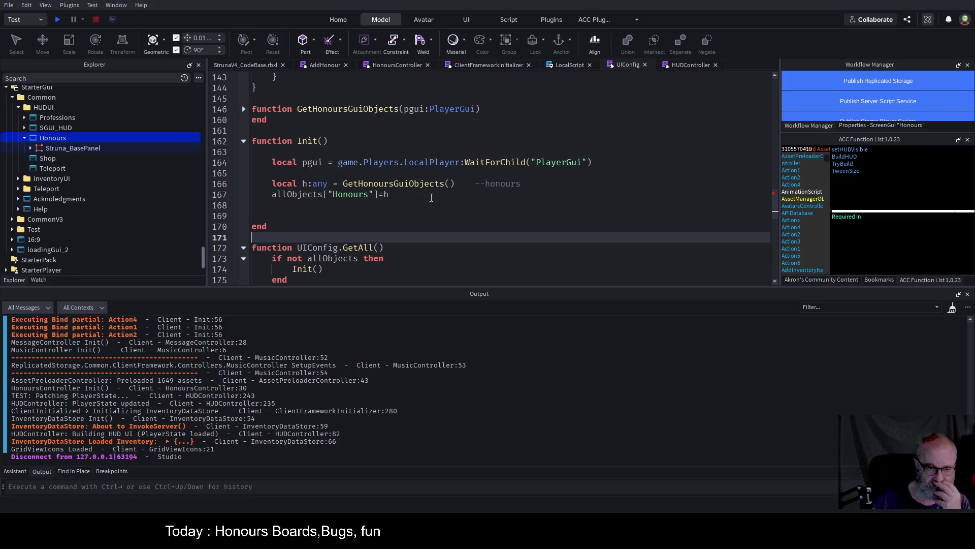
scroll(432, 198, "up", 2)
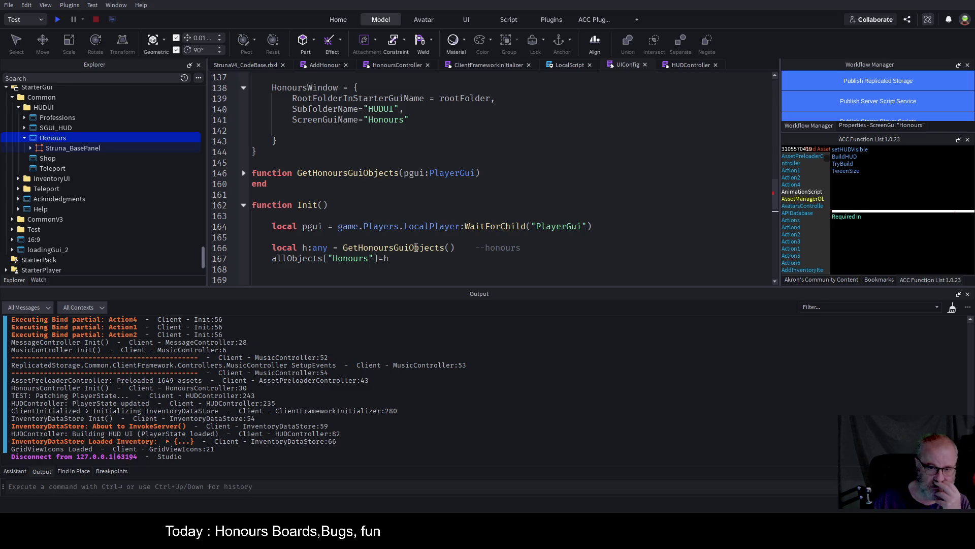
left_click(463, 247)
scroll(429, 197, "up", 10)
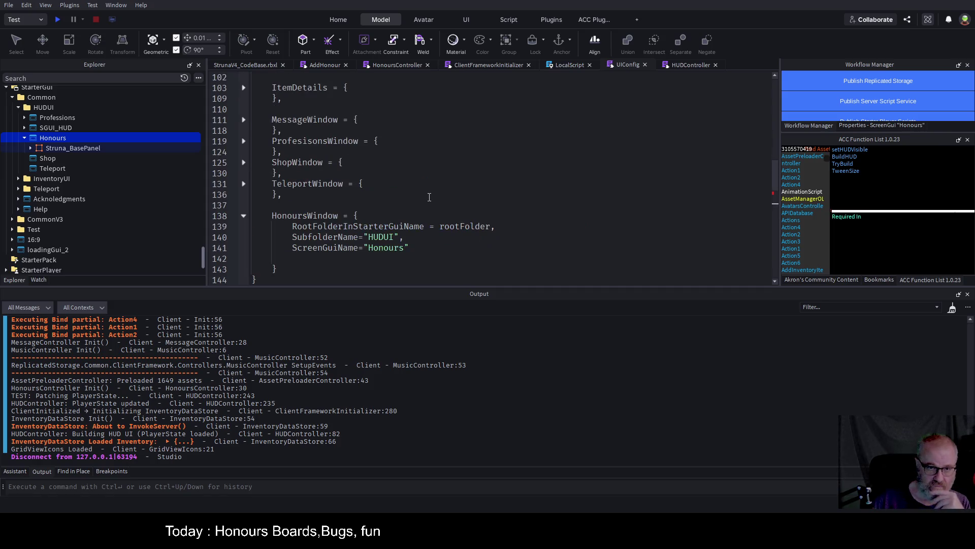
scroll(432, 195, "down", 9)
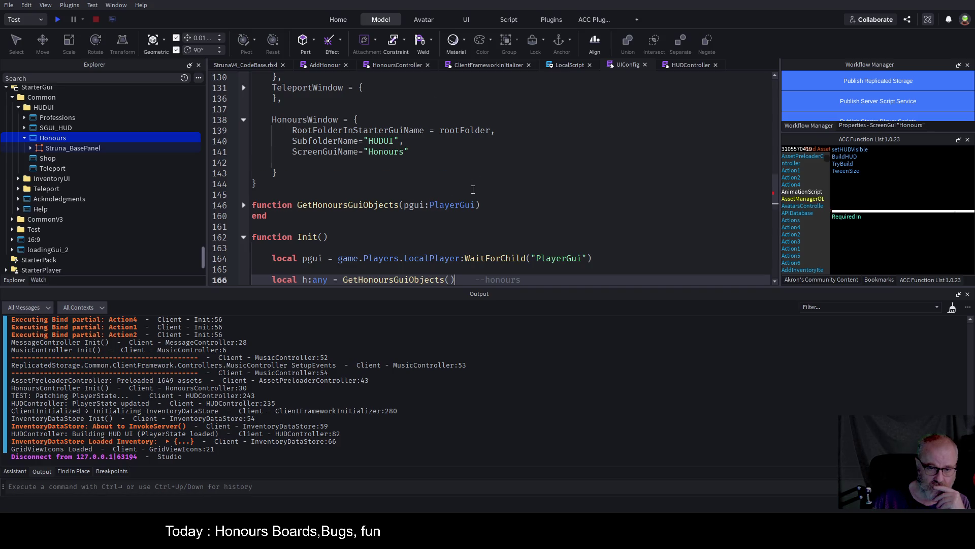
scroll(472, 190, "down", 2)
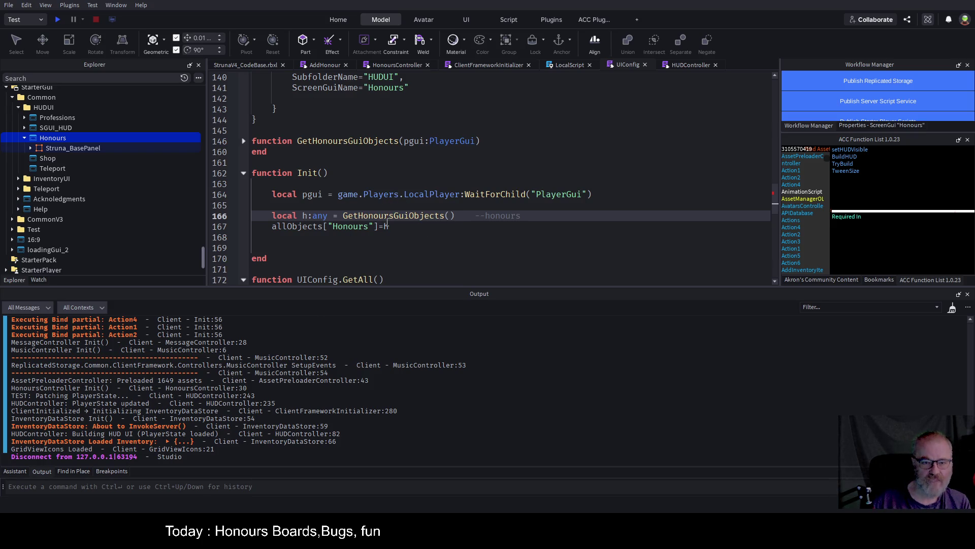
left_click_drag(271, 215, 456, 216)
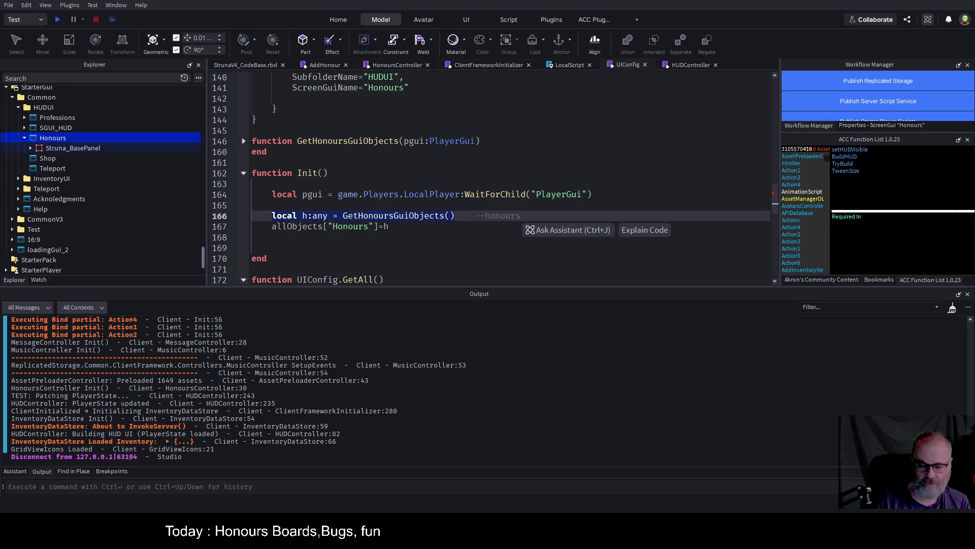
scroll(395, 180, "up", 7)
scroll(395, 179, "up", 10)
scroll(412, 153, "down", 15)
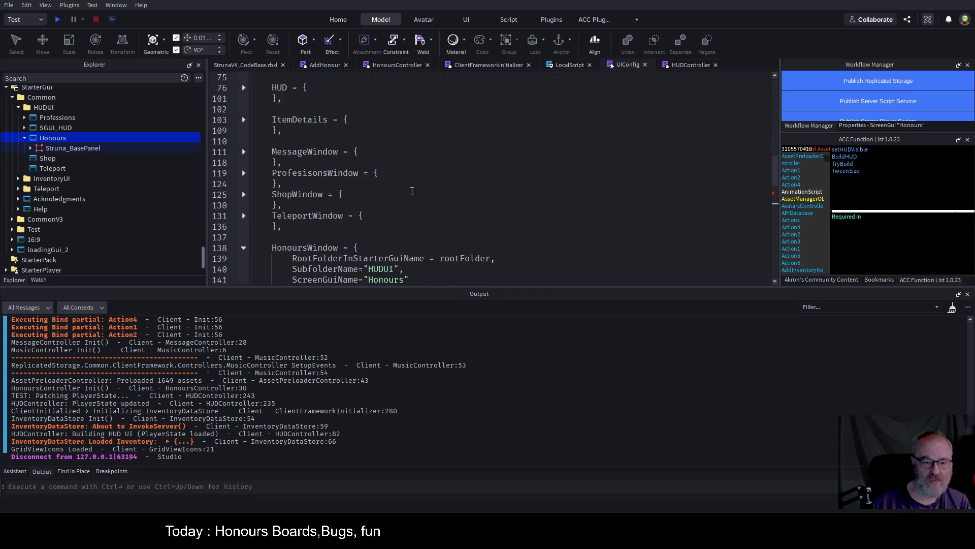
left_click_drag(405, 204, 476, 205)
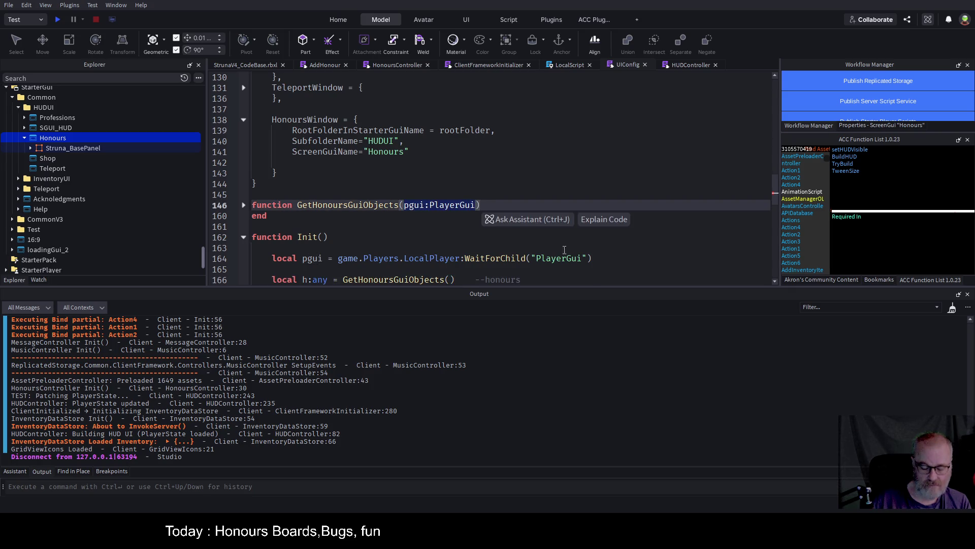
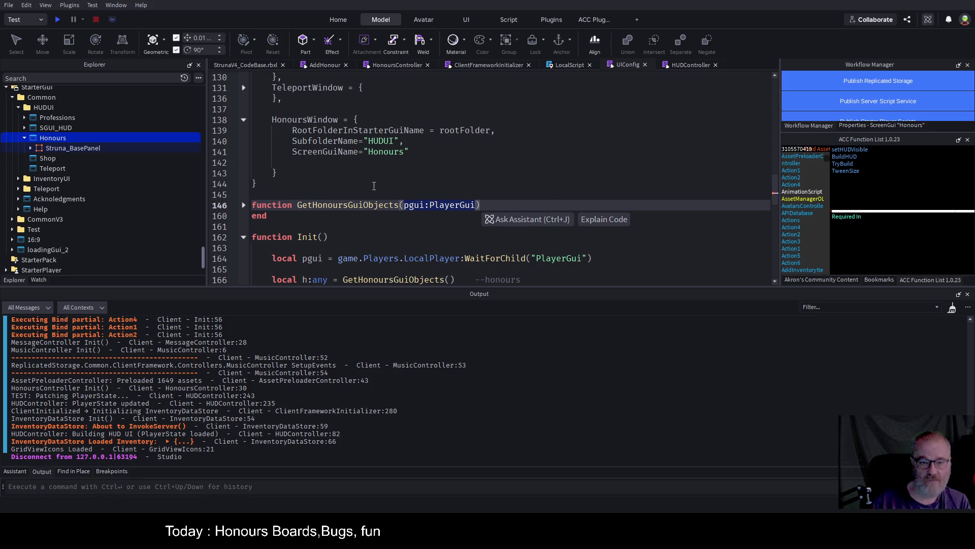
- Search the Explorer for 'types', open ClientFramework's Types module, and fold InventoryItem
scroll(490, 175, "up", 20)
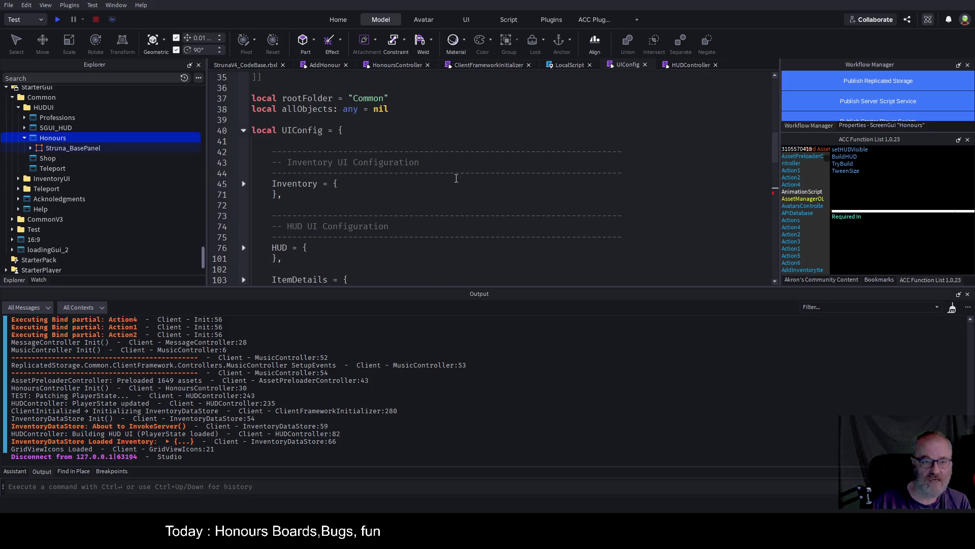
scroll(453, 176, "up", 5)
scroll(415, 183, "down", 7)
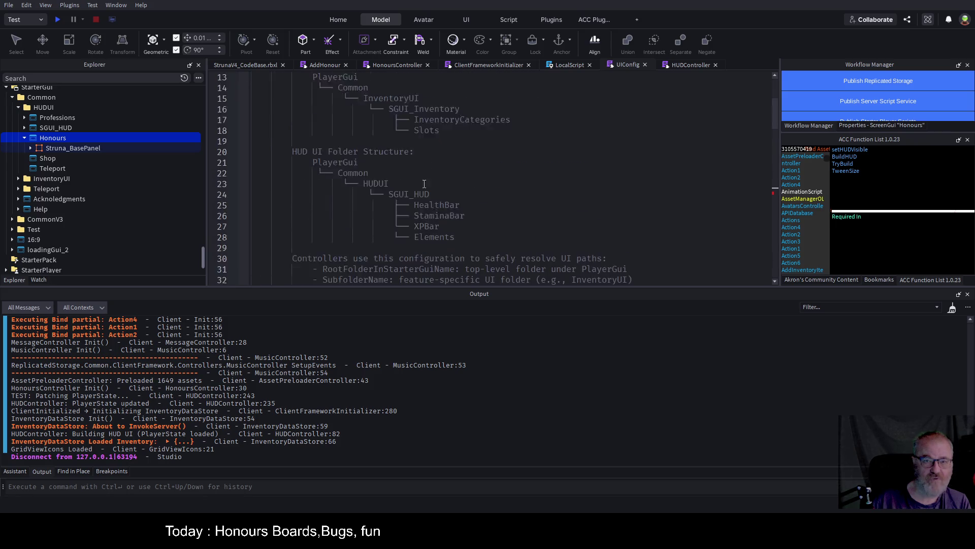
scroll(415, 182, "down", 15)
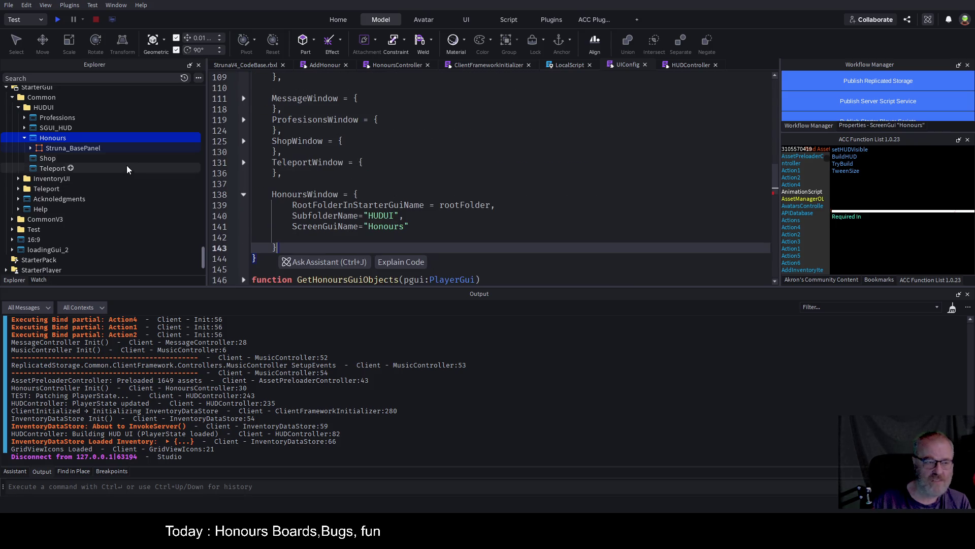
left_click(80, 79)
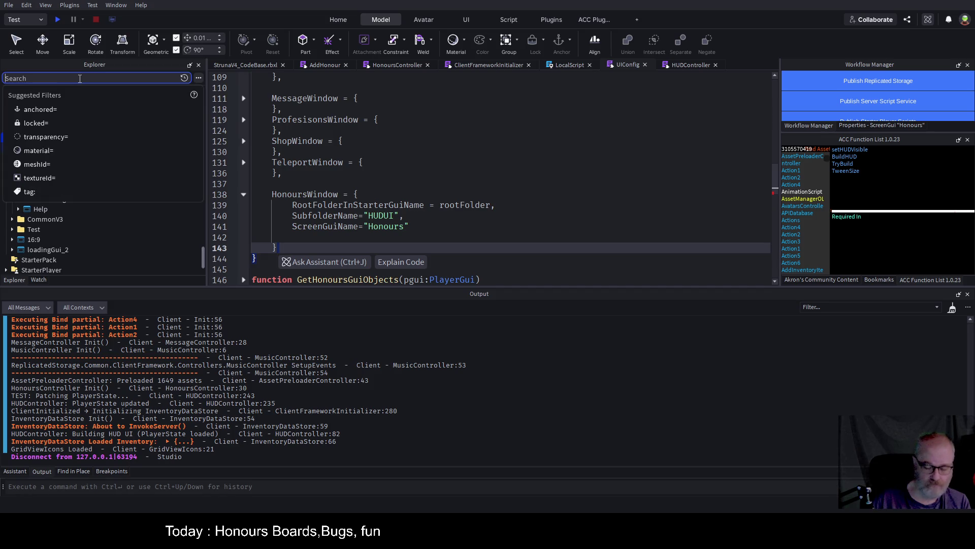
type("types")
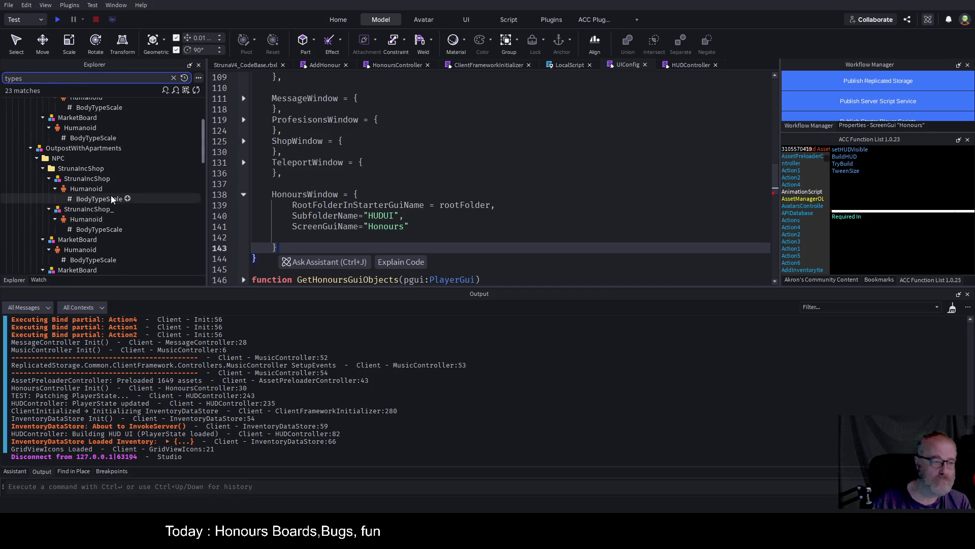
double_click(117, 245)
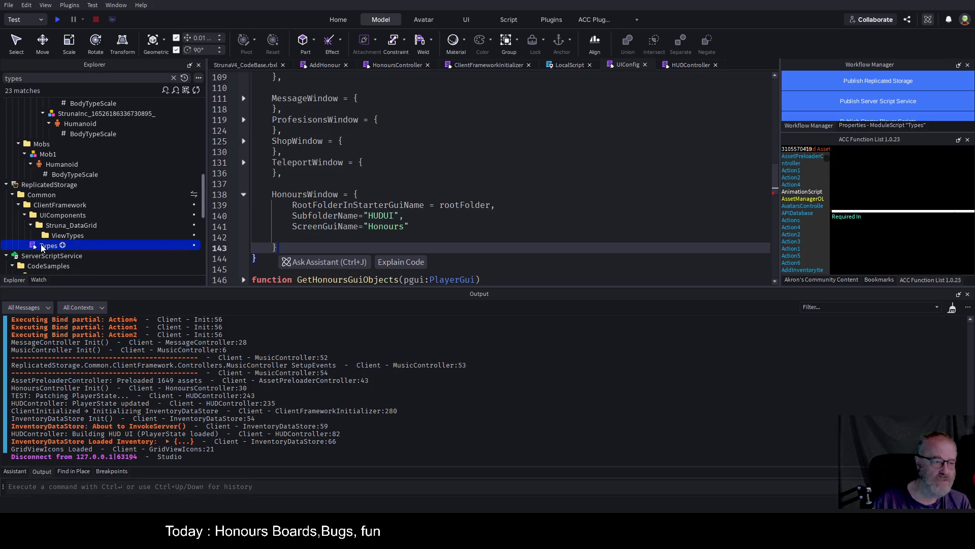
left_click(243, 164)
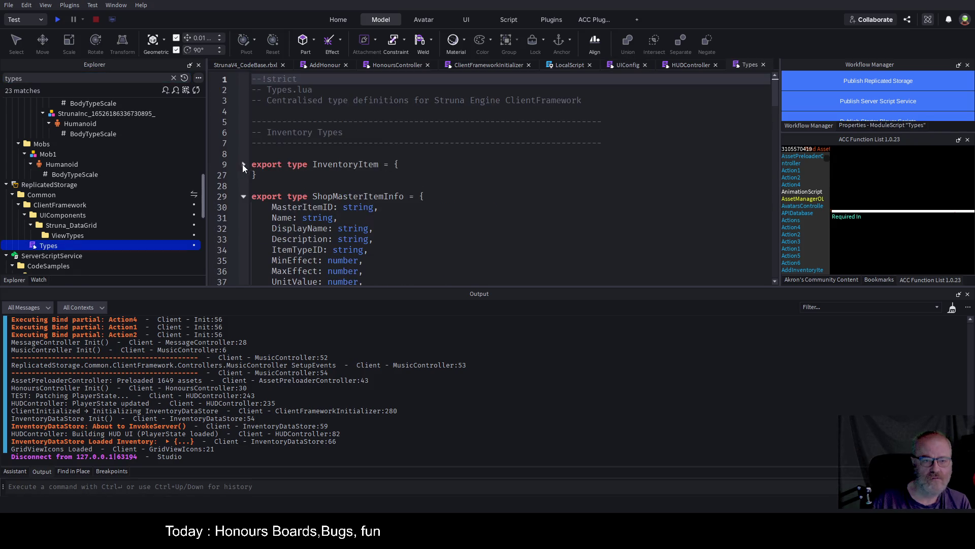
- Fold the ShopMasterItemInfo, PlaceMasterItemInfo, InventoryDataStoreModule and EventBusModule type blocks
scroll(287, 165, "down", 1)
scroll(287, 165, "down", 1)
left_click(244, 132)
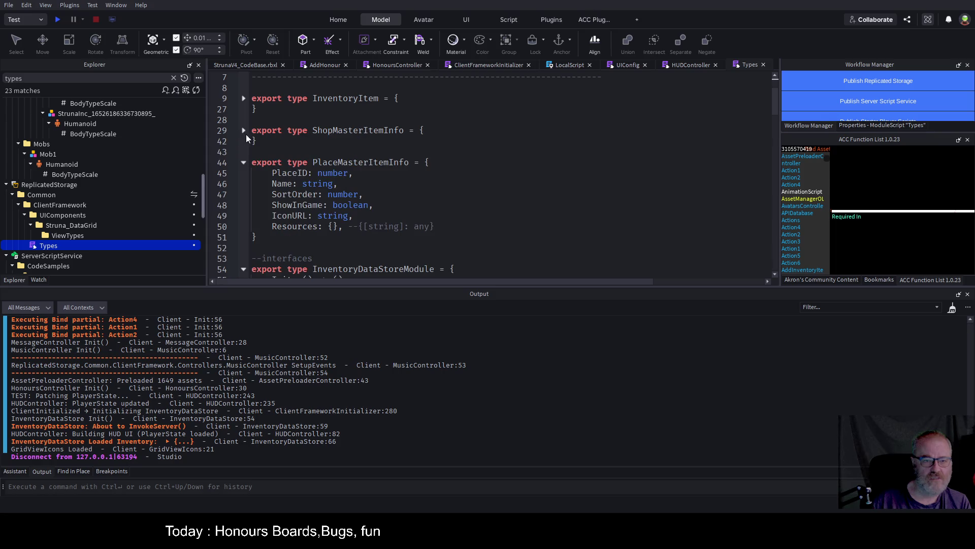
left_click(243, 162)
left_click(244, 205)
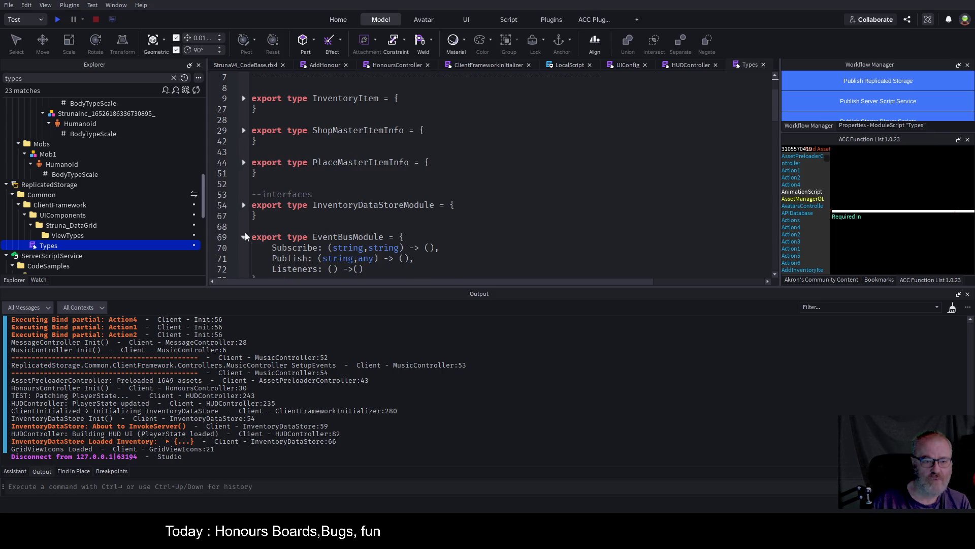
left_click(244, 237)
- Fold the AddInventoryItemResponse, LookupItem and LookupTables blocks, then place the cursor on line 4
scroll(248, 224, "down", 3)
left_click(244, 195)
scroll(305, 193, "down", 3)
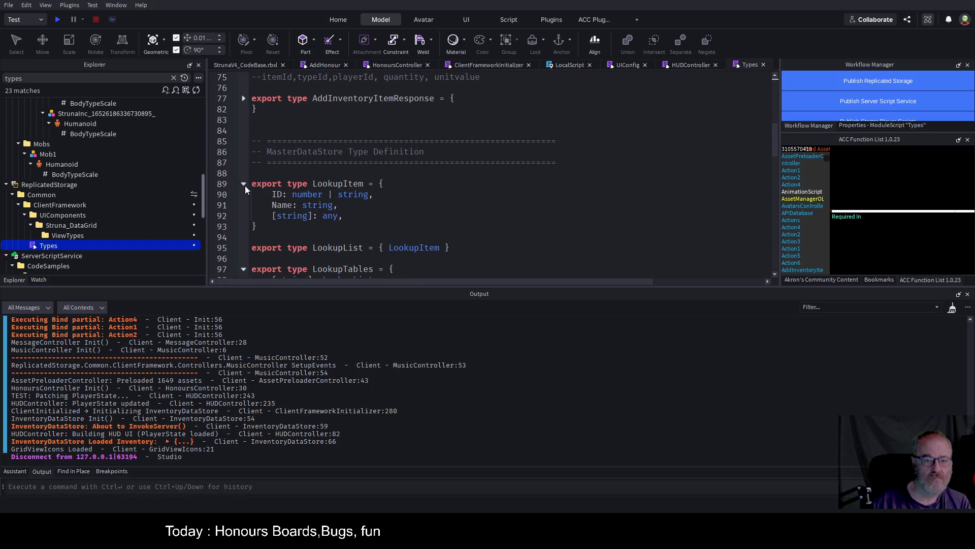
left_click(245, 183)
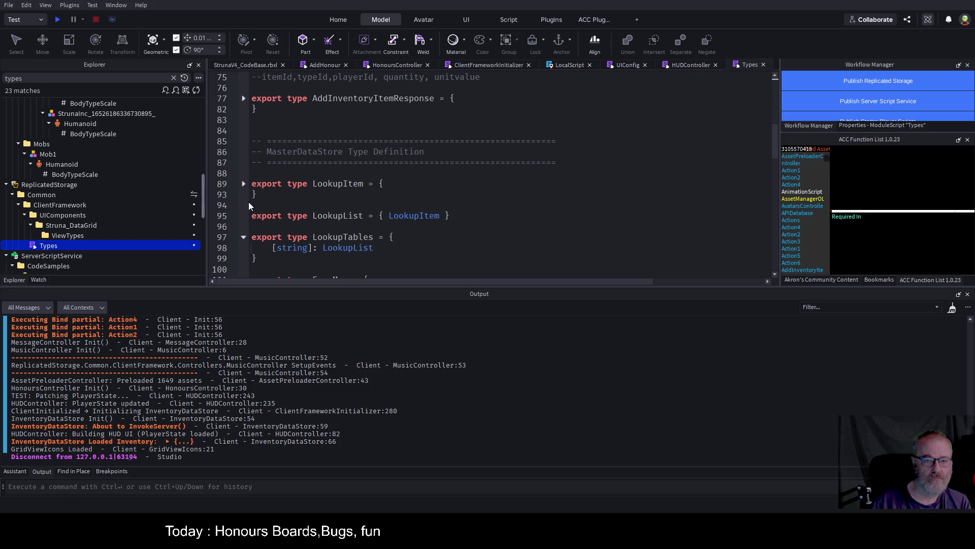
left_click(244, 237)
scroll(274, 223, "down", 2)
scroll(276, 223, "up", 4)
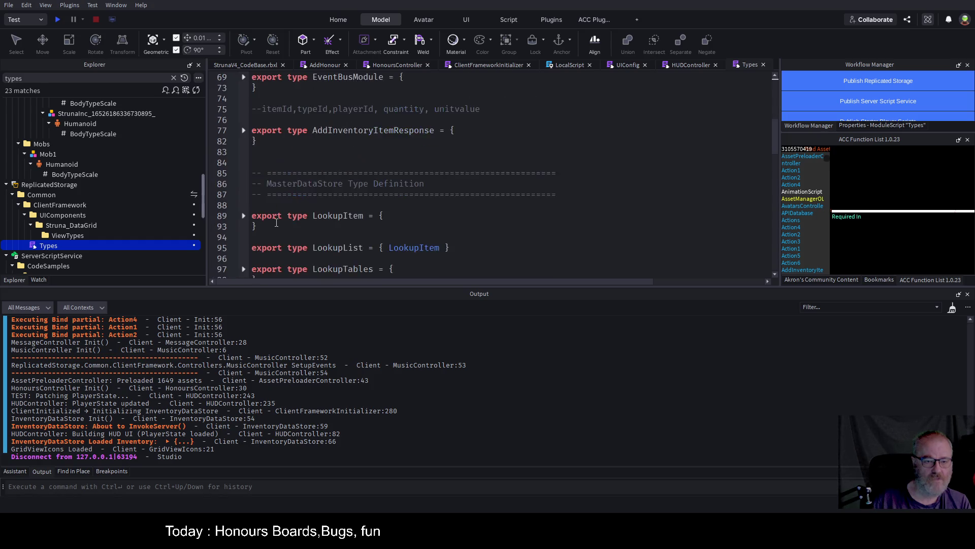
scroll(388, 203, "up", 5)
scroll(445, 208, "up", 2)
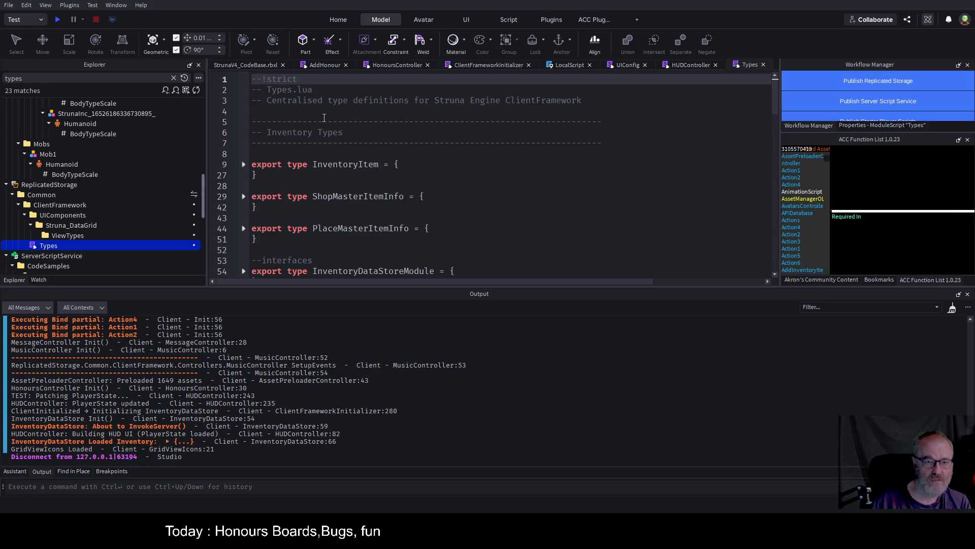
left_click(297, 115)
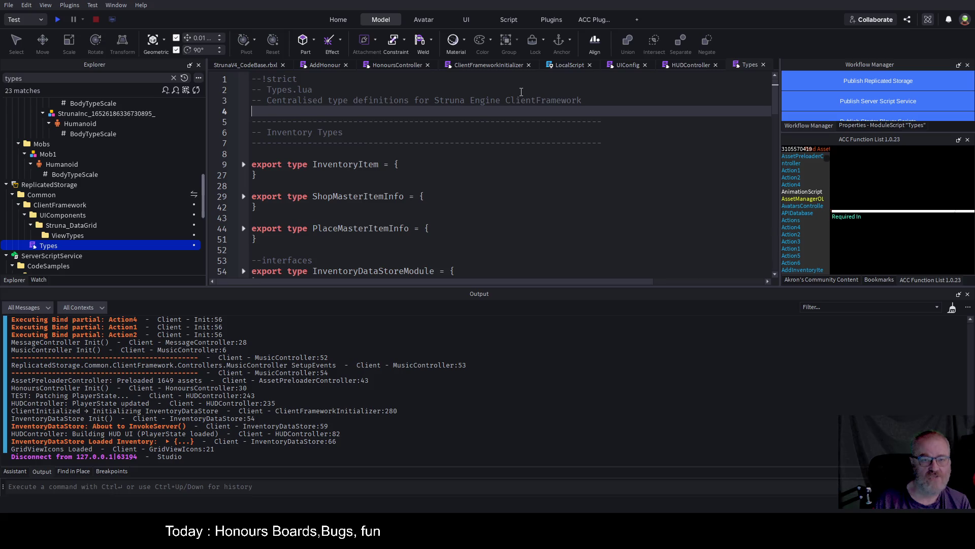
- Add a '--function Types' comment with an exported HonoursGuiObjects type (Root: ScreenGui, Window: Frame)
key("Return")
key("Return")
key("Return")
key("Up")
type("function Type")
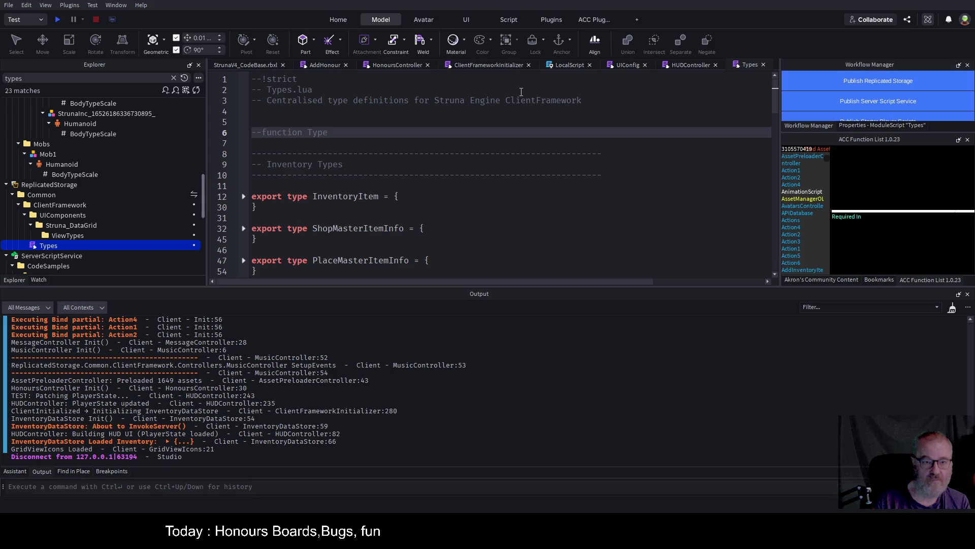
type("s")
key("Return")
key("Tab")
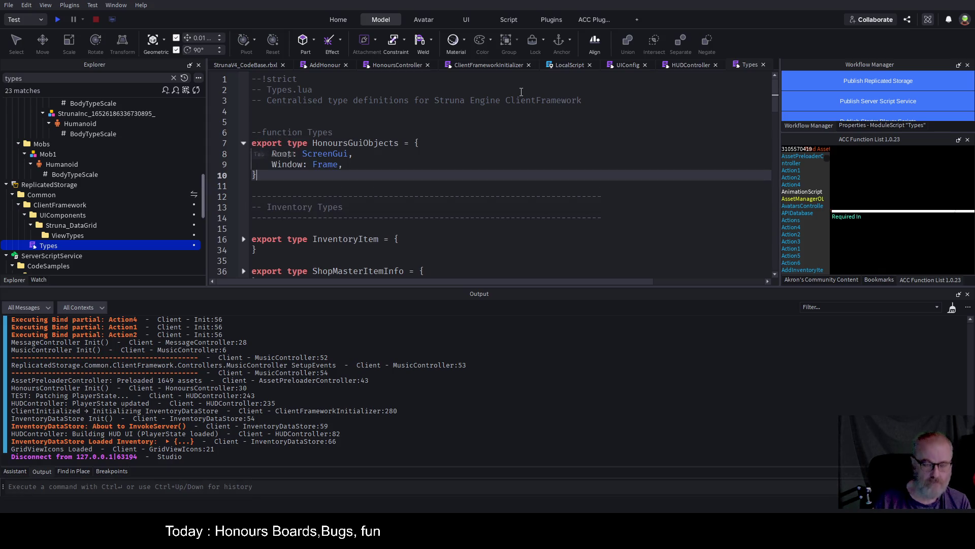
double_click(351, 143)
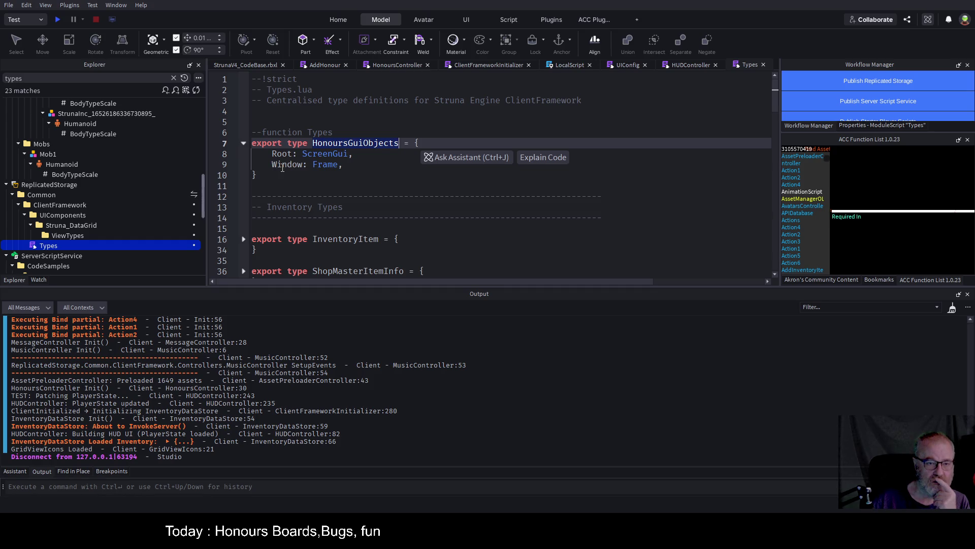
left_click(396, 167)
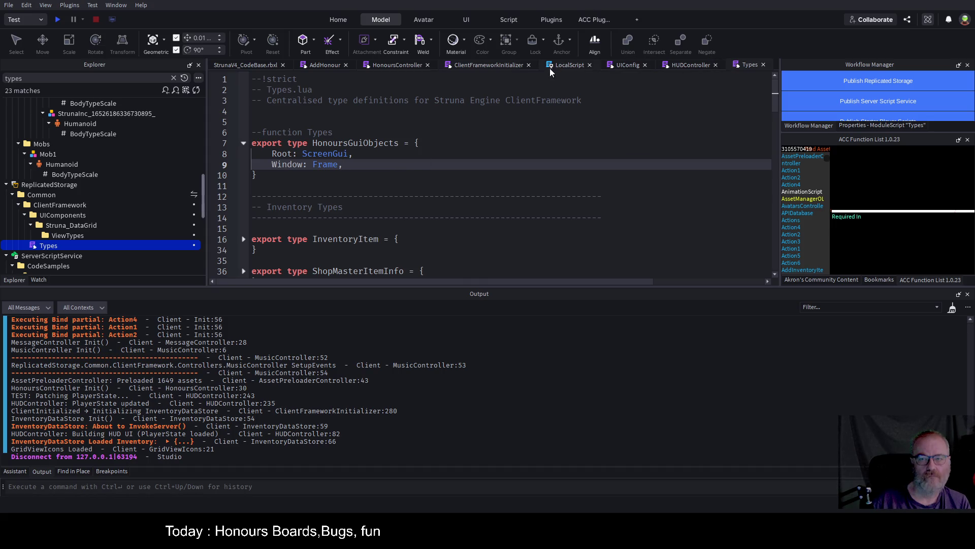
- Read through HonoursController, then scroll UIConfig to the Init call of GetHonoursGuiObjects
left_click(405, 66)
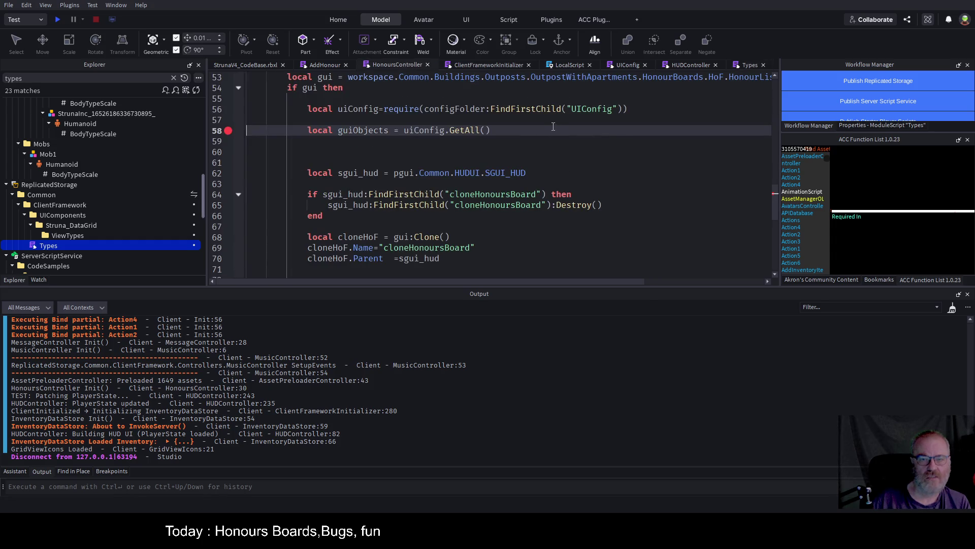
scroll(575, 152, "up", 2)
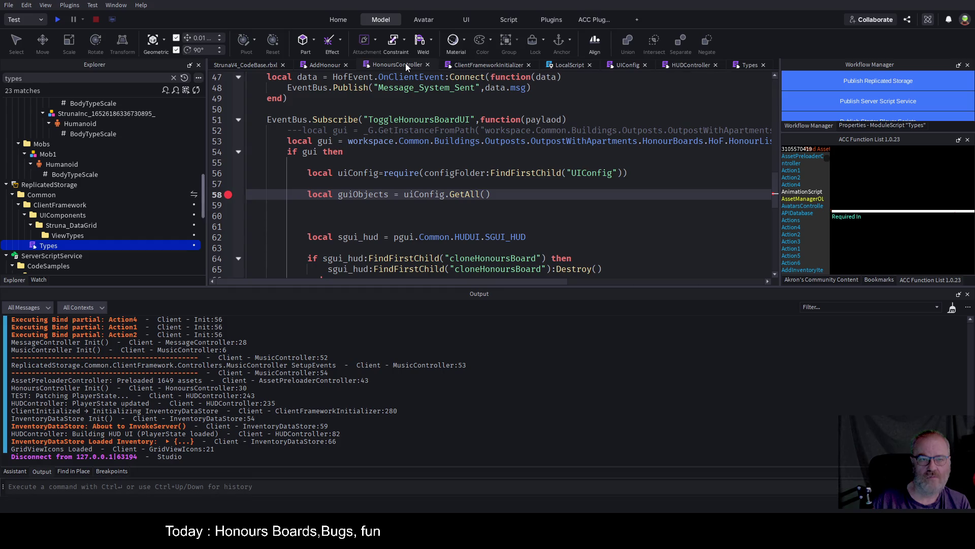
scroll(505, 194, "down", 6)
scroll(505, 194, "up", 3)
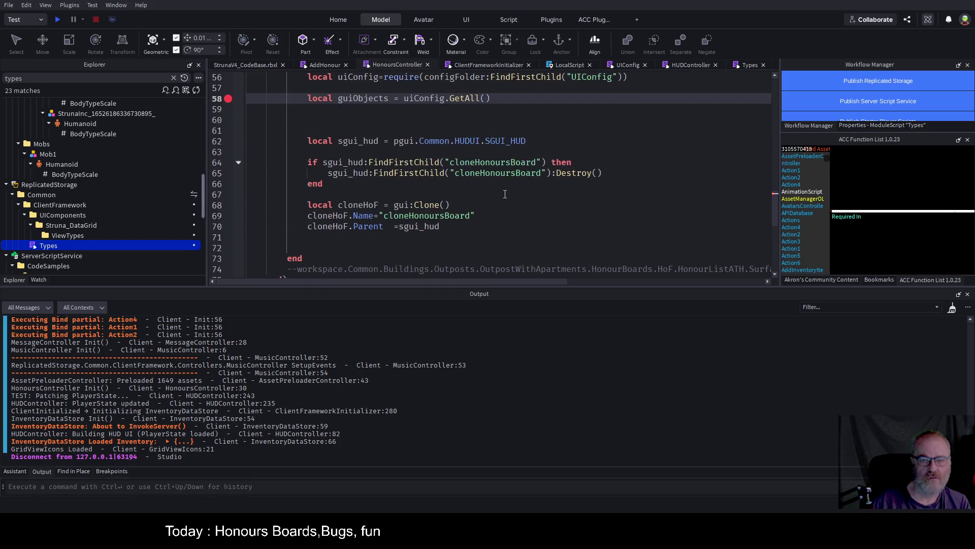
scroll(569, 216, "up", 11)
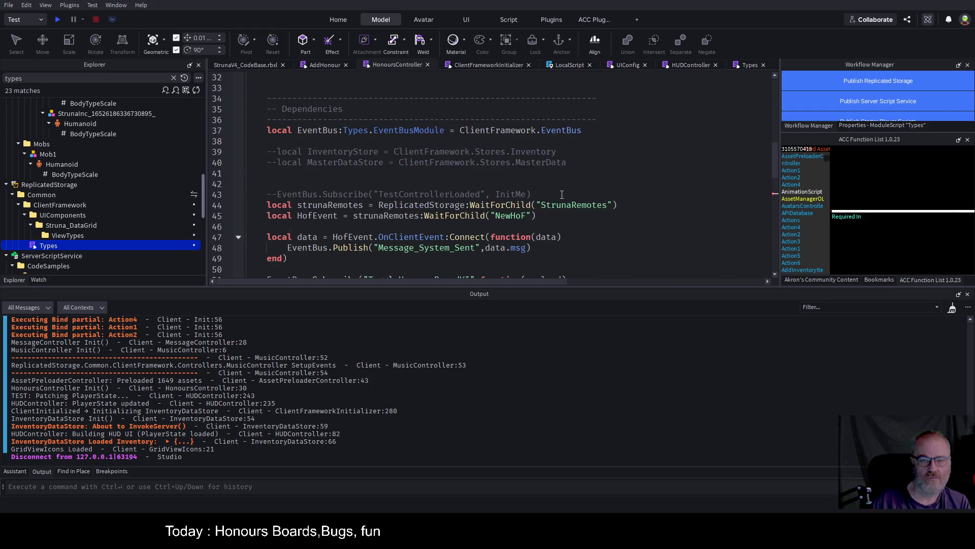
scroll(561, 195, "up", 5)
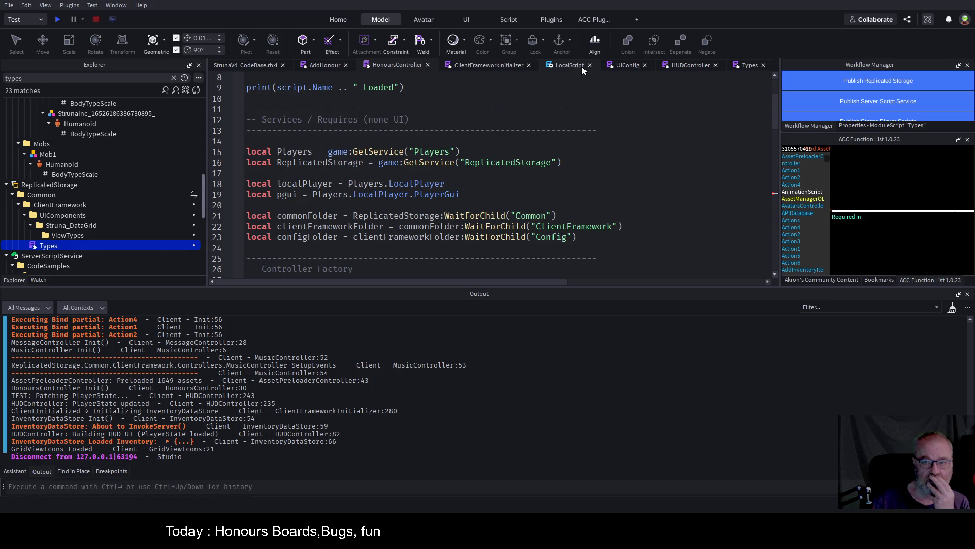
left_click(622, 63)
scroll(446, 182, "down", 4)
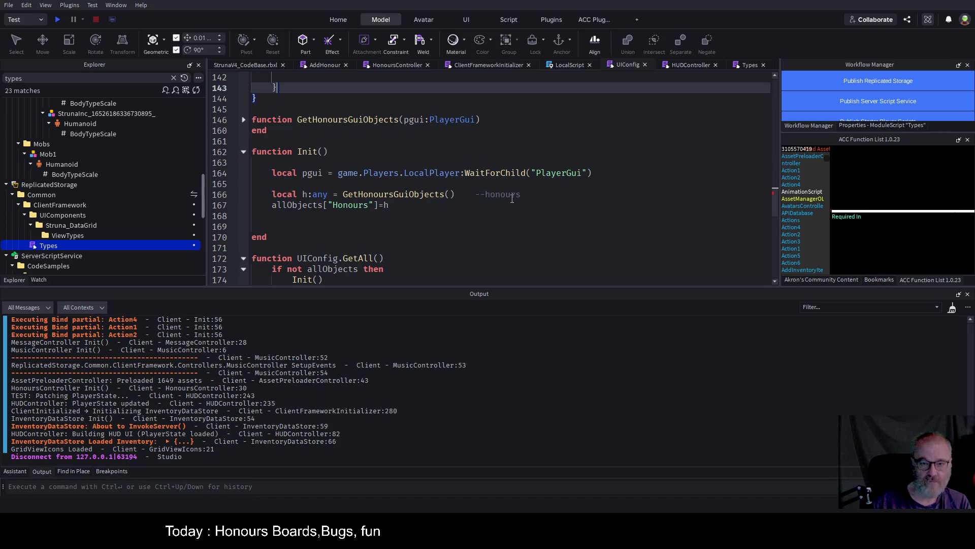
- Inspect UIConfig's GetHonoursGuiObjects call, its signature and the HonoursWindow config block
left_click(408, 195)
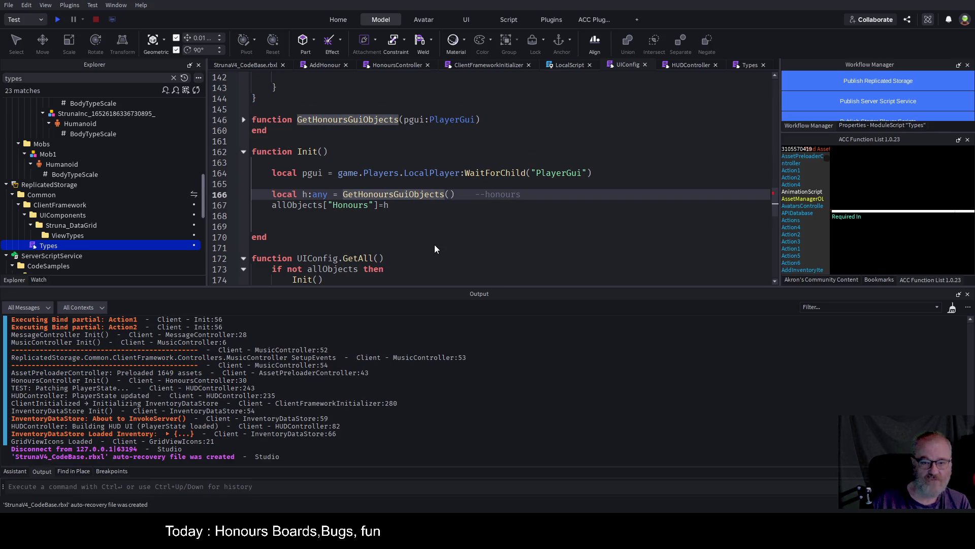
scroll(500, 180, "up", 2)
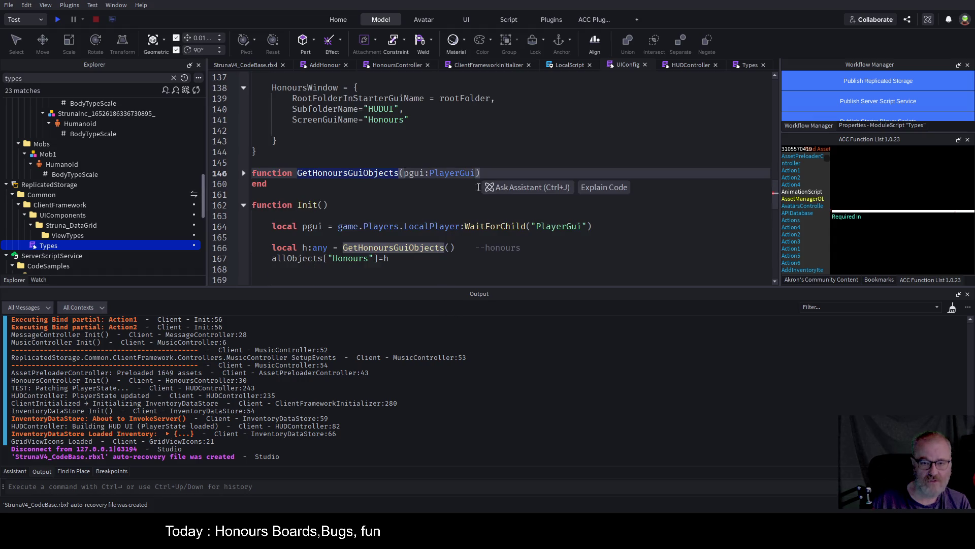
left_click(504, 171)
key("End")
left_click(619, 138)
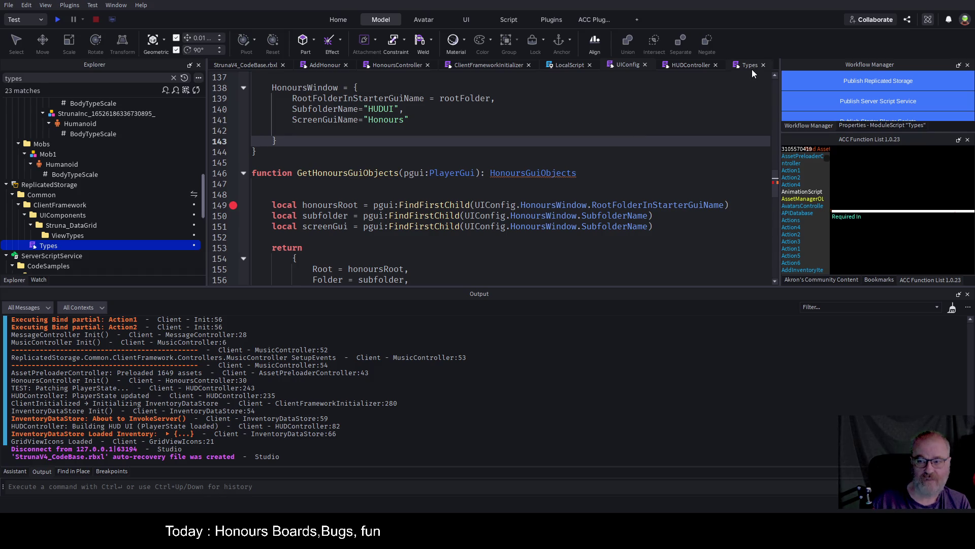
- Check the HonoursGuiObjects type name in Types, then return to UIConfig
left_click(750, 65)
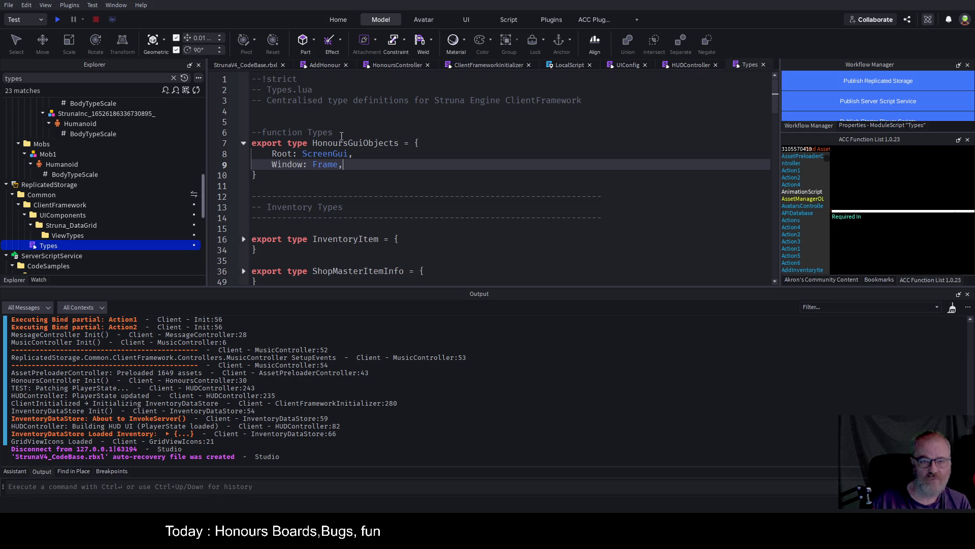
left_click(360, 143)
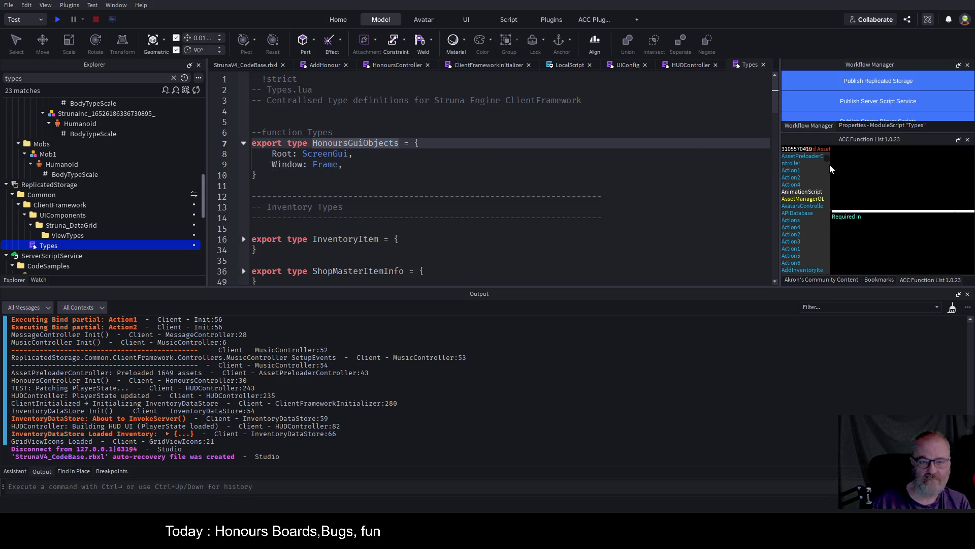
left_click(629, 67)
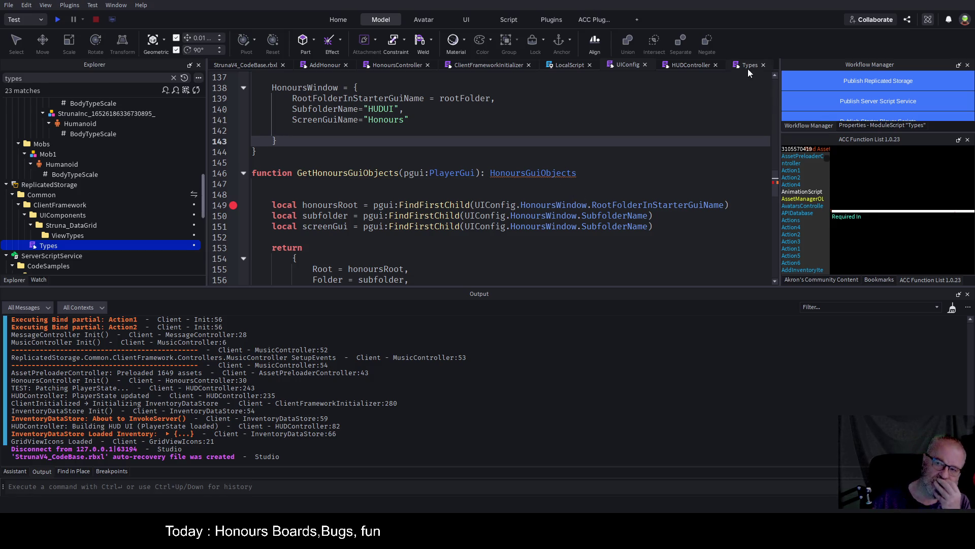
left_click(750, 65)
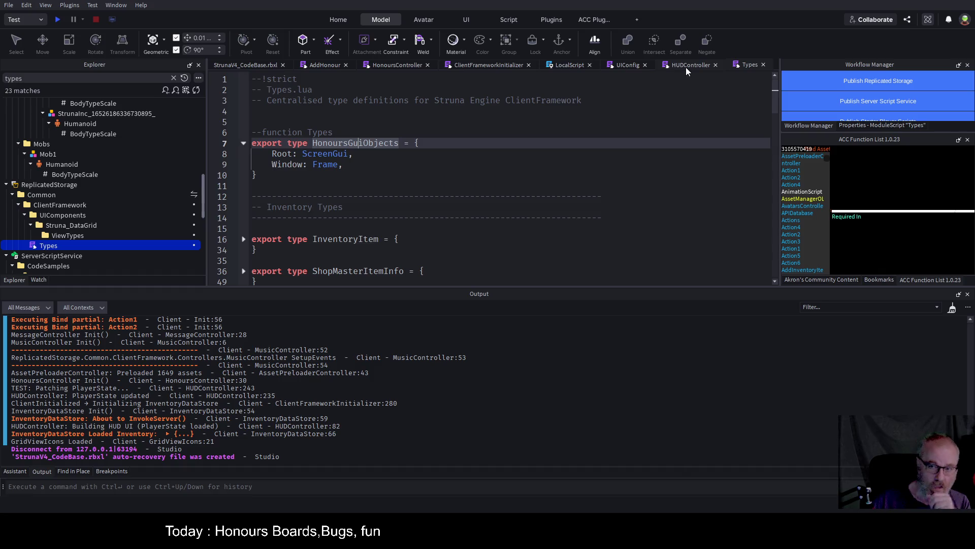
left_click(637, 64)
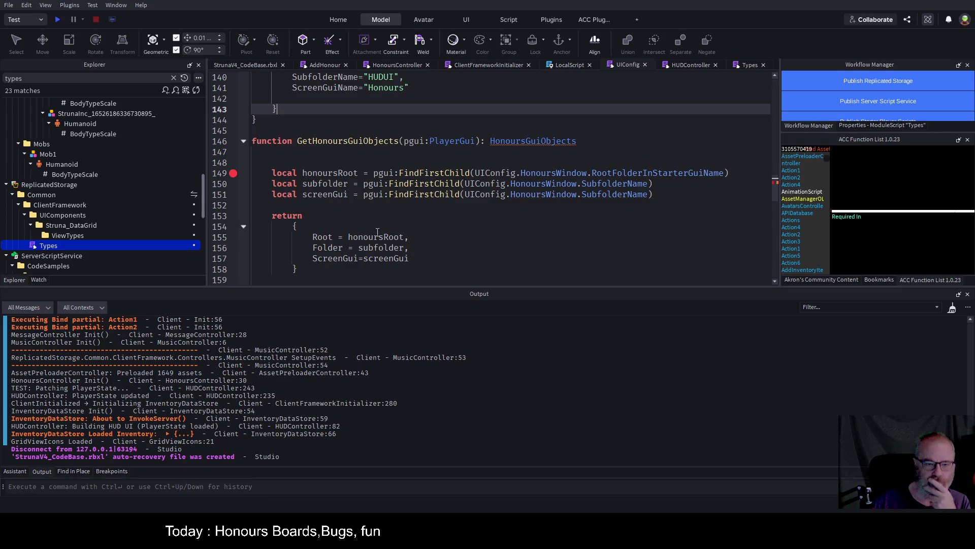
mouse_move(306, 240)
left_mouse_down()
mouse_move(391, 237)
mouse_move(427, 256)
left_mouse_up()
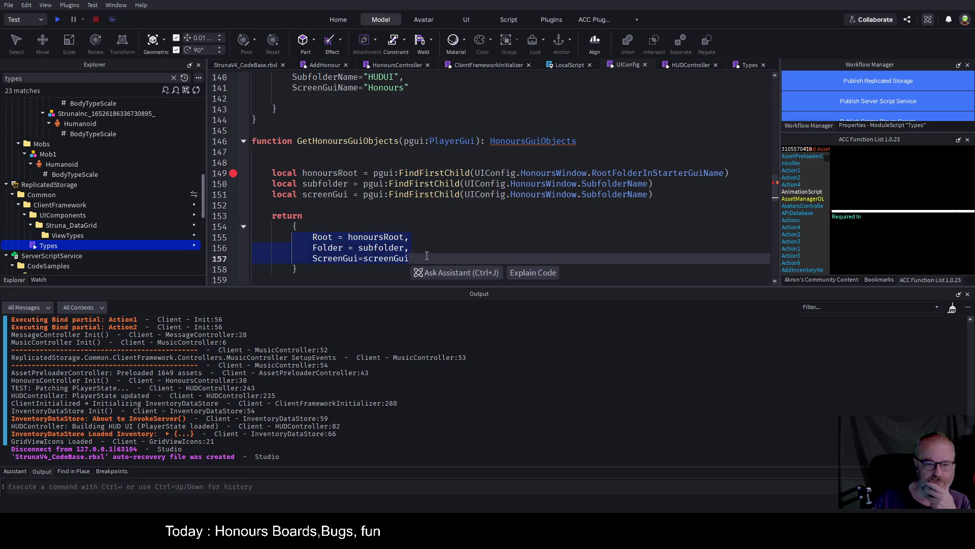
left_click(582, 238)
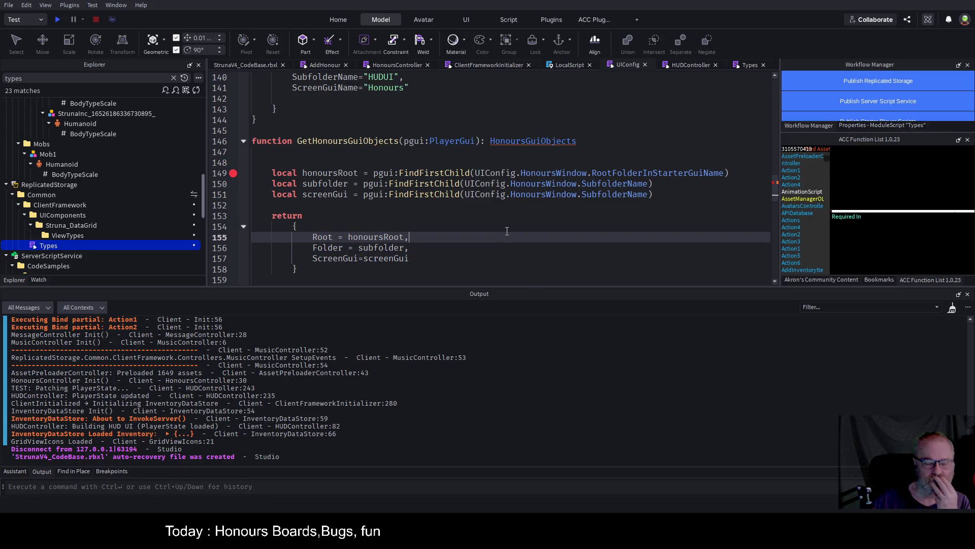
key("Down")
key("Down")
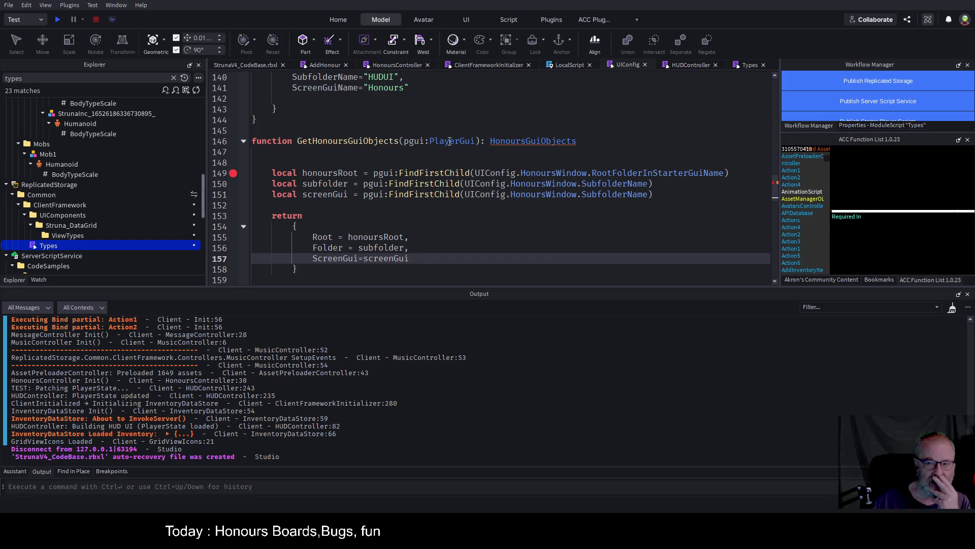
scroll(447, 152, "down", 2)
scroll(445, 177, "down", 2)
scroll(442, 183, "up", 4)
scroll(457, 158, "up", 5)
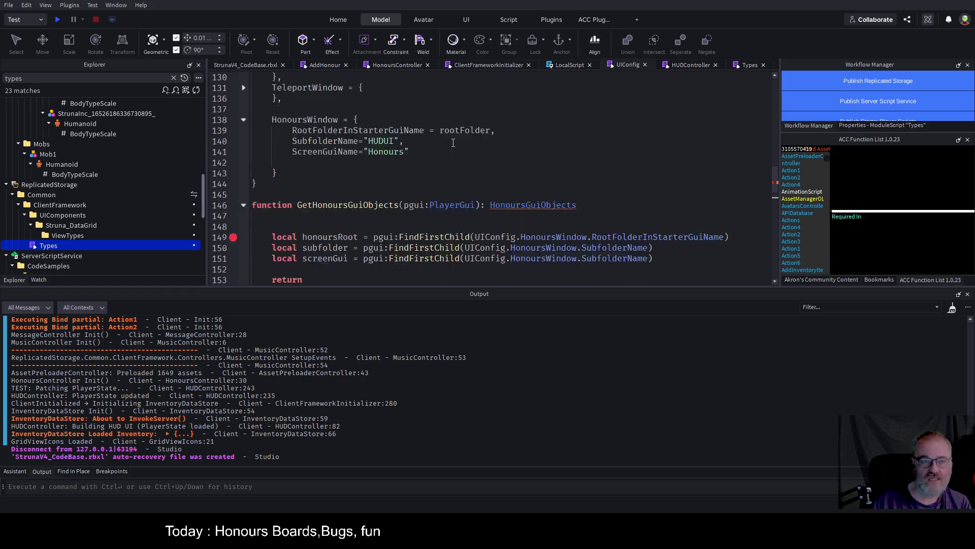
scroll(457, 158, "down", 12)
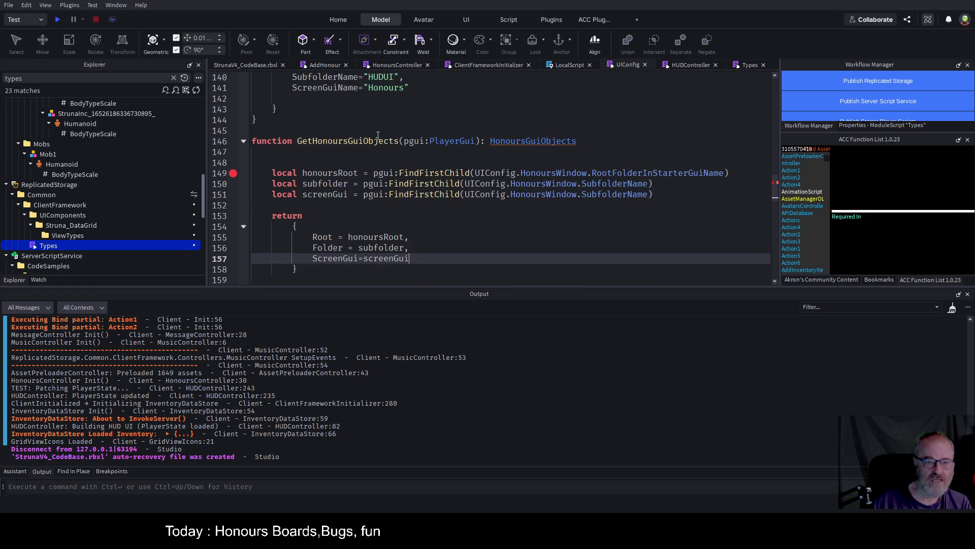
left_click_drag(404, 141, 475, 142)
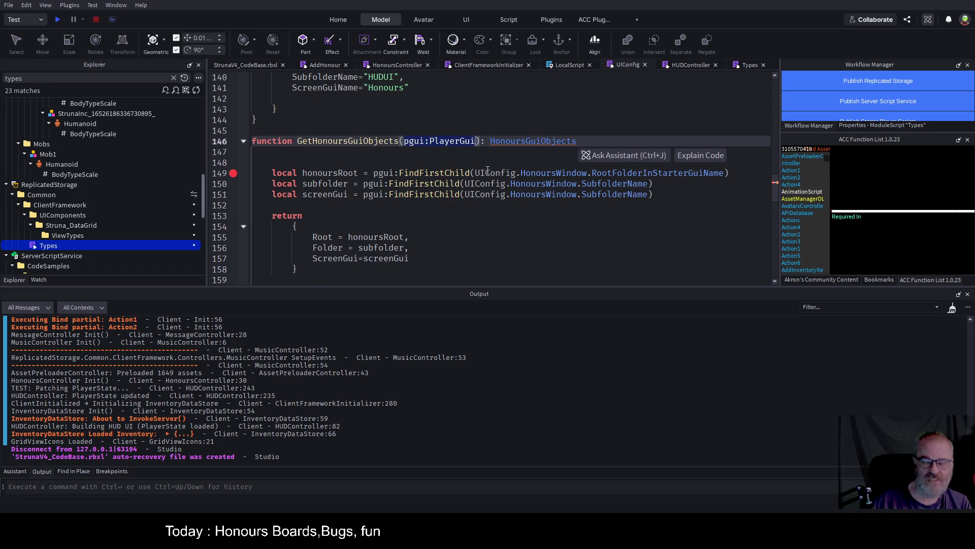
left_click(447, 141)
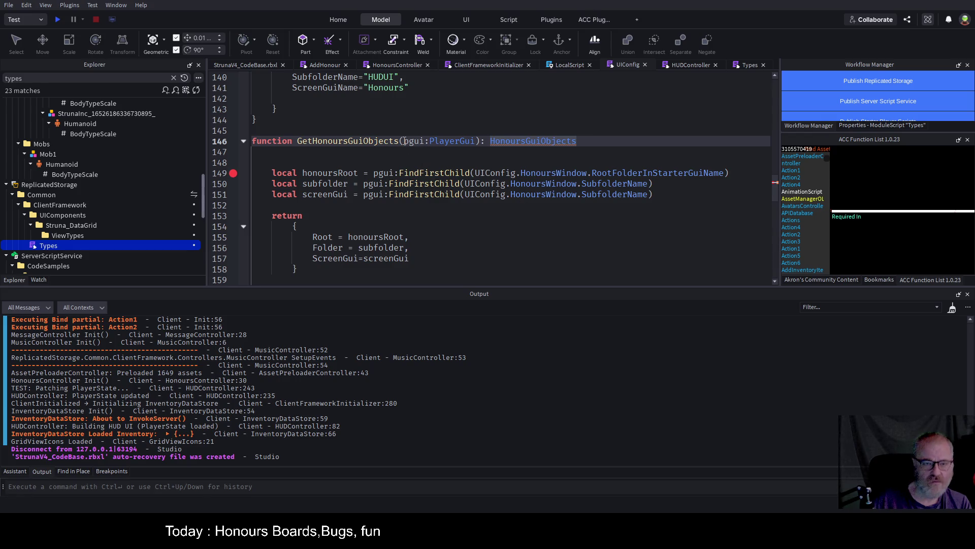
- Copy the HonoursGuiObjects type block from Types and paste it above GetHonoursGuiObjects in UIConfig
left_click(746, 65)
mouse_move(252, 143)
left_mouse_down()
mouse_move(346, 164)
mouse_move(256, 175)
left_mouse_up()
key("ctrl+c")
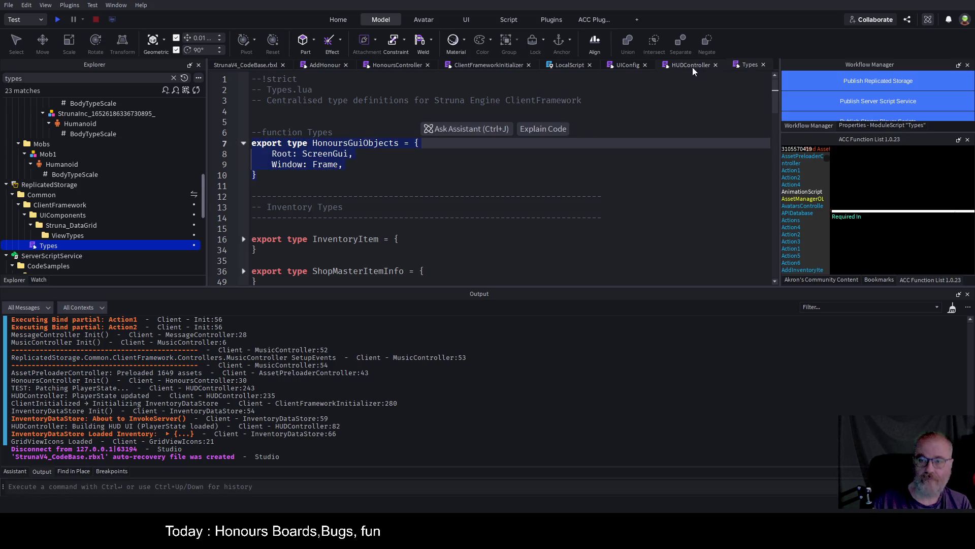
left_click(624, 67)
left_click(508, 130)
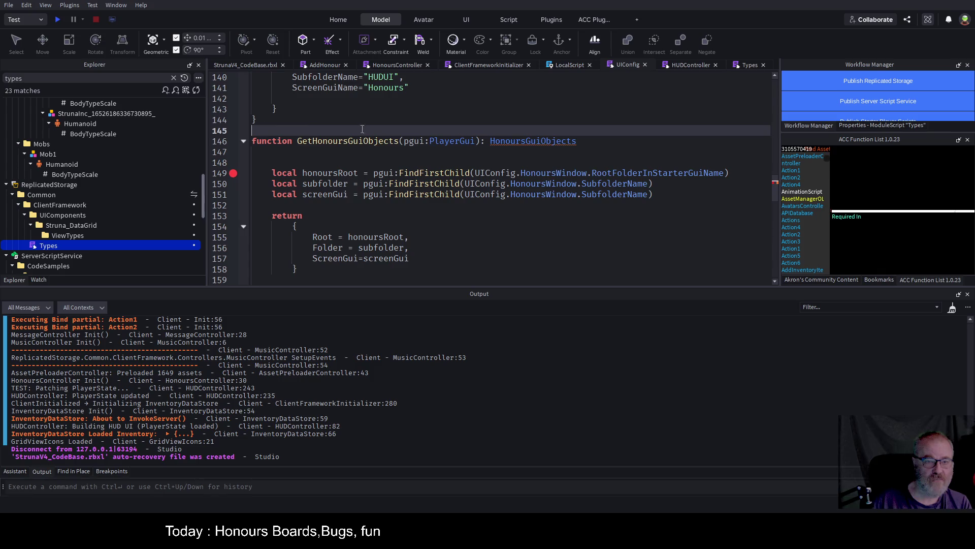
key("ctrl+v")
left_click(578, 132)
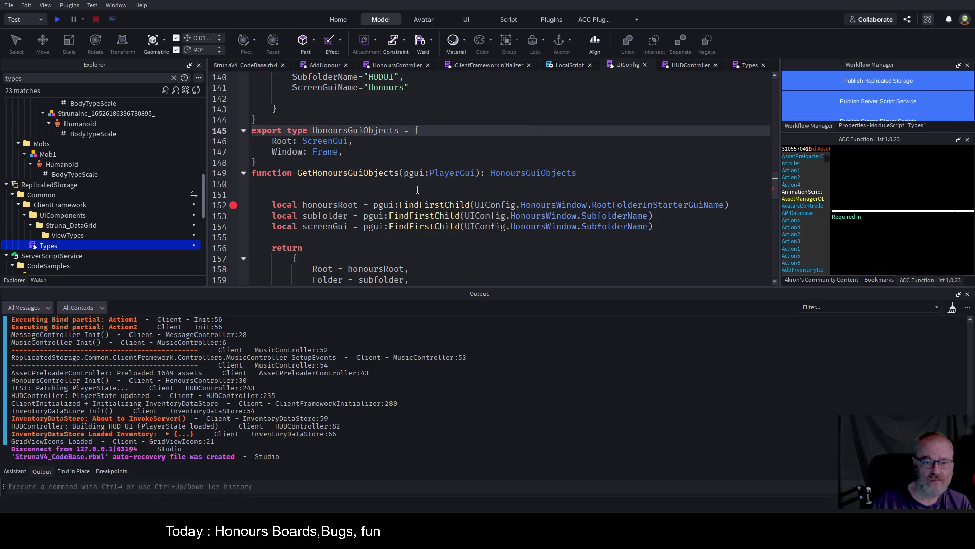
- Replace Window: Frame with Folder: Folder, add a ScreenGui: ScreenGui field, and save
scroll(417, 189, "down", 1)
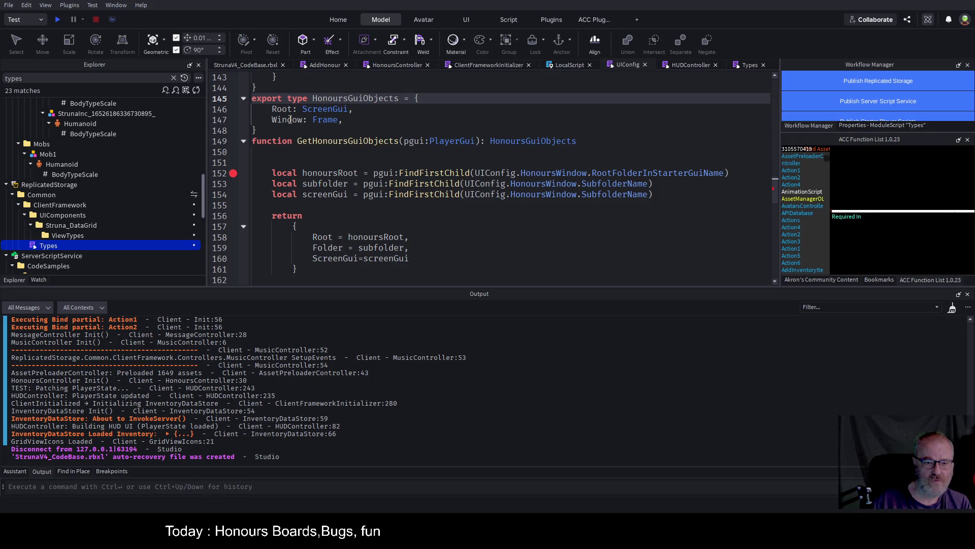
double_click(287, 119)
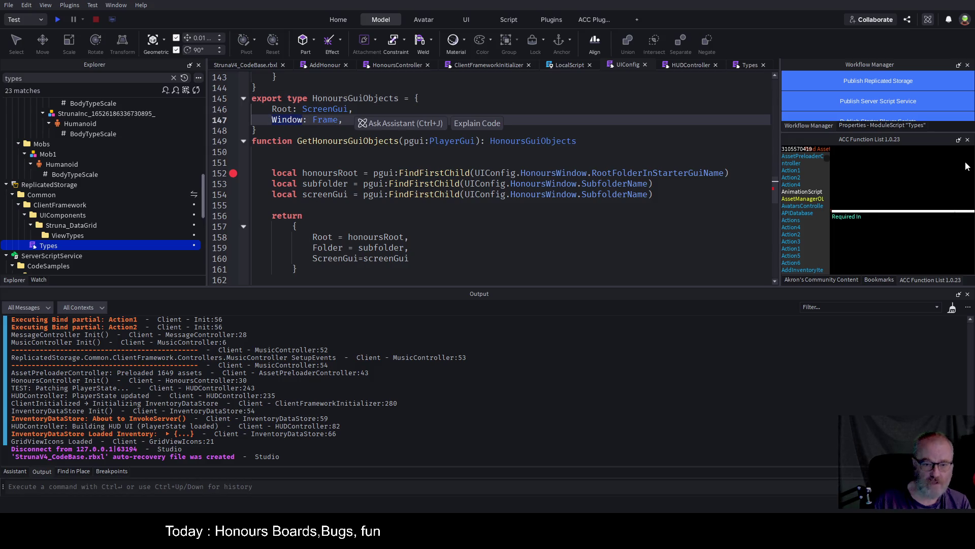
type("Folder")
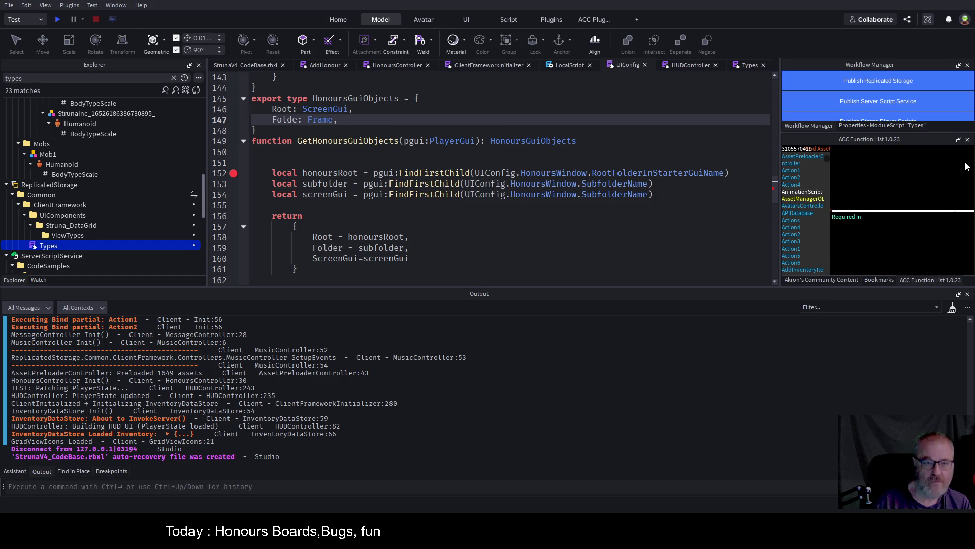
key("ctrl+shift+Right")
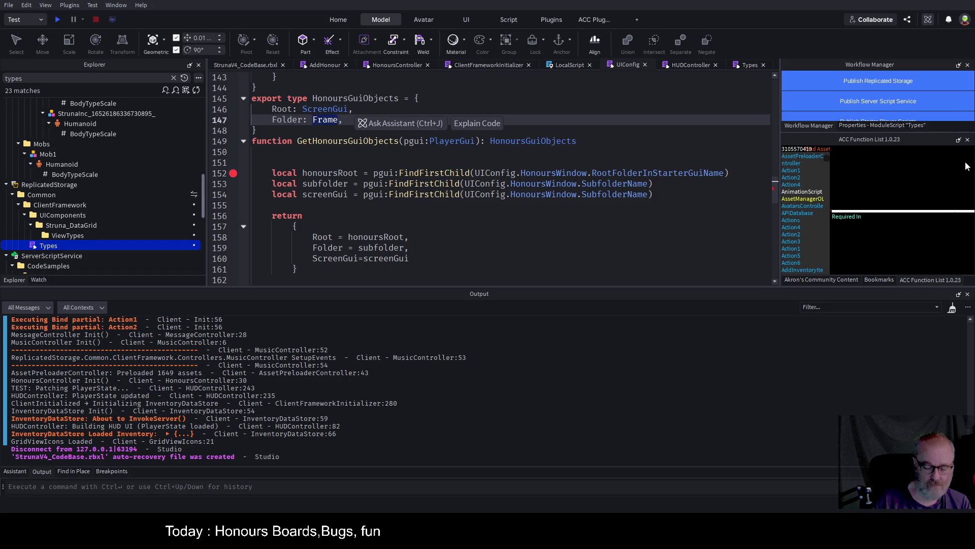
type("Folder")
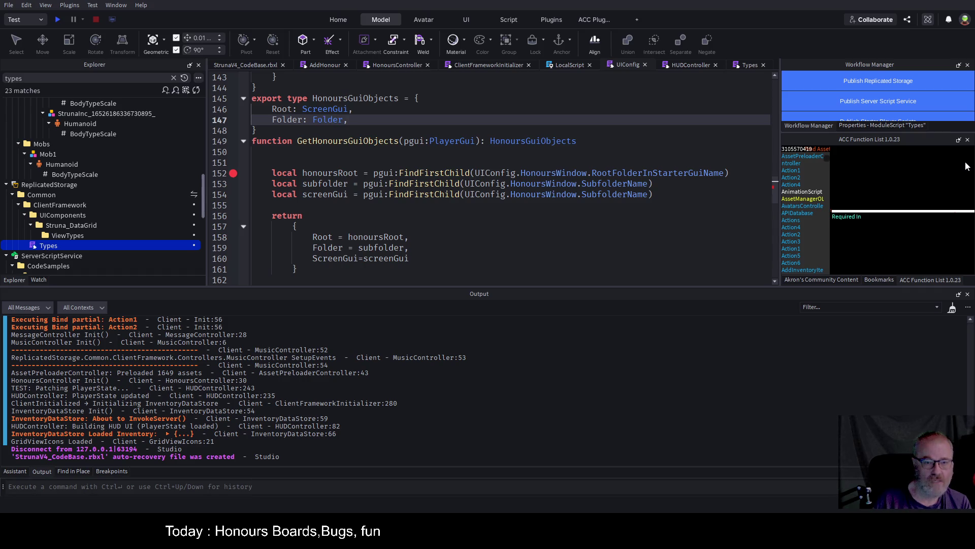
key("Return")
type("Sc")
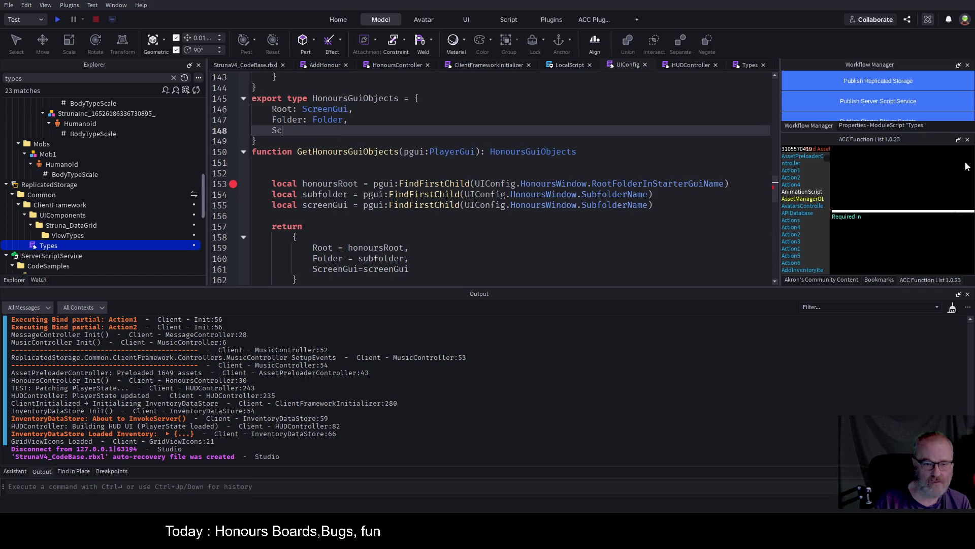
type("reenGui: ScreenGui")
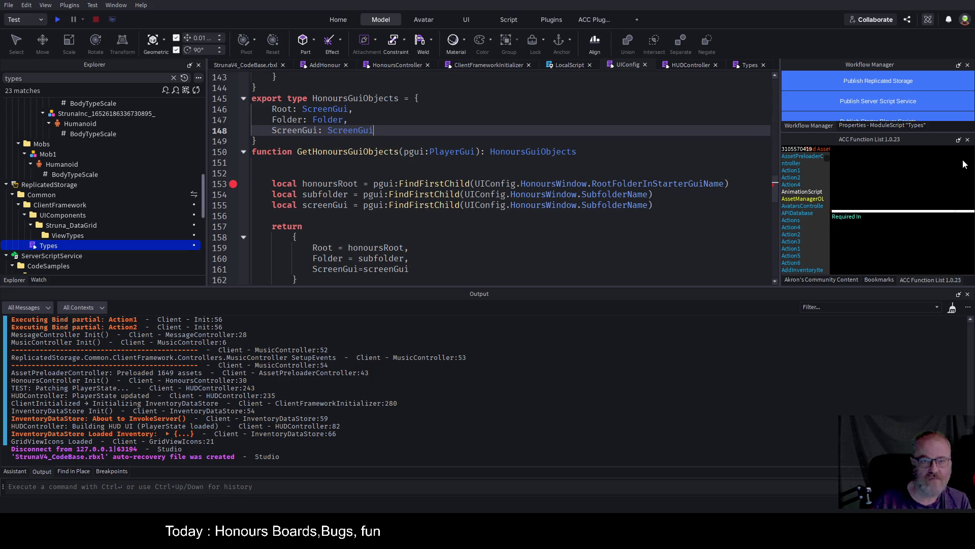
key("ctrl+s")
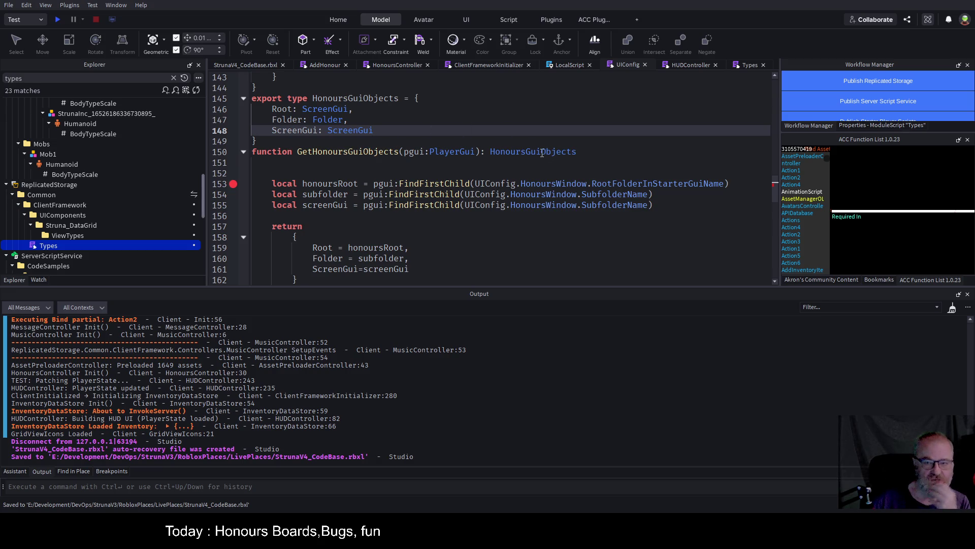
scroll(450, 214, "down", 1)
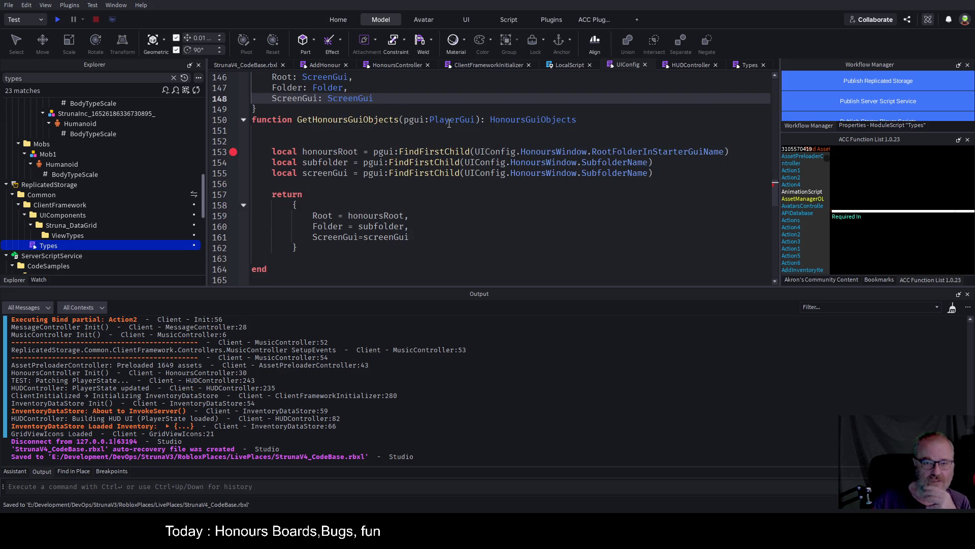
- Insert a blank line after the type's closing brace on line 149 and save
scroll(453, 199, "down", 3)
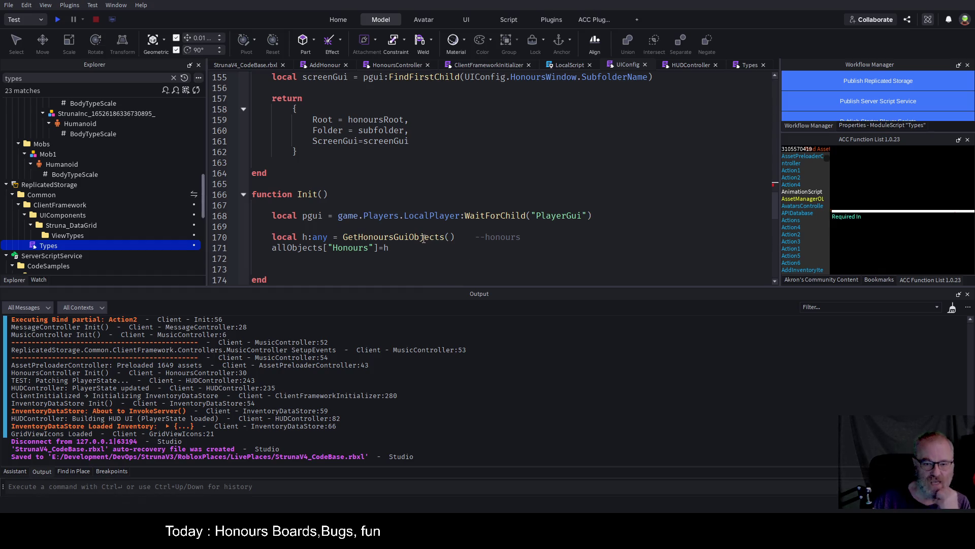
scroll(426, 203, "up", 5)
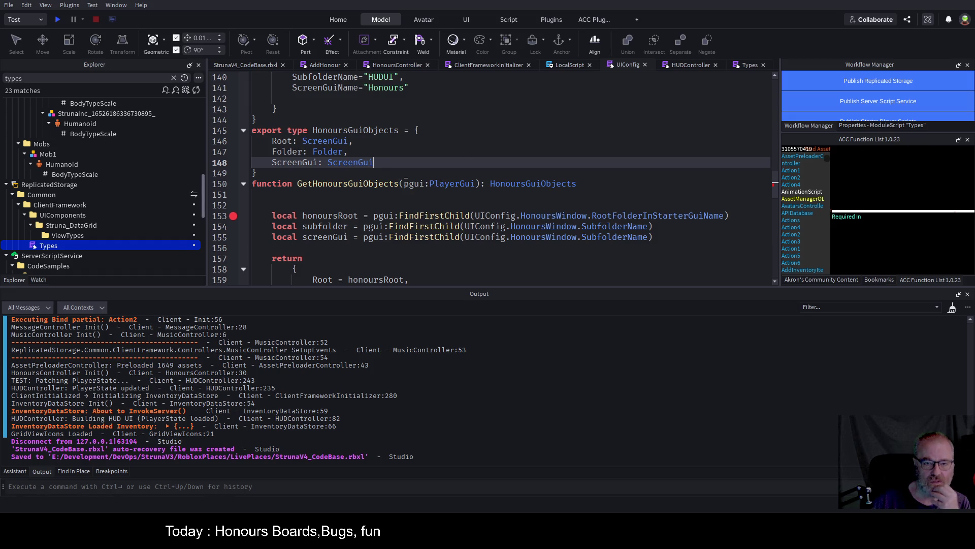
left_click(287, 172)
key("Return")
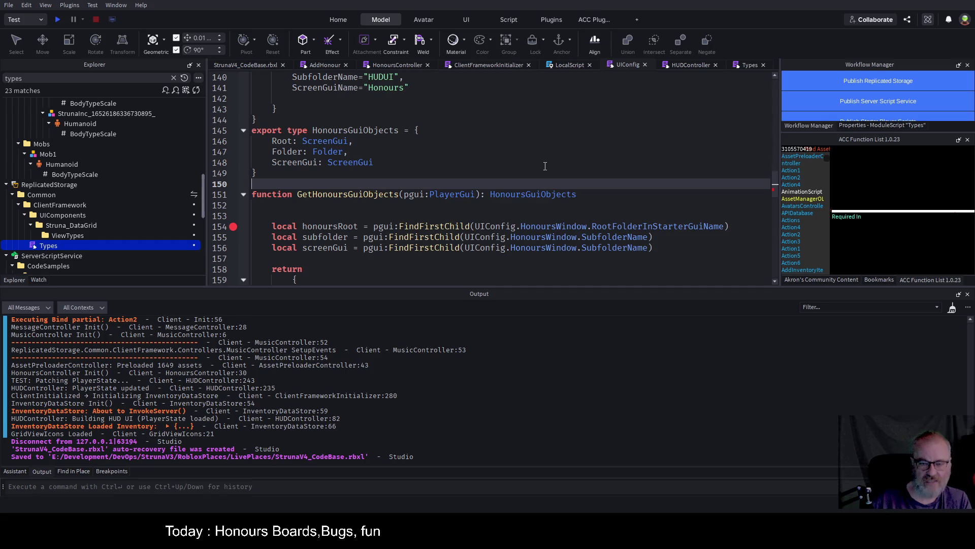
key("ctrl+s")
scroll(484, 188, "down", 3)
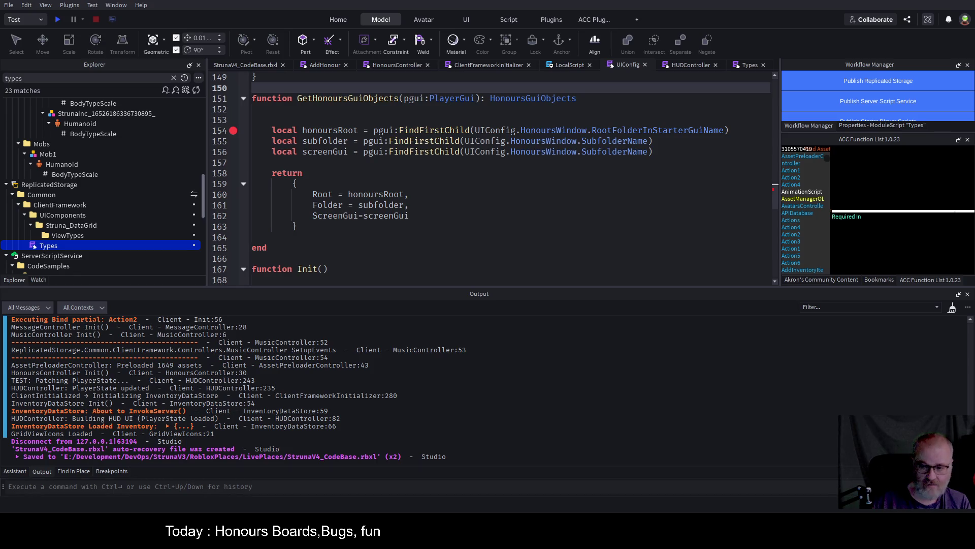
- Save the place and scroll UIConfig down to the GetHonoursGuiObjects signature on line 153
left_click(429, 212)
key("ctrl+Tab")
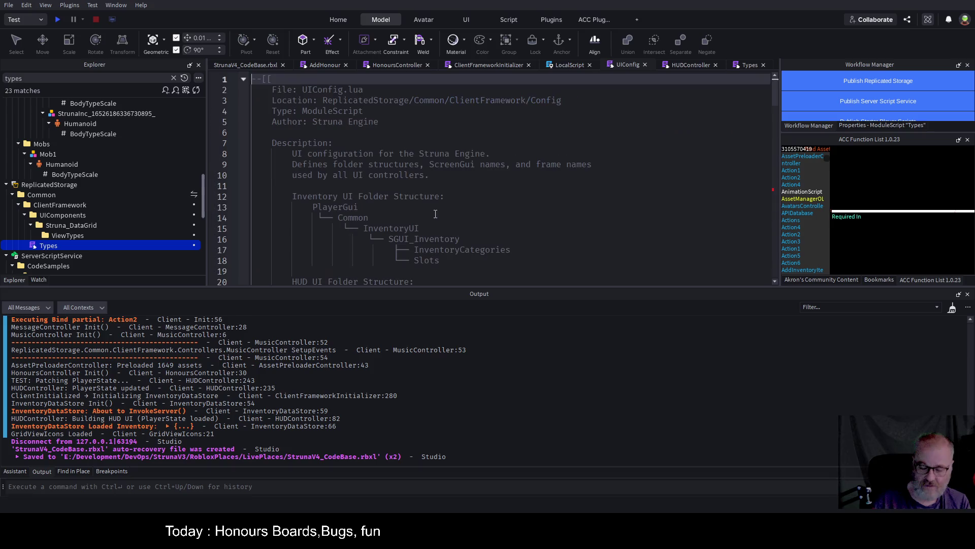
scroll(435, 214, "down", 5)
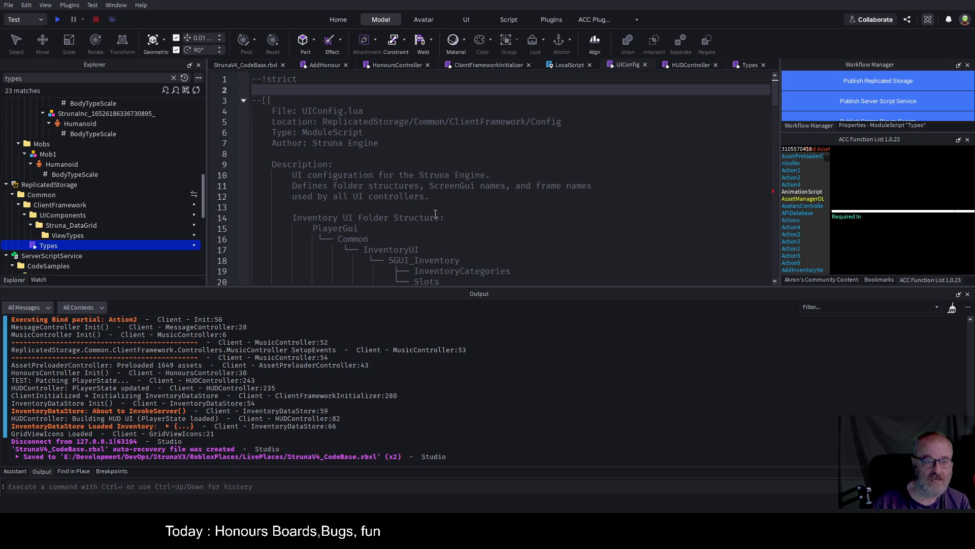
key("ctrl+s")
scroll(453, 215, "down", 20)
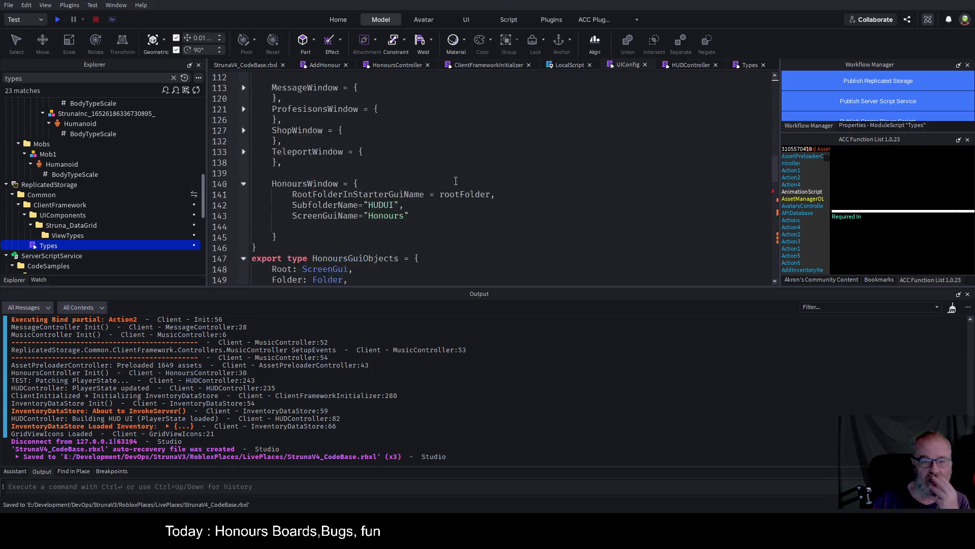
scroll(466, 187, "down", 2)
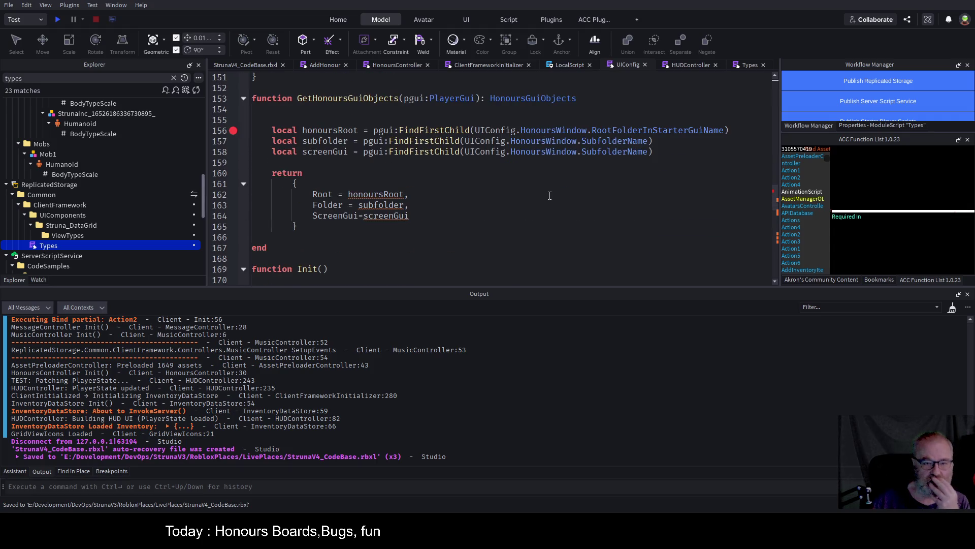
scroll(548, 196, "down", 3)
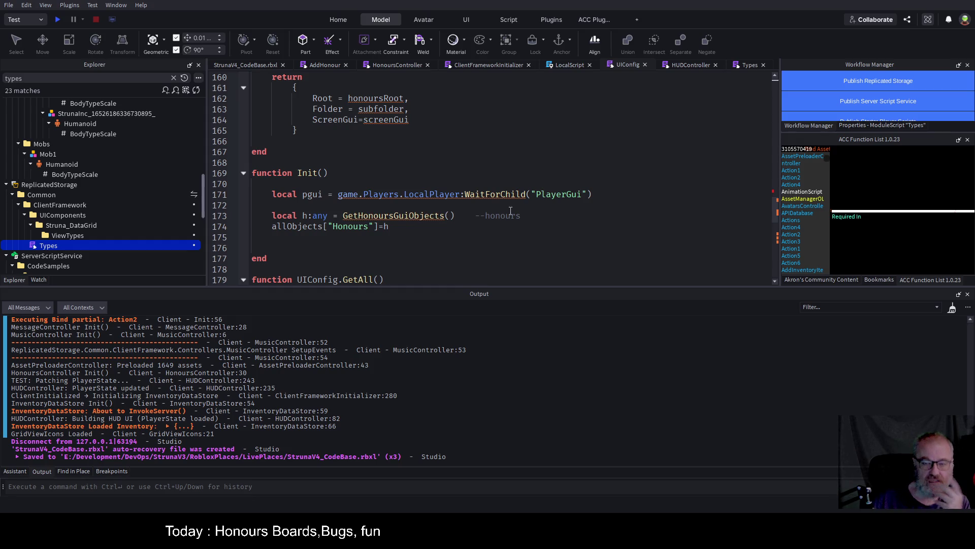
scroll(511, 211, "up", 6)
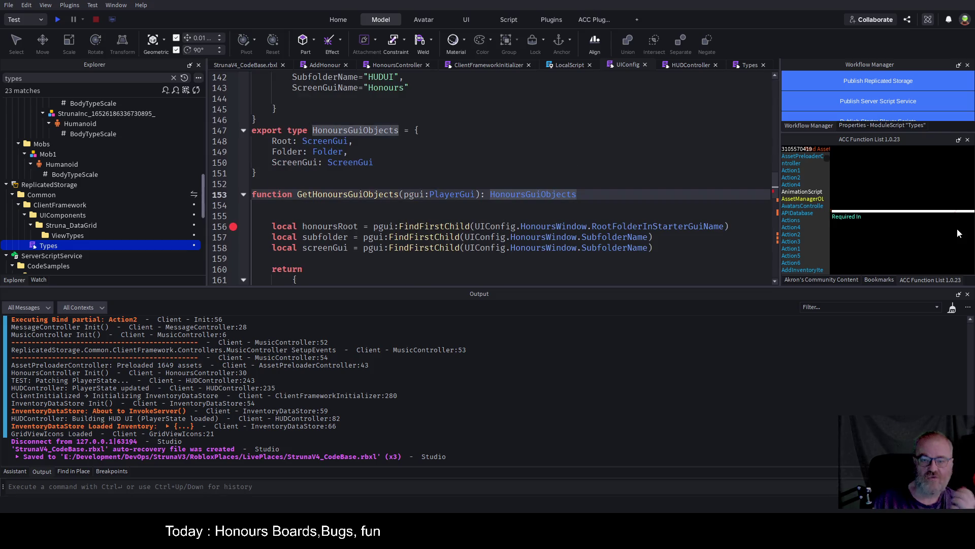
- Remove the ': HonoursGuiObjects' return type from the GetHonoursGuiObjects signature
key("shift+End")
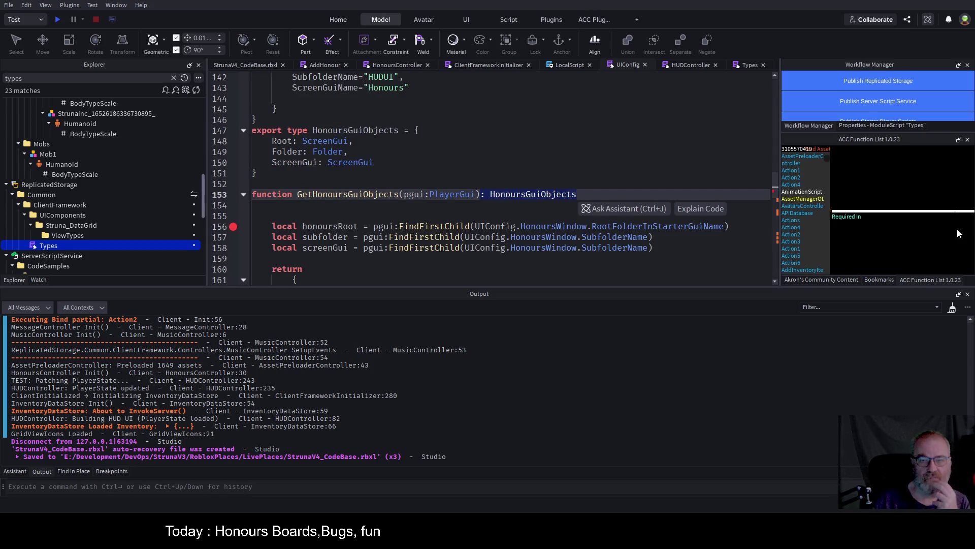
key("Escape")
scroll(532, 208, "down", 9)
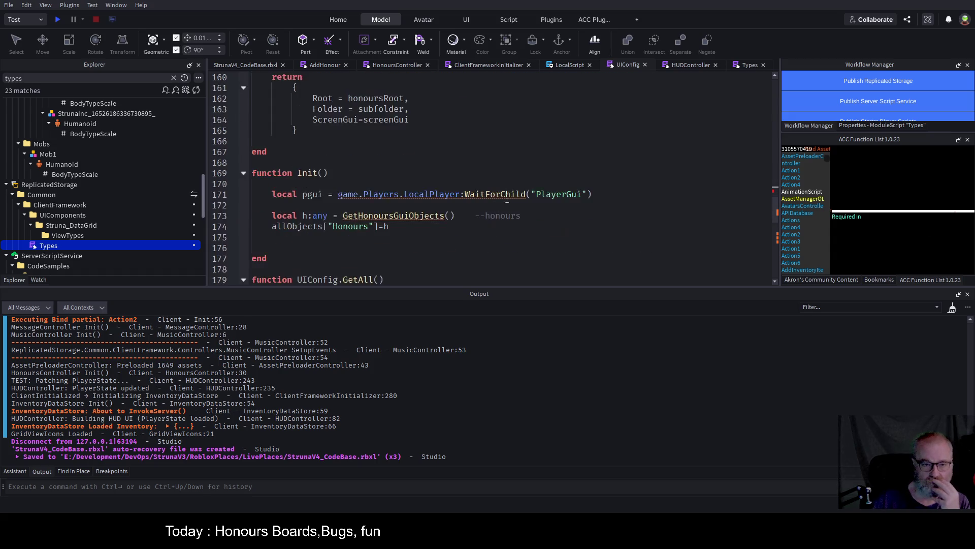
left_click(536, 194)
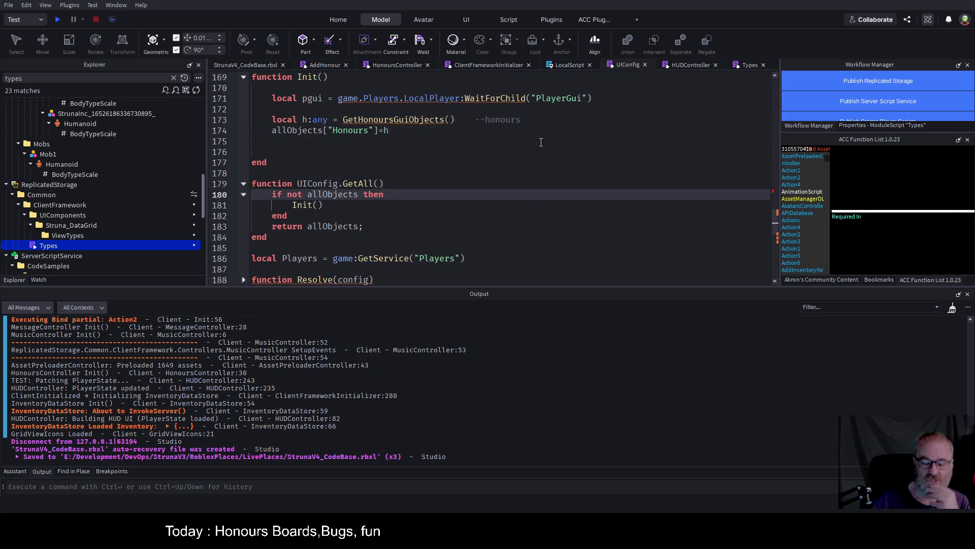
scroll(541, 142, "up", 8)
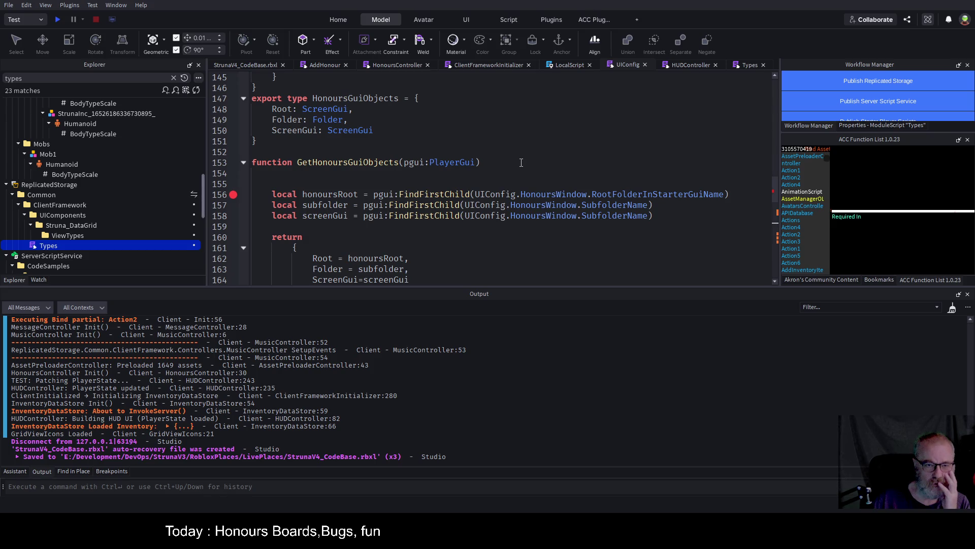
- Add the ': HonoursGuiObjects' return type back to the GetHonoursGuiObjects signature
double_click(363, 98)
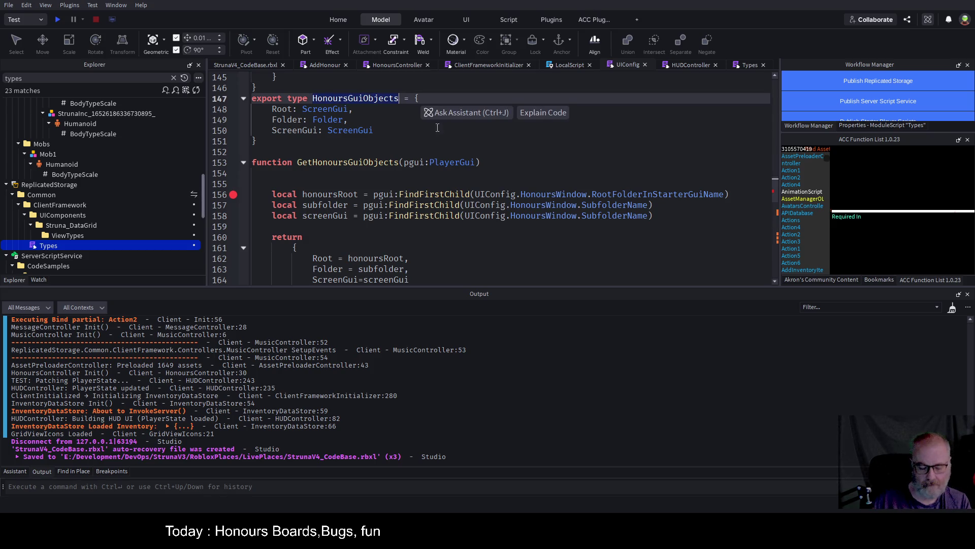
left_click(542, 162)
type(":HonoursGuiObjects")
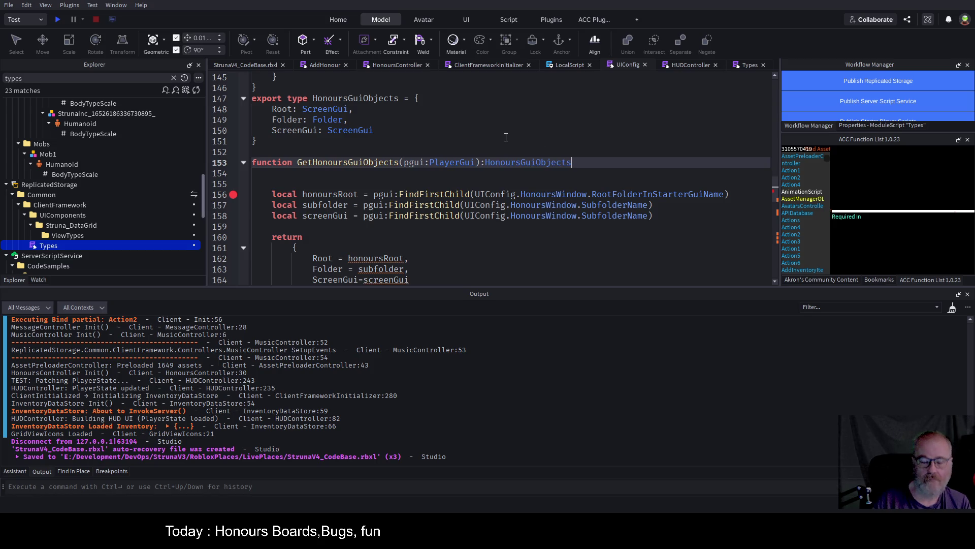
key("ctrl+Left")
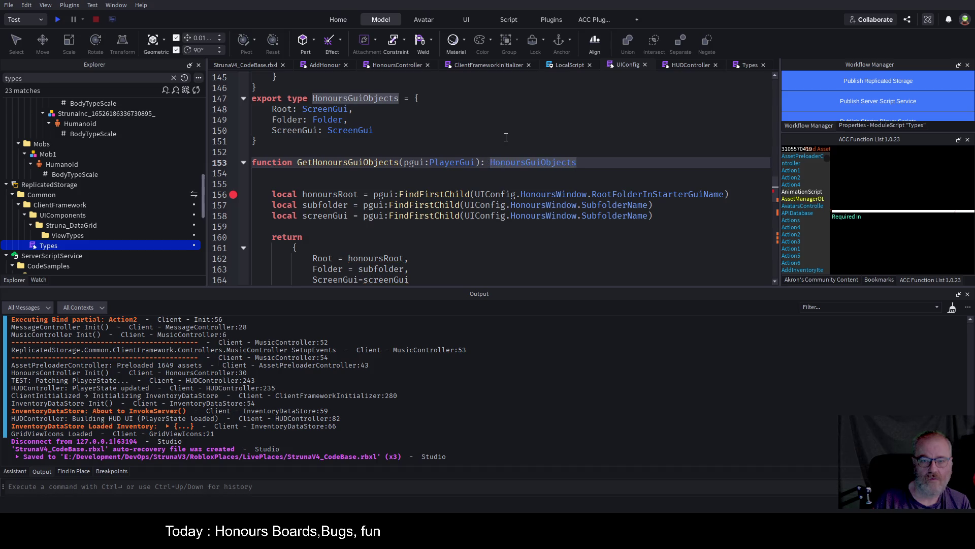
scroll(330, 217, "down", 1)
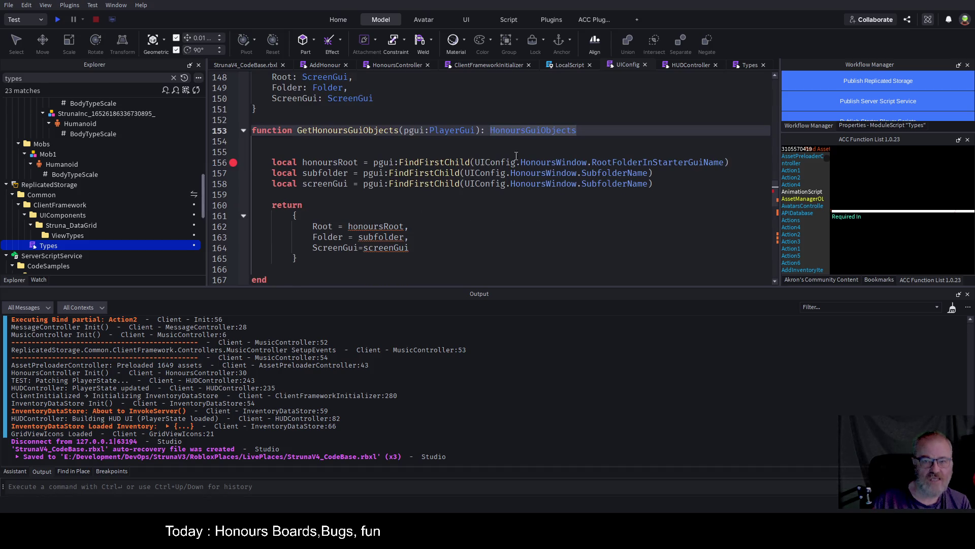
scroll(354, 100, "up", 1)
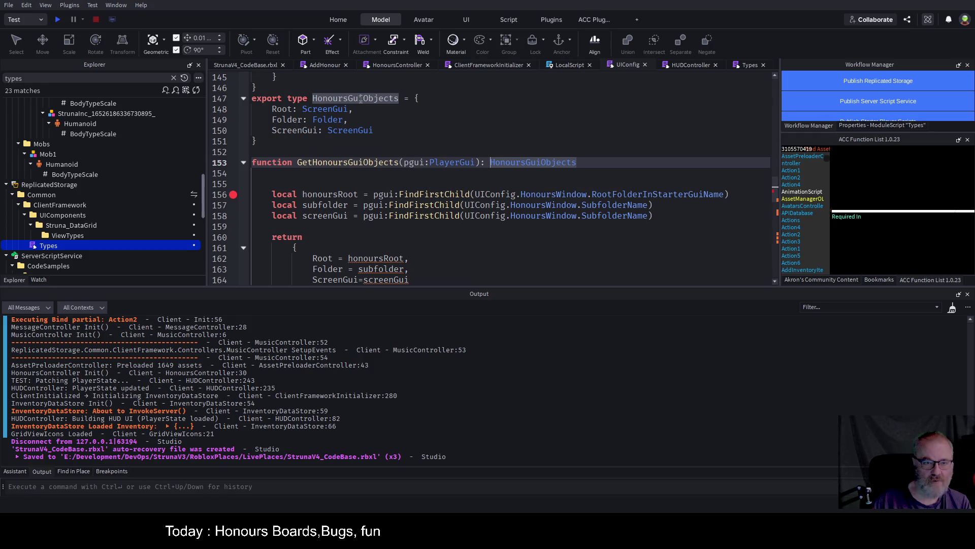
- Rename the exported type on line 147 to BaseScreenGui and save the place
key("BackSpace")
key("BackSpace")
key("BackSpace")
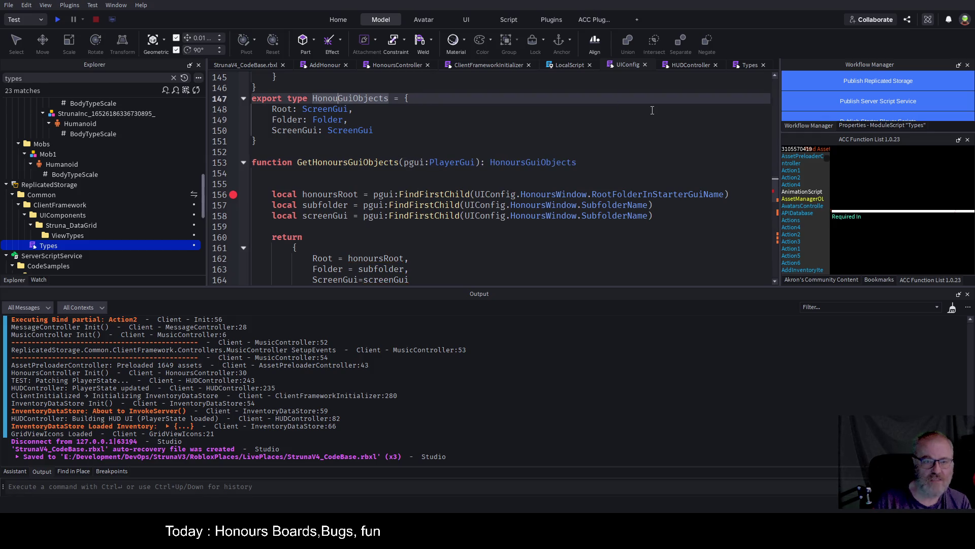
type("Base")
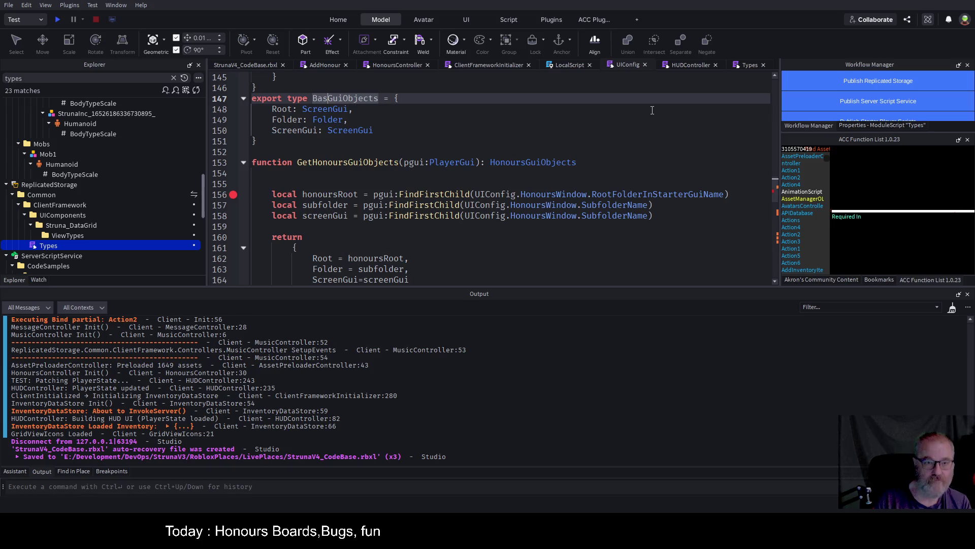
key("BackSpace")
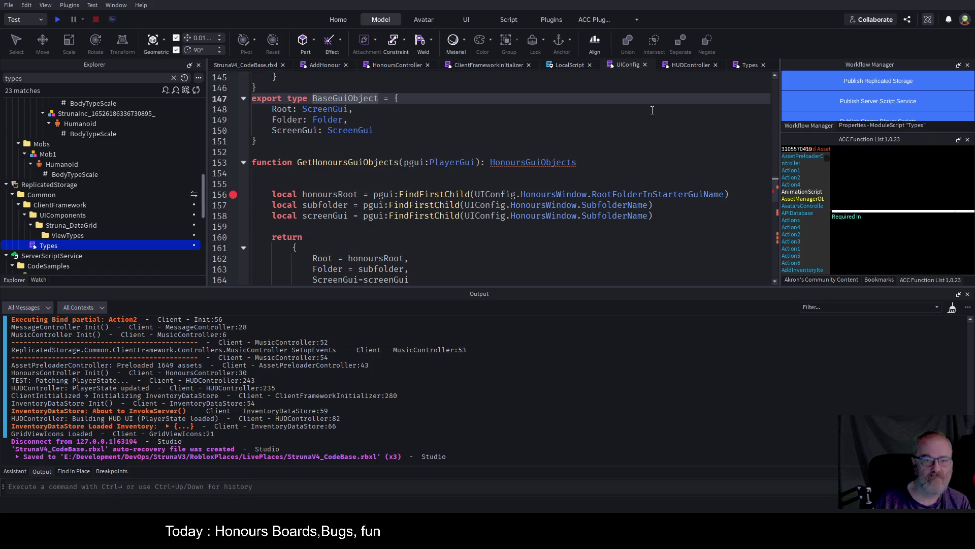
type("Screen")
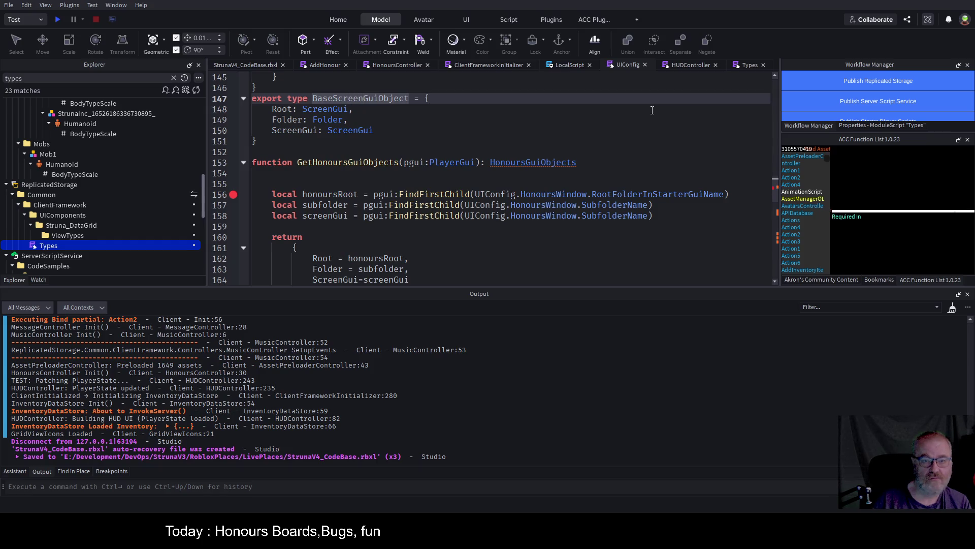
key("ctrl+Right")
key("BackSpace")
key("BackSpace")
key("BackSpace")
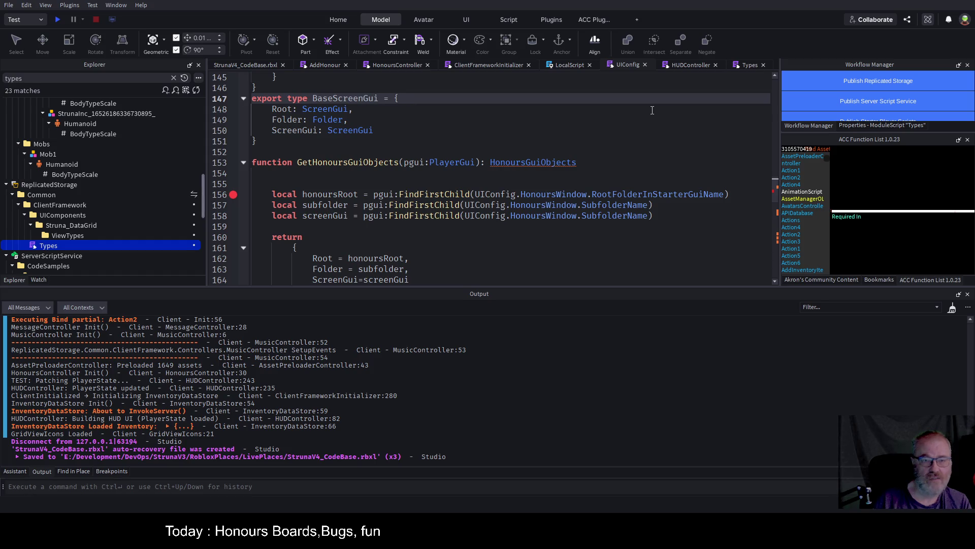
key("ctrl+s")
- Select the whole BaseScreenGui type definition on lines 147–151
left_click_drag(273, 145, 489, 107)
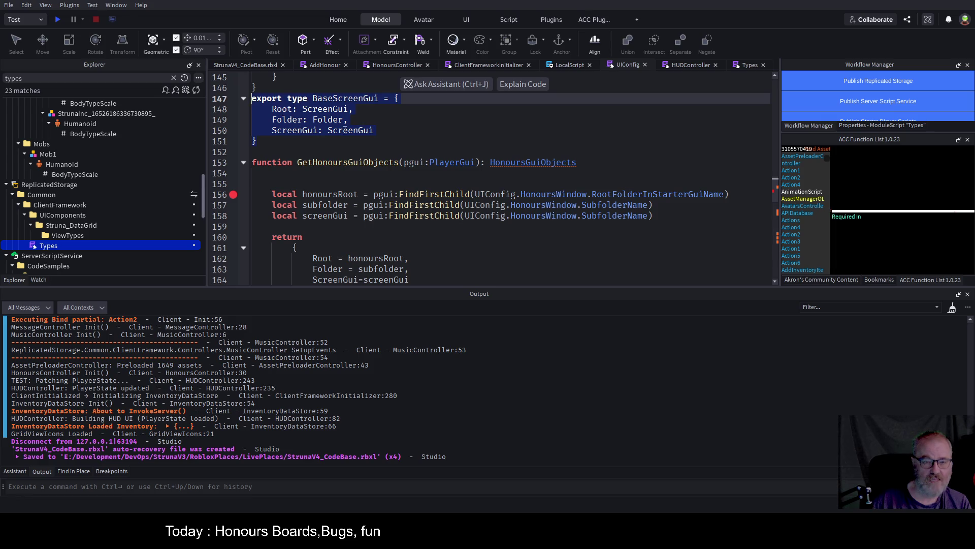
left_click(289, 120)
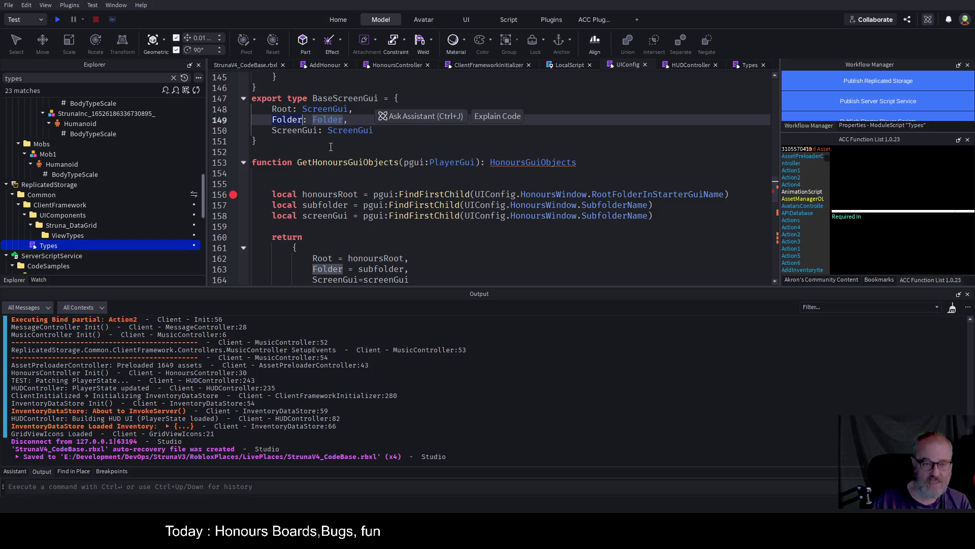
left_click(282, 140)
left_click_drag(283, 140, 250, 98)
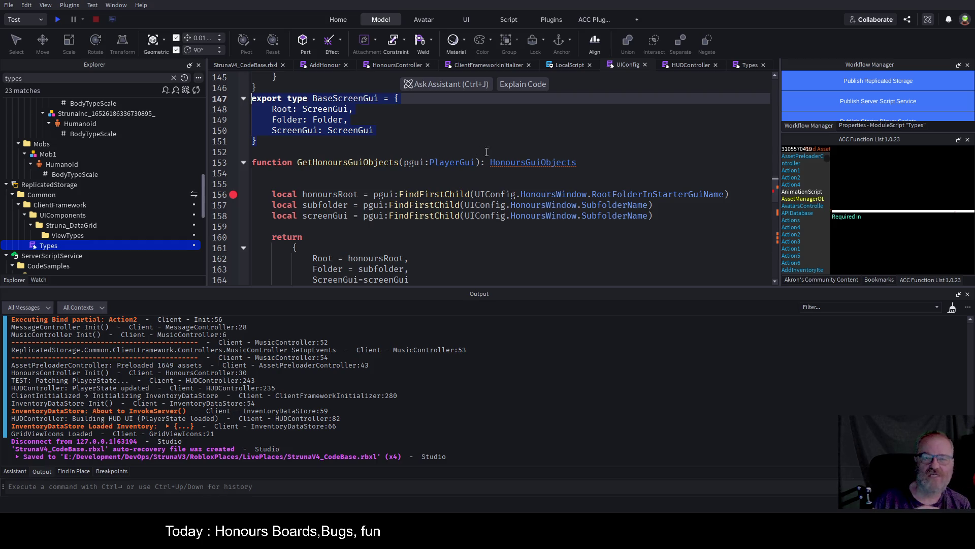
- Review the returned Root, Folder and ScreenGui fields and where screenGui is assigned
scroll(477, 140, "down", 2)
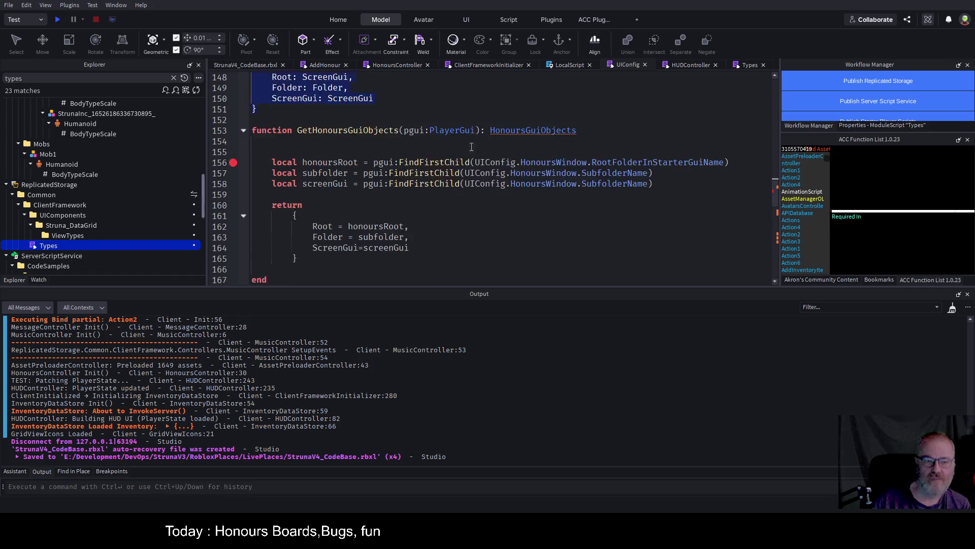
mouse_move(308, 196)
left_mouse_down()
mouse_move(401, 204)
mouse_move(429, 217)
left_mouse_up()
left_click(396, 216)
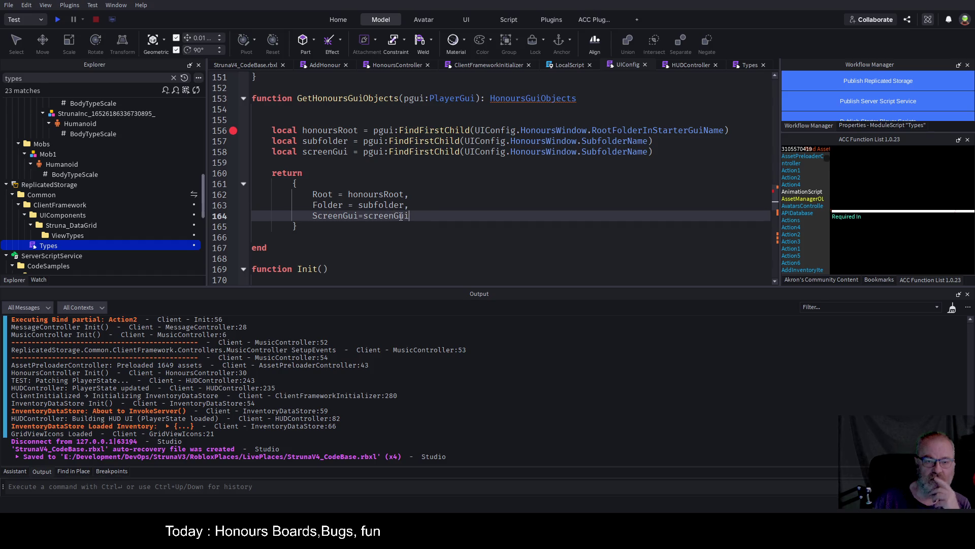
double_click(401, 215)
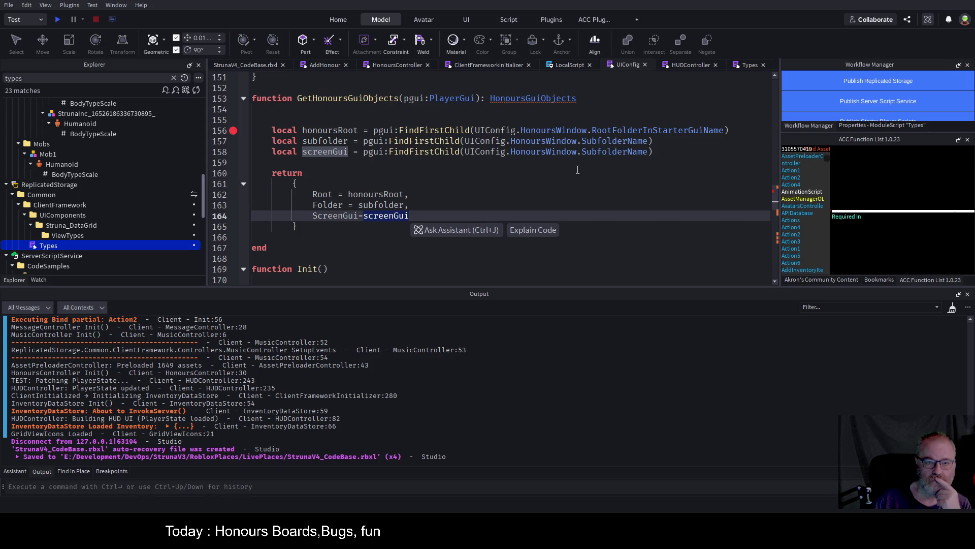
- On line 158, search subfolder instead of pgui, using ScreenGuiName instead of SubfolderName
double_click(325, 141)
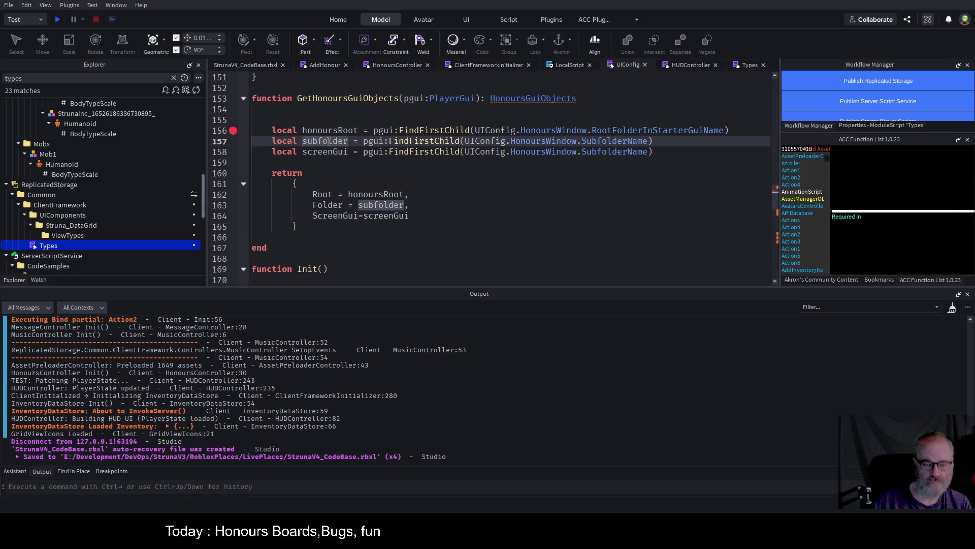
key("ctrl+c")
double_click(375, 152)
key("ctrl+v")
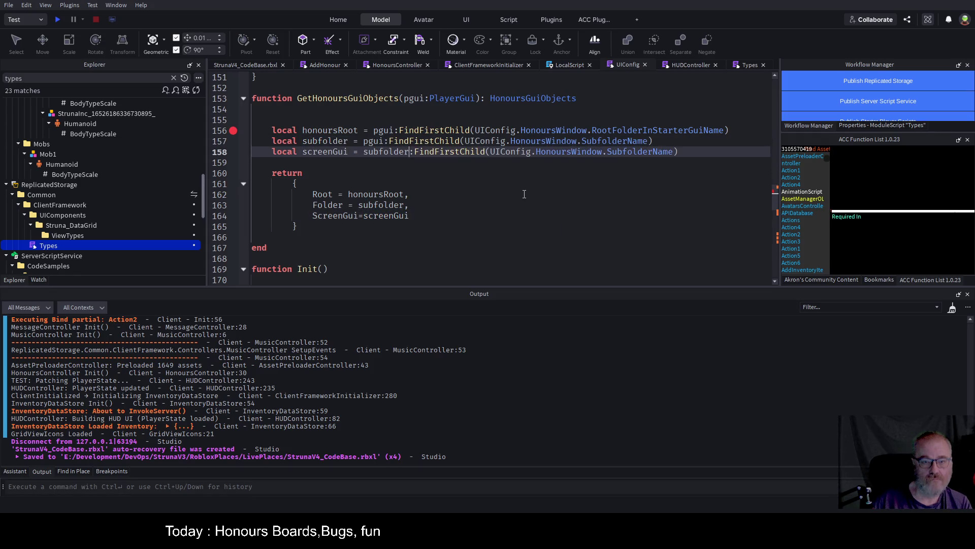
double_click(642, 153)
type("ScreenGuiName")
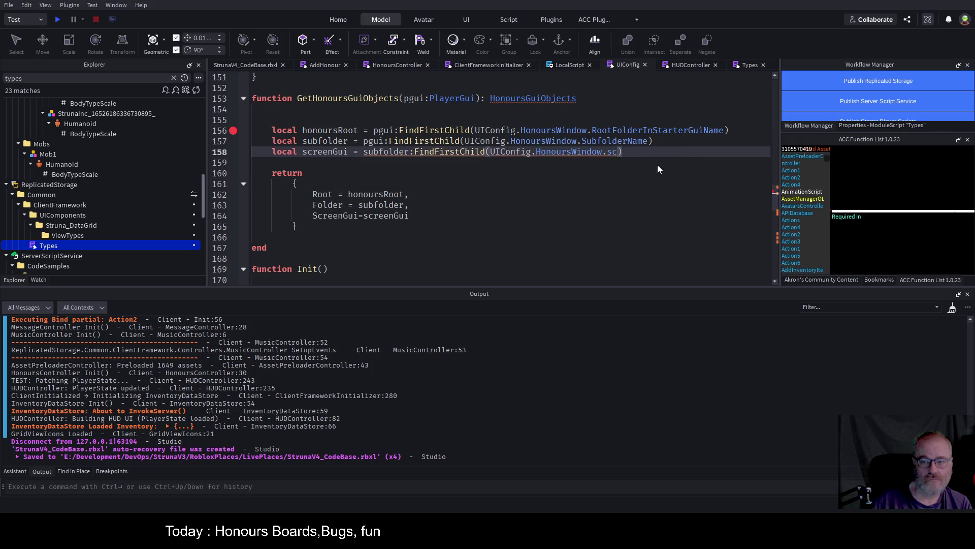
left_click(508, 206)
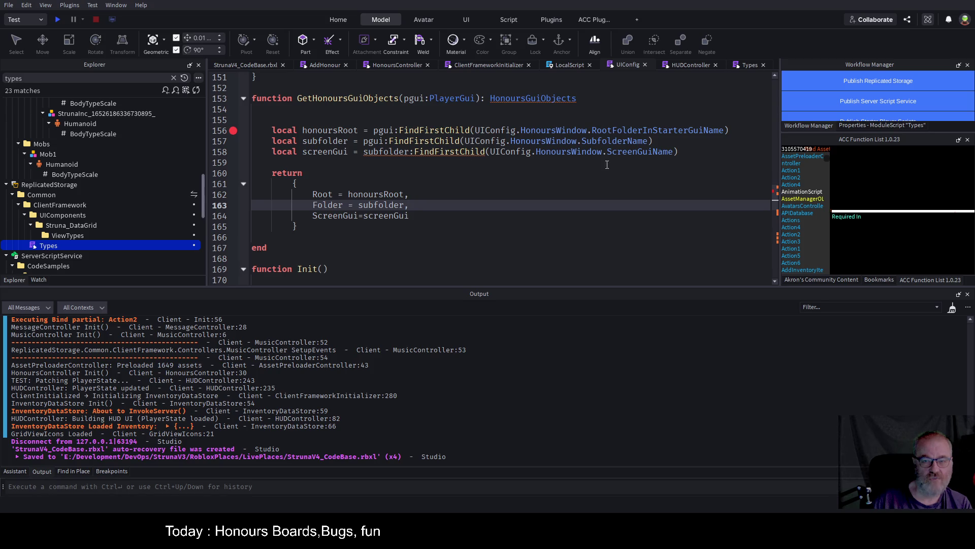
left_click(685, 173)
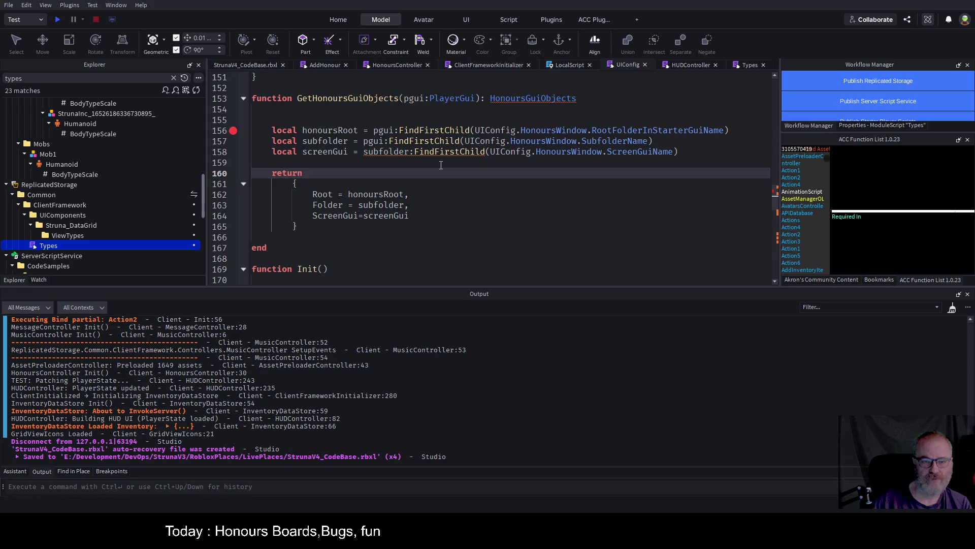
scroll(449, 168, "up", 1)
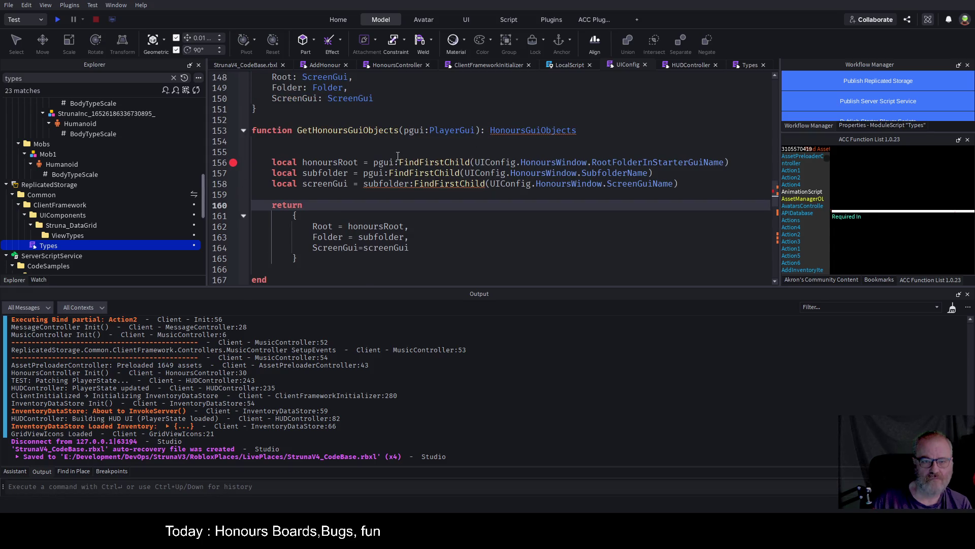
- Try WaitForChild in the line 158 lookup, then revert it to FindFirstChild
double_click(444, 183)
type("WaitForChild")
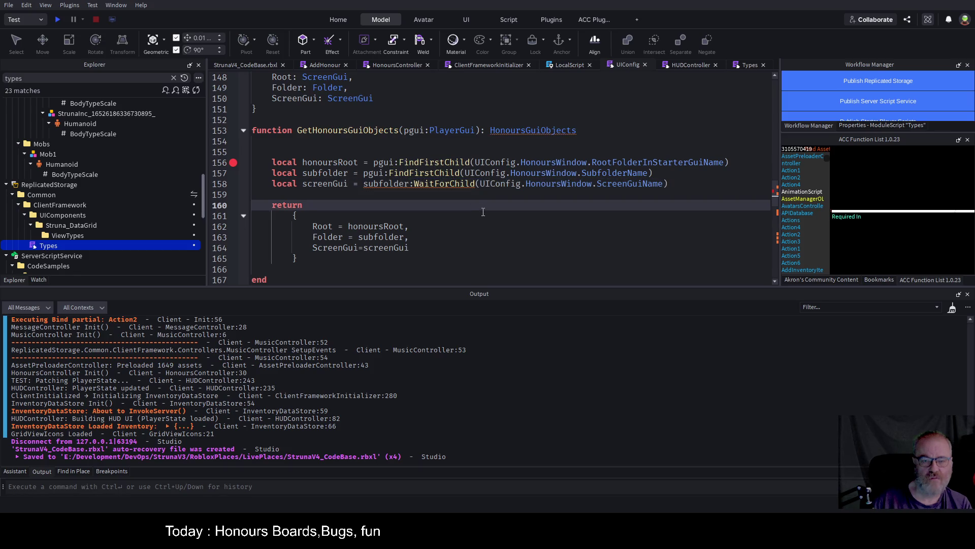
double_click(448, 184)
type("FindFirstChild")
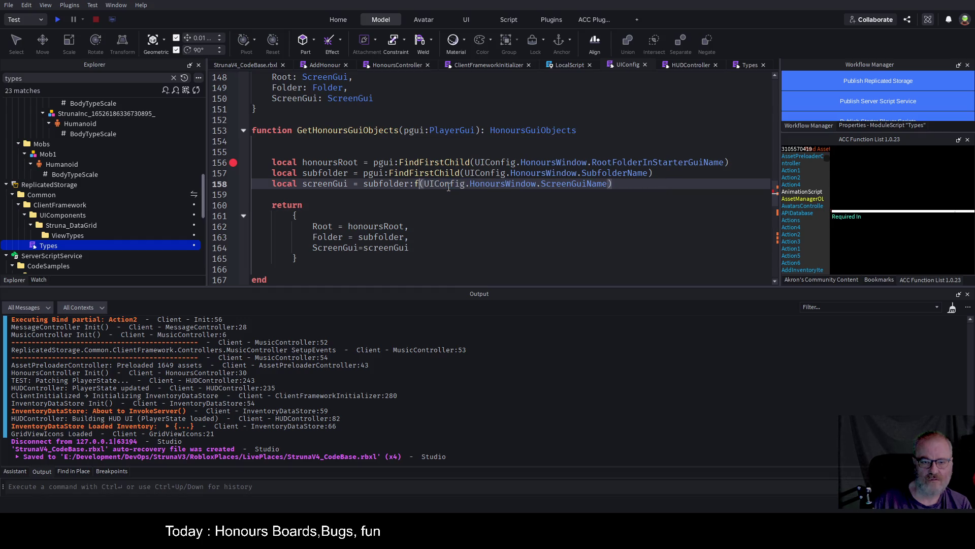
type("(")
left_click(393, 199)
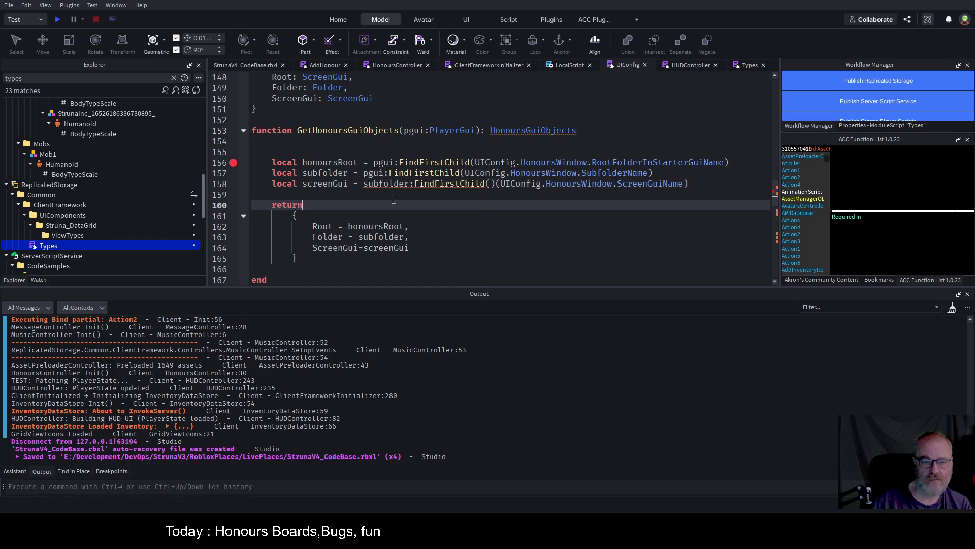
scroll(491, 168, "up", 2)
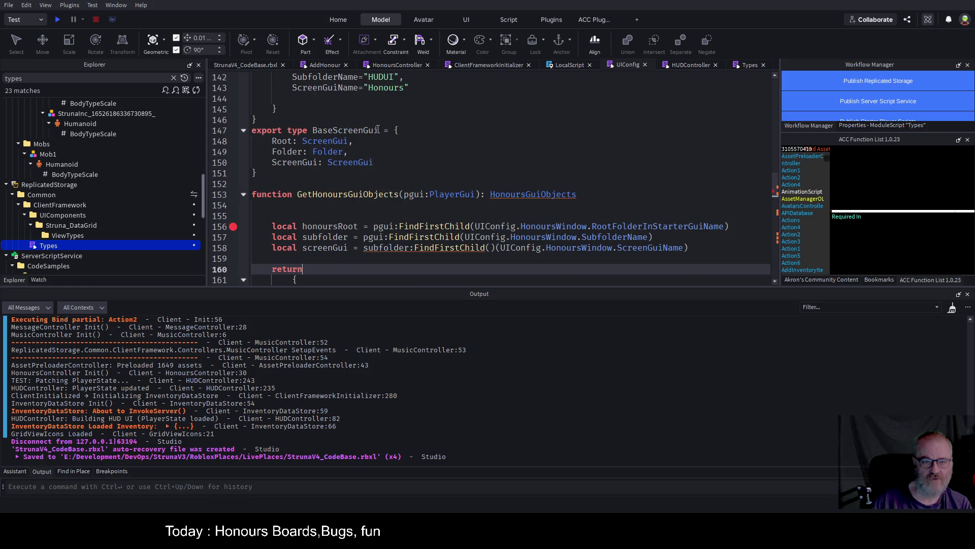
- Change the HonoursGuiObjects return type to BaseScreenGui and cut the BaseScreenGui type block
double_click(400, 146)
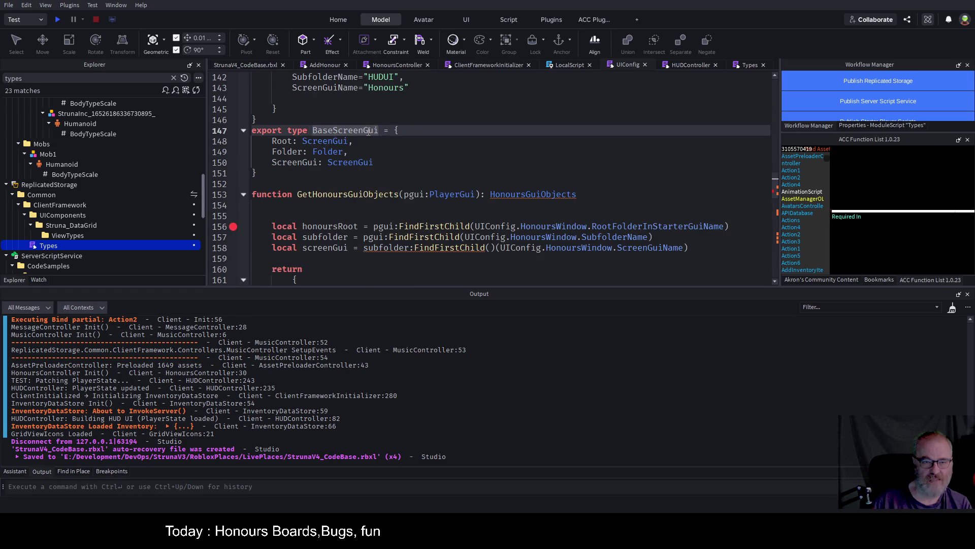
double_click(527, 194)
key("ctrl+v")
left_click(457, 173)
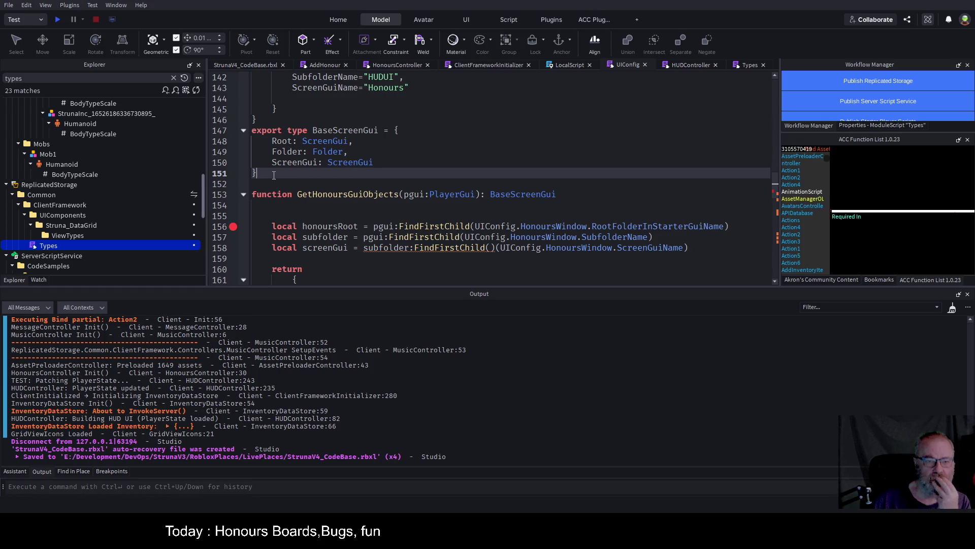
left_click_drag(268, 173, 233, 130)
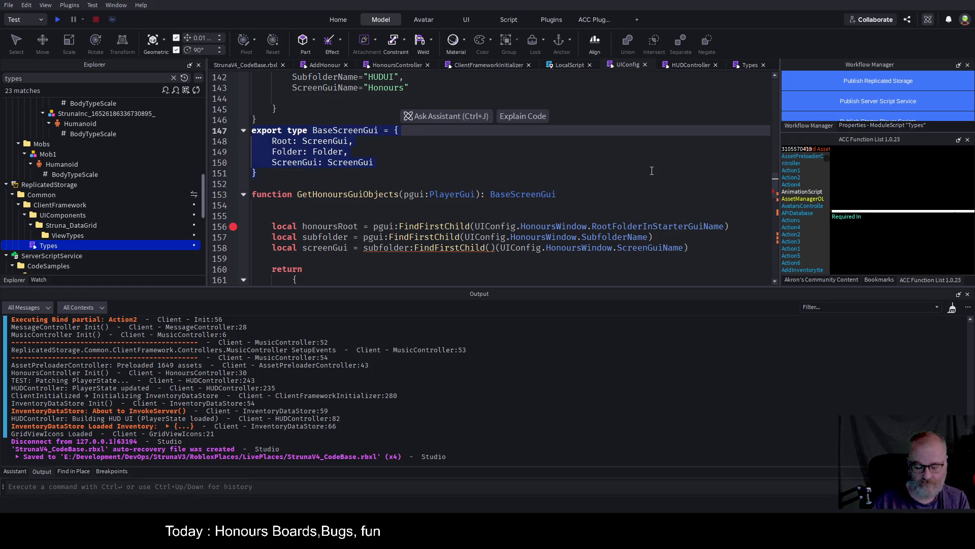
key("ctrl+x")
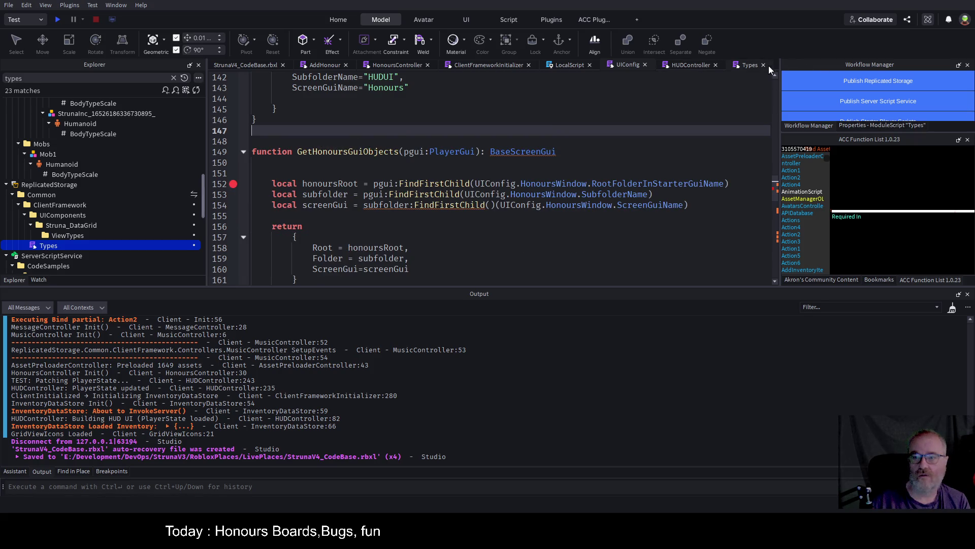
- Delete the HonoursGuiObjects type and its comment from the Types module and save
left_click(748, 66)
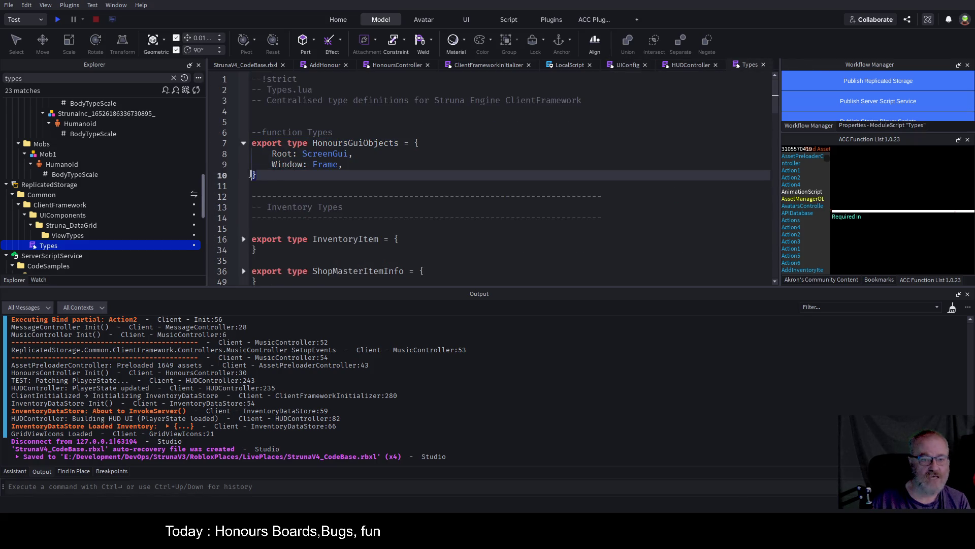
left_click_drag(238, 147, 239, 135)
key("Delete")
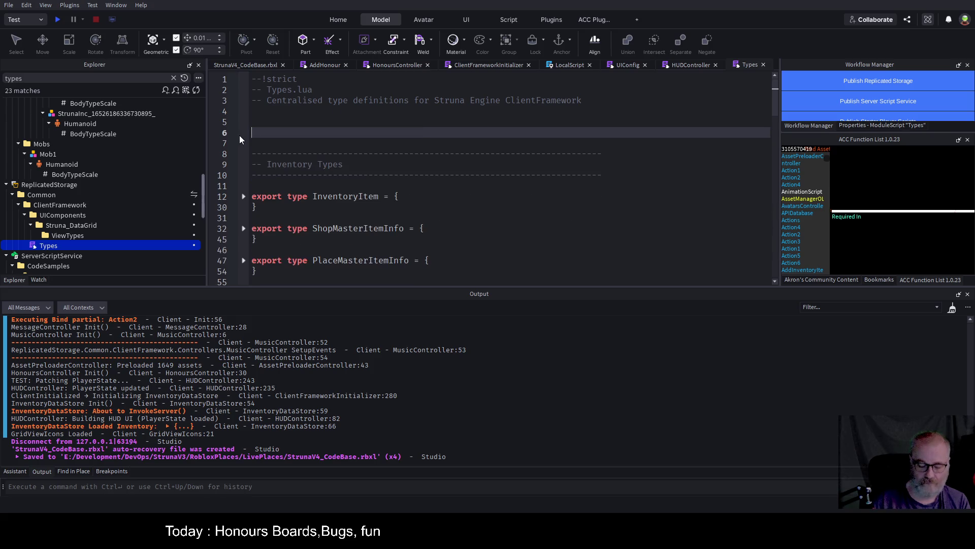
key("ctrl+s")
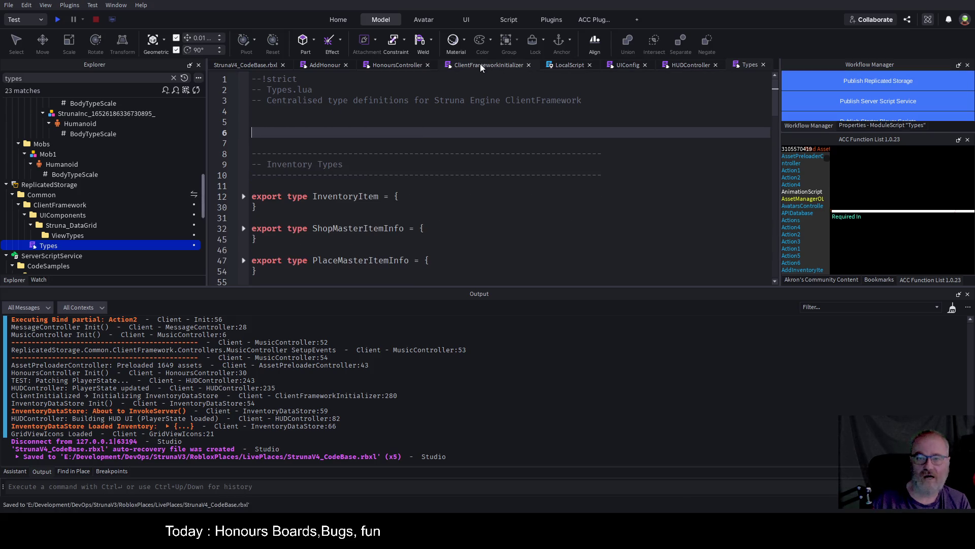
- Remove the ': BaseScreenGui' return annotation from GetHonoursGuiObjects in UIConfig and save
left_click(411, 68)
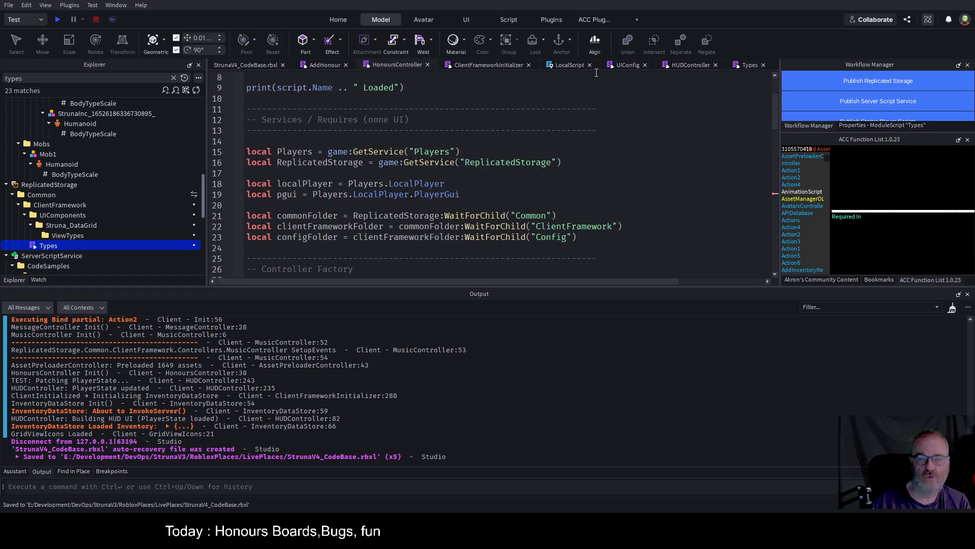
left_click(635, 65)
double_click(511, 153)
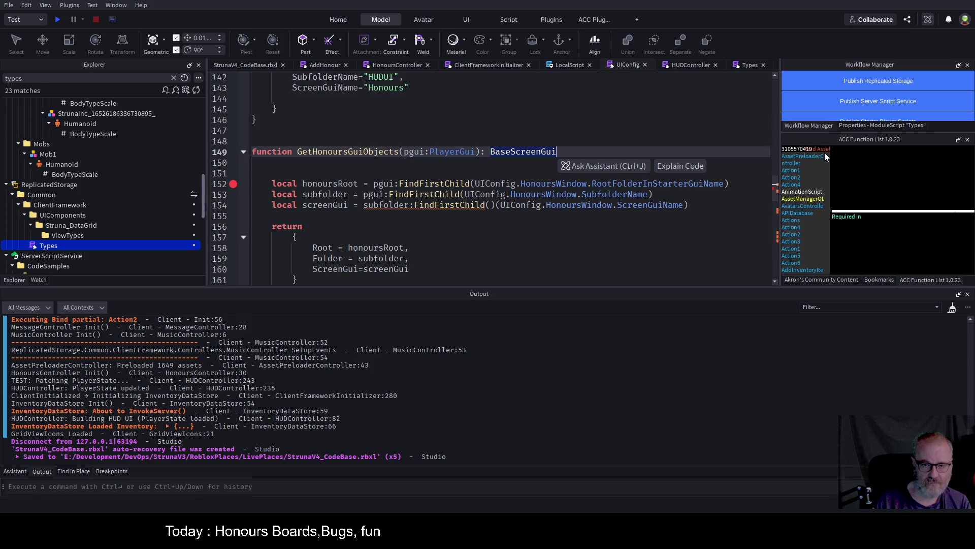
key("BackSpace")
key("BackSpace")
key("BackSpace")
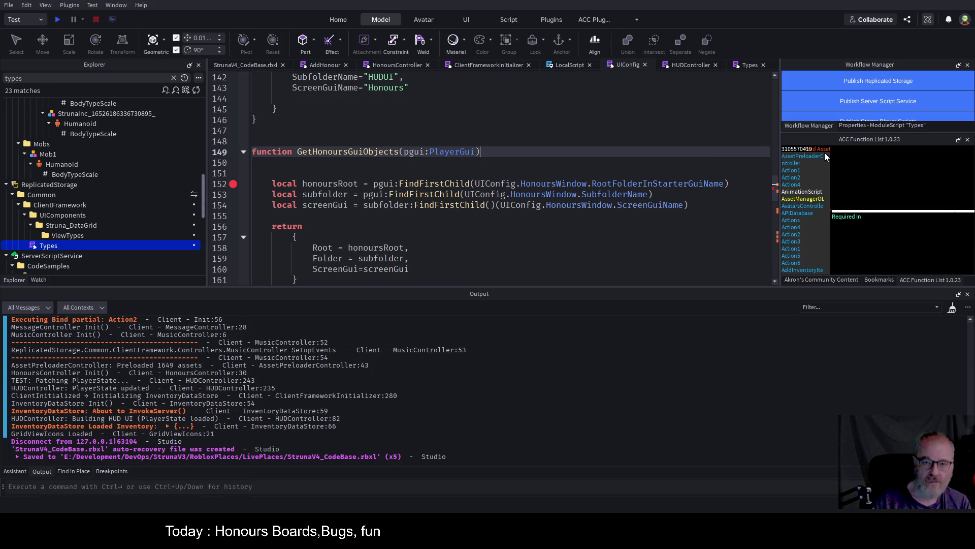
key("ctrl+s")
scroll(485, 198, "down", 1)
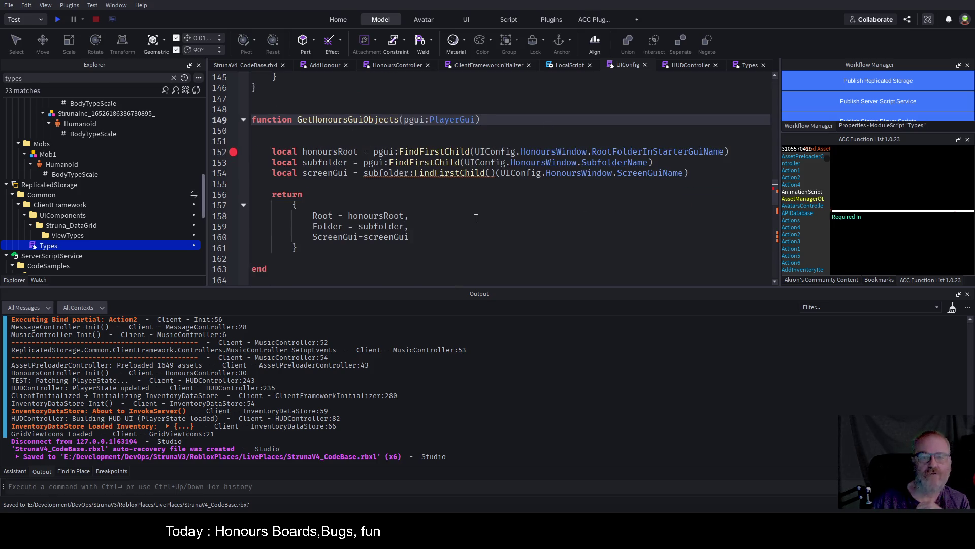
- Remove the stray empty '()' after FindFirstChild in the screenGui lookup
scroll(476, 218, "up", 3)
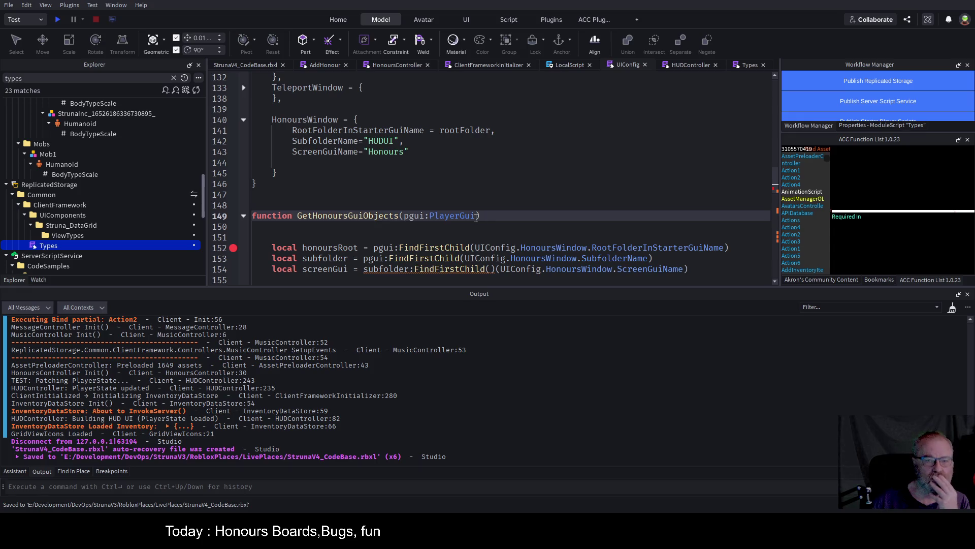
scroll(490, 178, "up", 3)
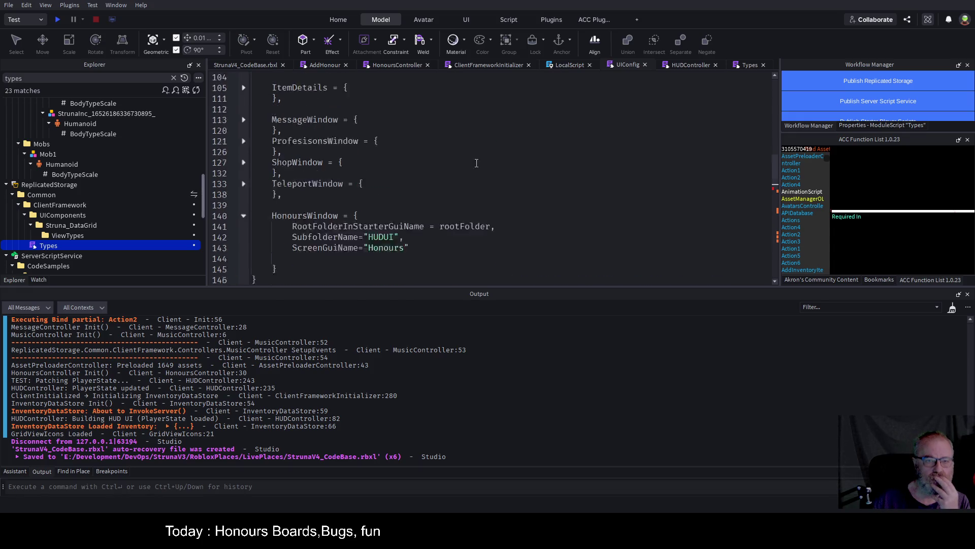
scroll(478, 179, "down", 5)
scroll(438, 211, "down", 4)
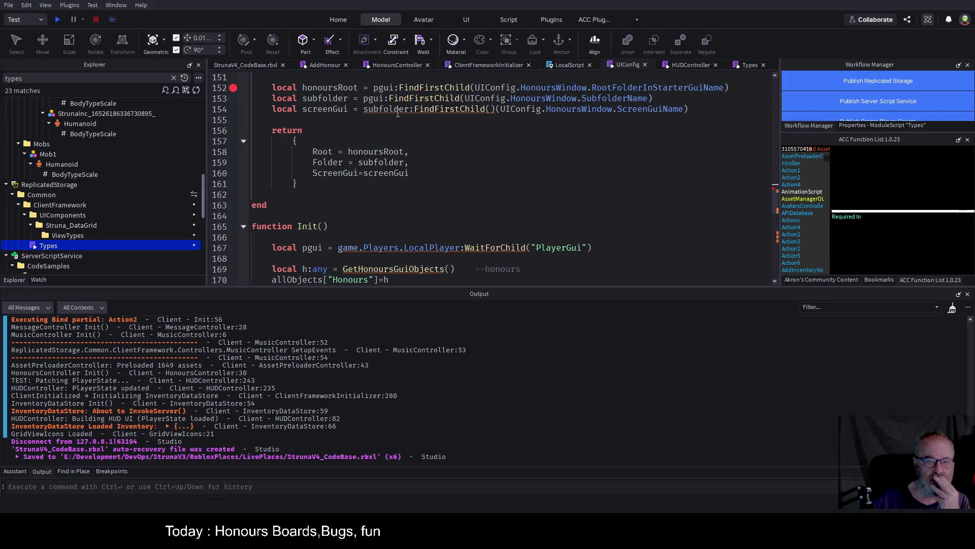
left_click(515, 173)
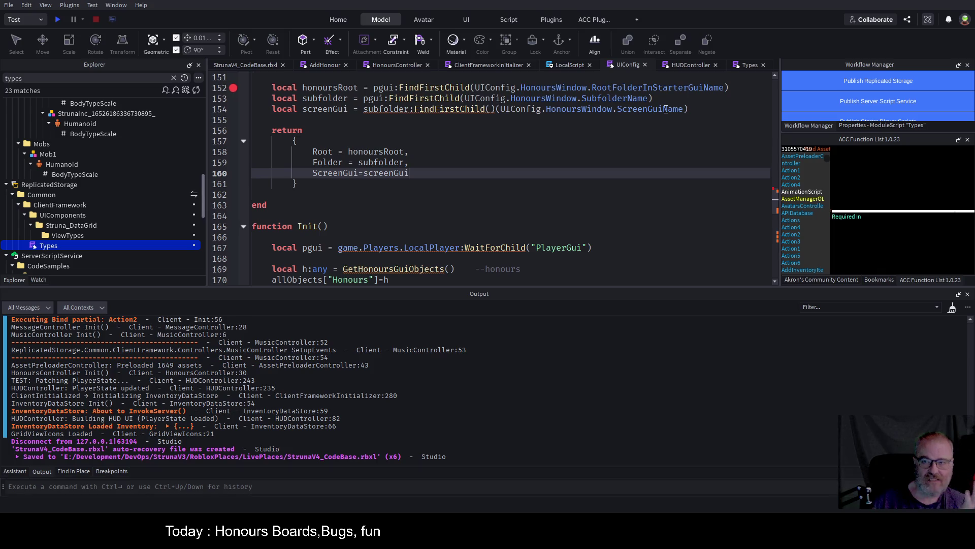
left_click(492, 109)
key("Delete")
key("BackSpace")
- Check the returned Folder and Root entries and every use of subfolder
left_click(530, 162)
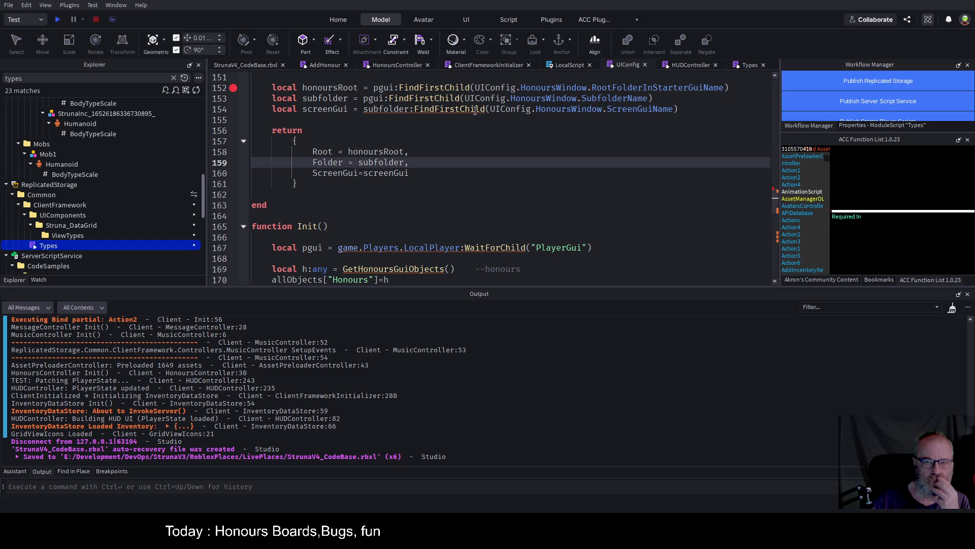
left_click(475, 150)
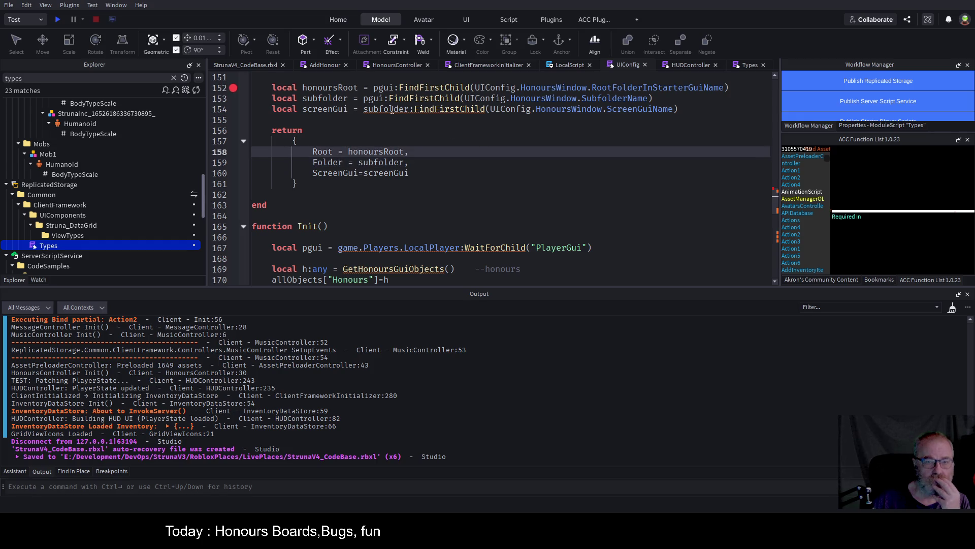
double_click(391, 110)
left_click(539, 161)
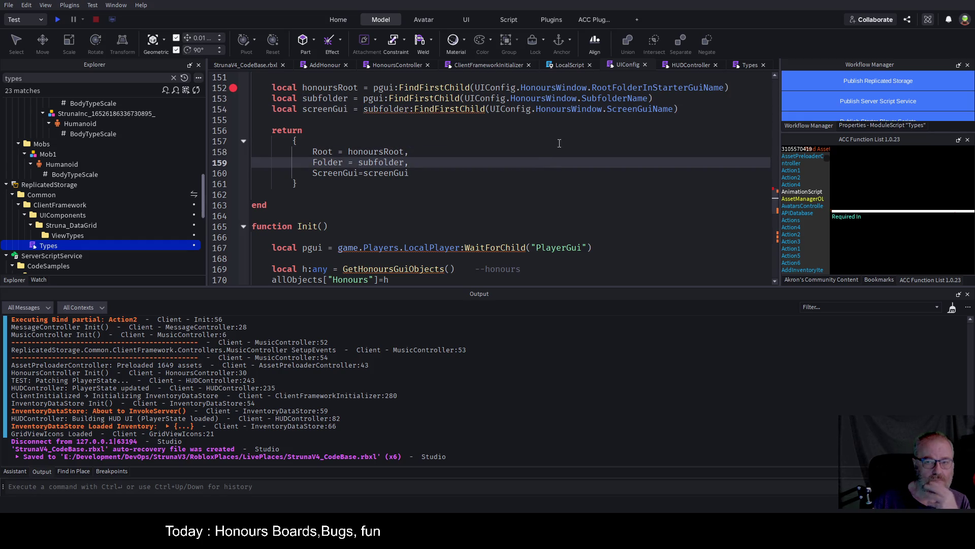
scroll(402, 125, "up", 2)
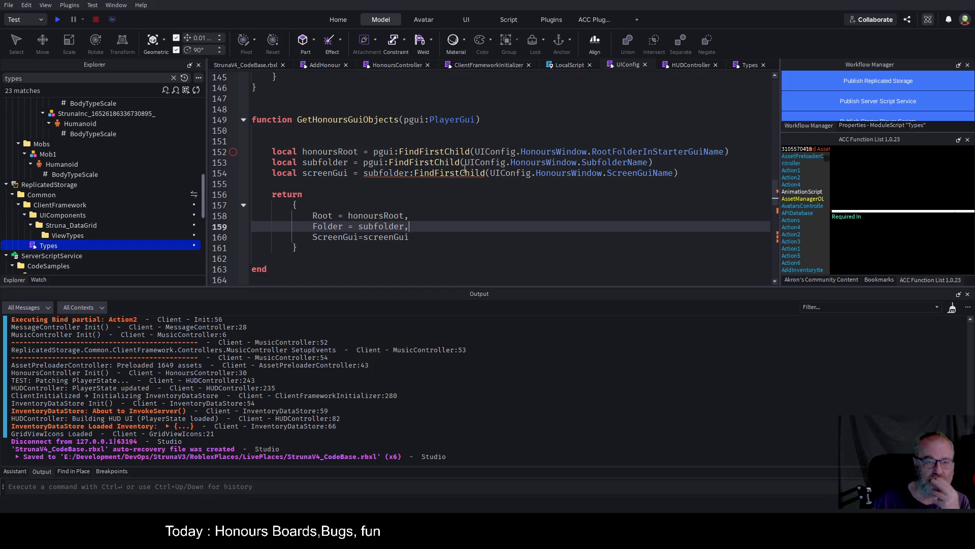
scroll(498, 187, "down", 4)
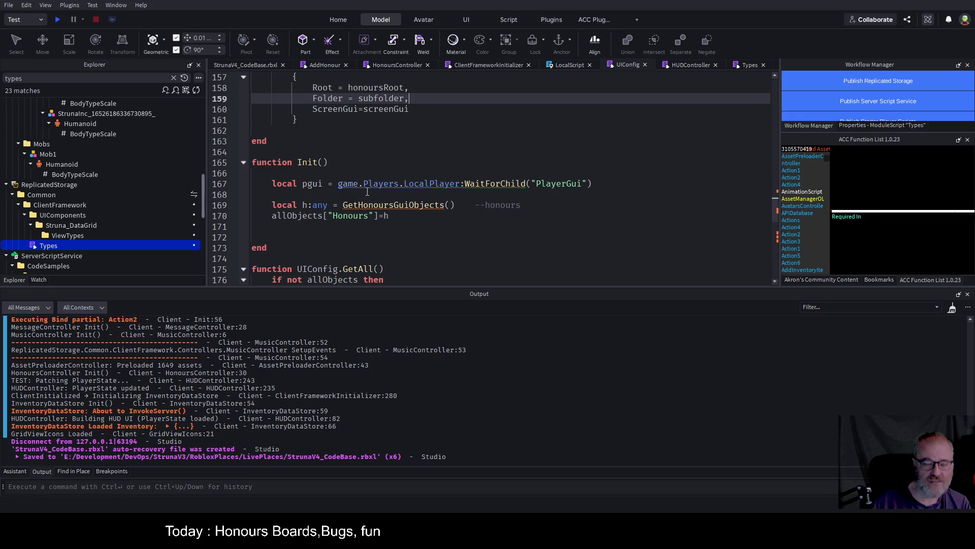
- Annotate the pgui declaration on line 167 with the type ': PlayerGui'
left_click(324, 183)
type(":Plate")
key("BackSpace")
key("BackSpace")
type("yerGui")
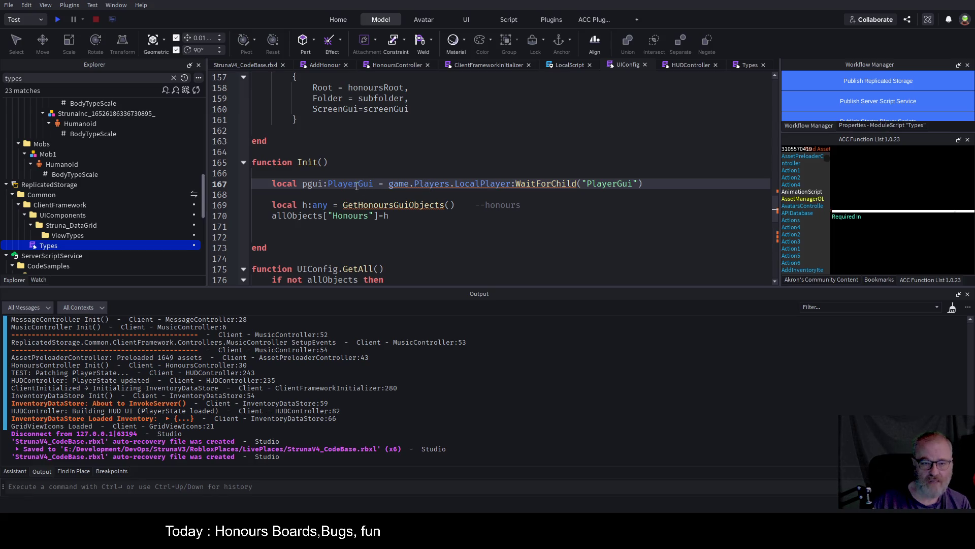
left_click(331, 186)
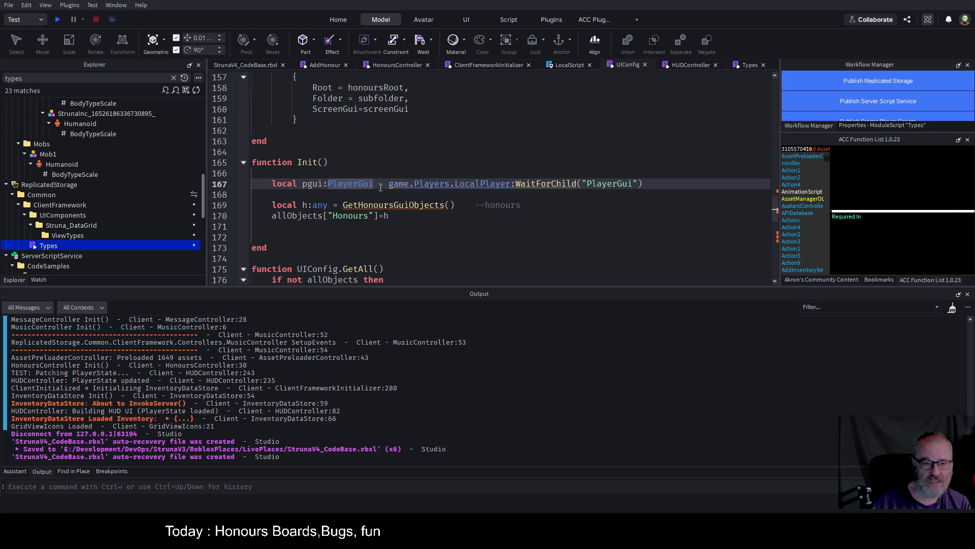
key("Up")
key("Up")
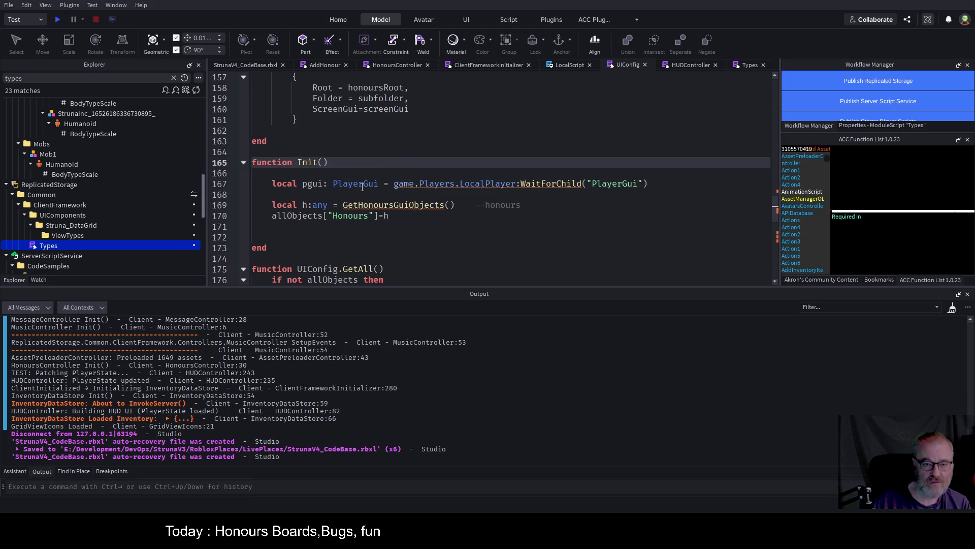
left_click_drag(272, 183, 676, 186)
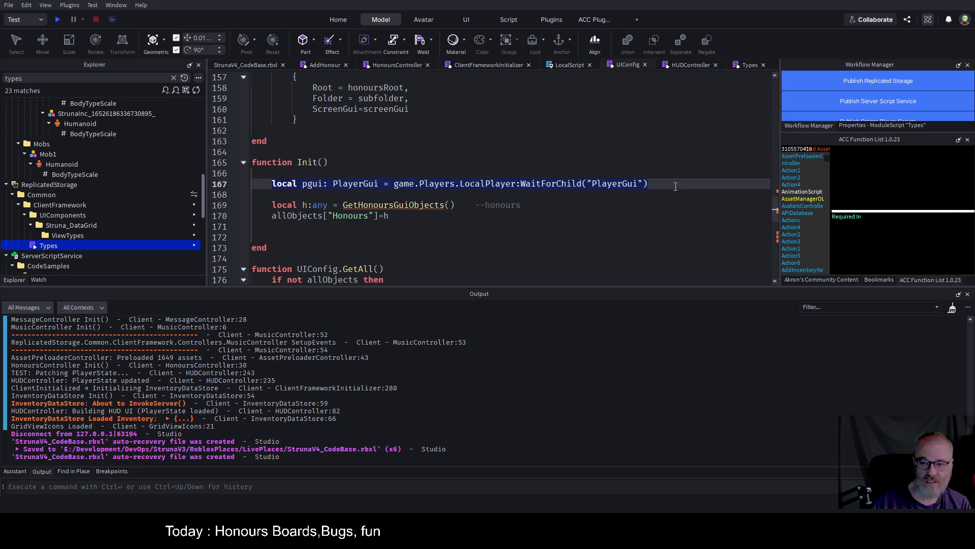